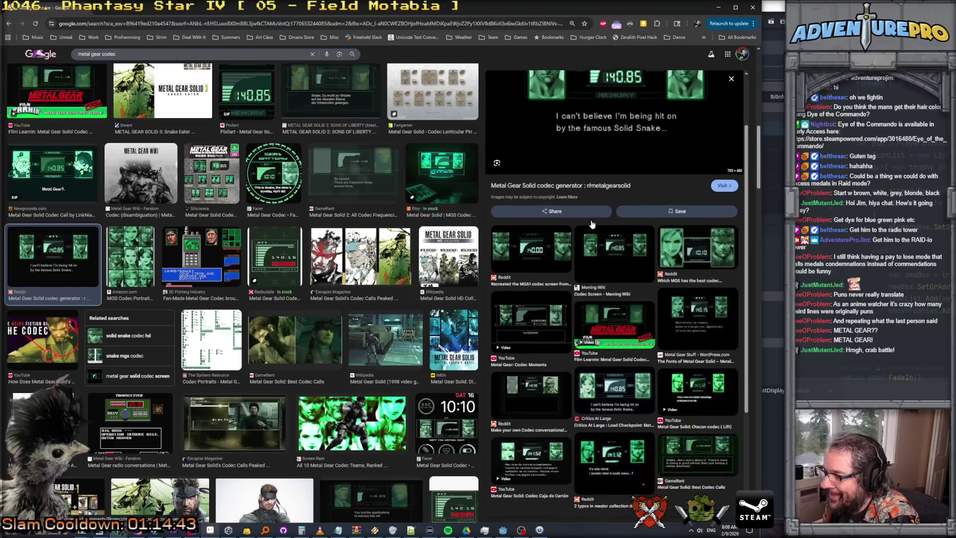
Step: Browse the metal gear codec image results and open the MGS Codec Portraits preview
{"action": "scroll", "coordinate": [423, 271], "scroll_direction": "down", "scroll_amount": 5}
{"action": "scroll", "coordinate": [424, 271], "scroll_direction": "down", "scroll_amount": 3}
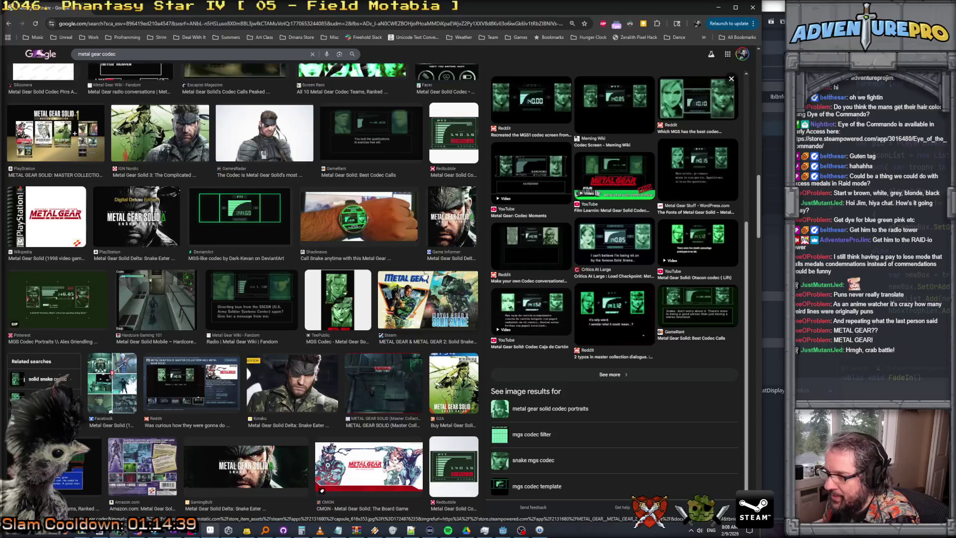
{"action": "scroll", "coordinate": [424, 275], "scroll_direction": "up", "scroll_amount": 10}
{"action": "scroll", "coordinate": [425, 275], "scroll_direction": "down", "scroll_amount": 8}
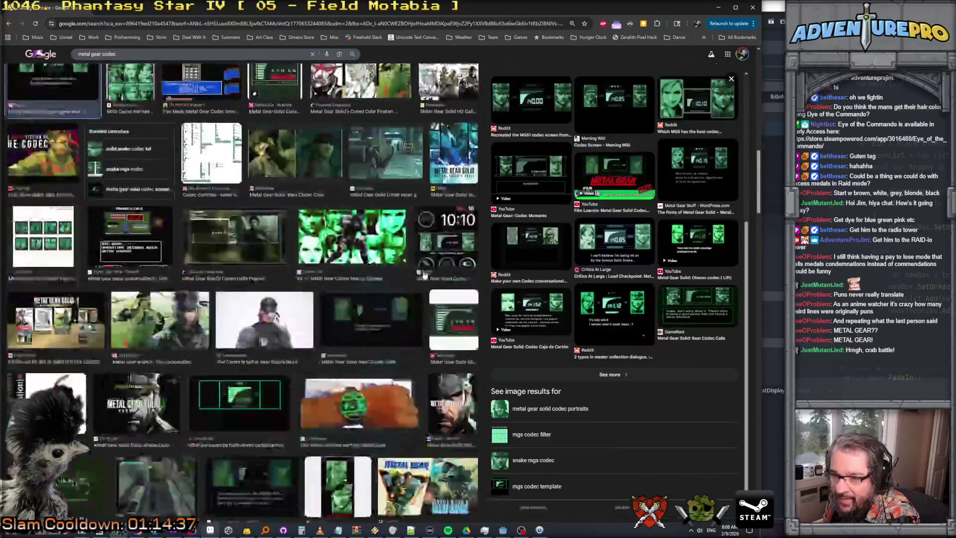
{"action": "scroll", "coordinate": [424, 273], "scroll_direction": "down", "scroll_amount": 2}
{"action": "left_click", "coordinate": [59, 227]}
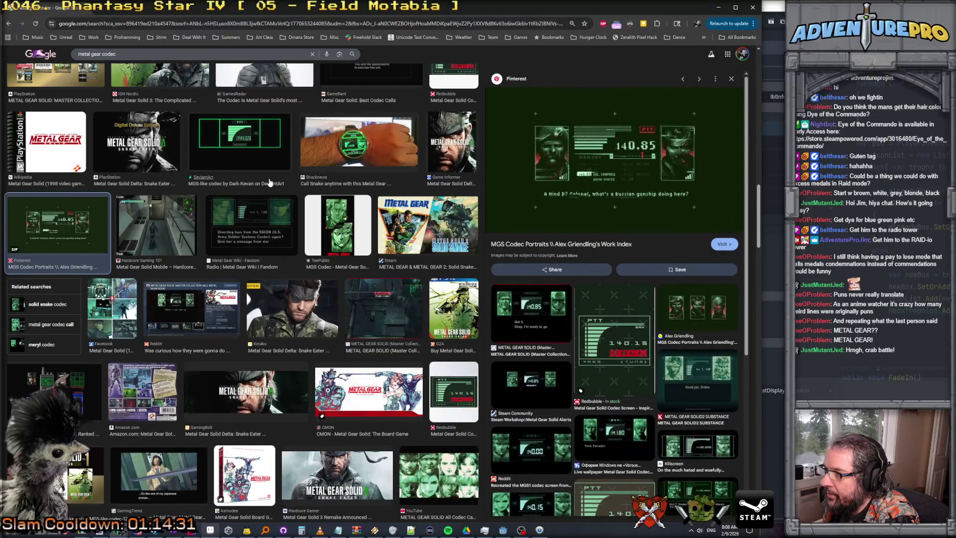
{"action": "scroll", "coordinate": [269, 182], "scroll_direction": "up", "scroll_amount": 10}
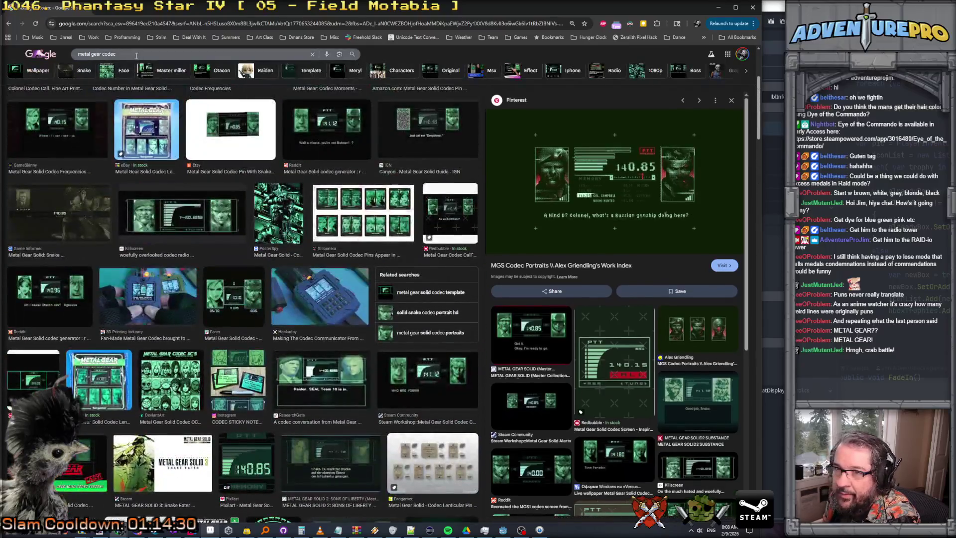
{"action": "left_click", "coordinate": [128, 56]}
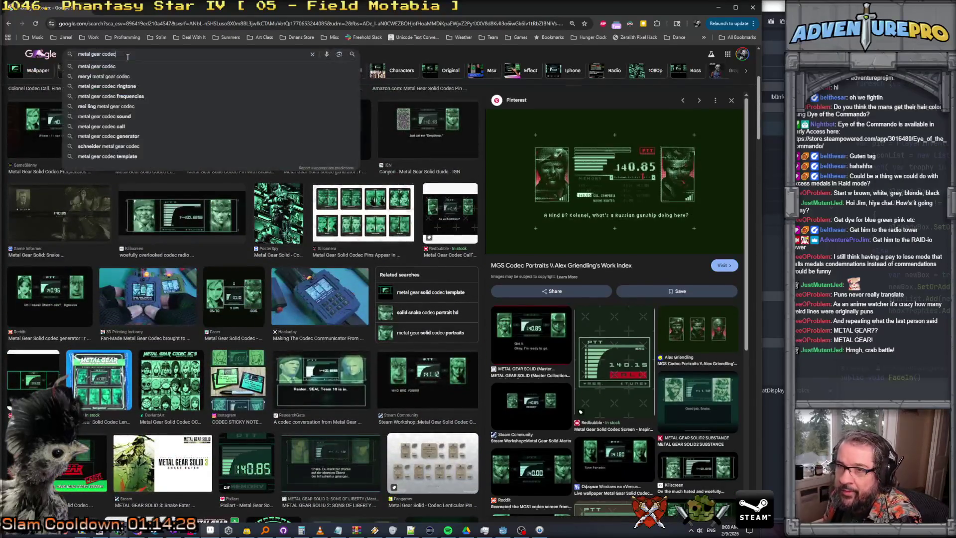
Step: Search for 'metal gear 3 codec' and preview the Metal Gear Solid 3 best codecs result
{"action": "type", "text": "3"}
{"action": "key", "text": "Return"}
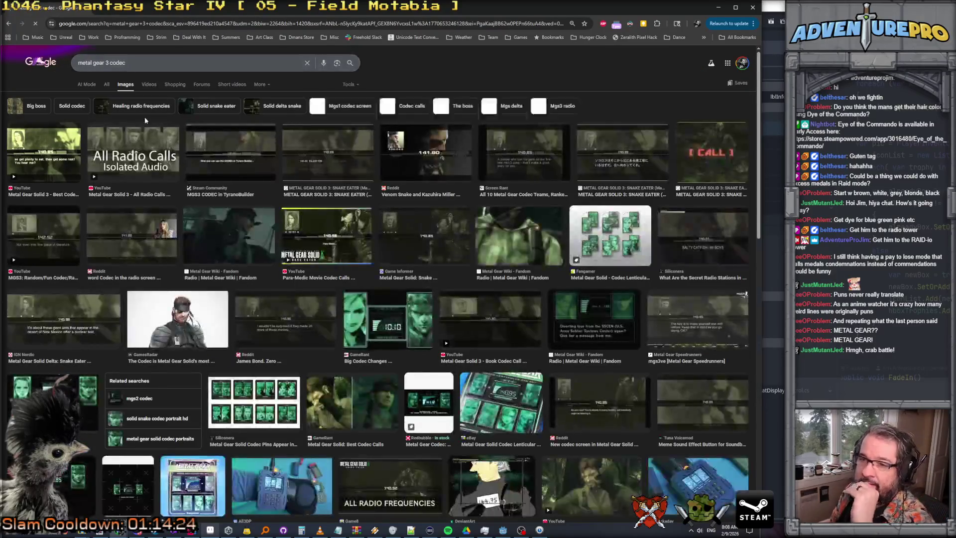
{"action": "left_click", "coordinate": [44, 152]}
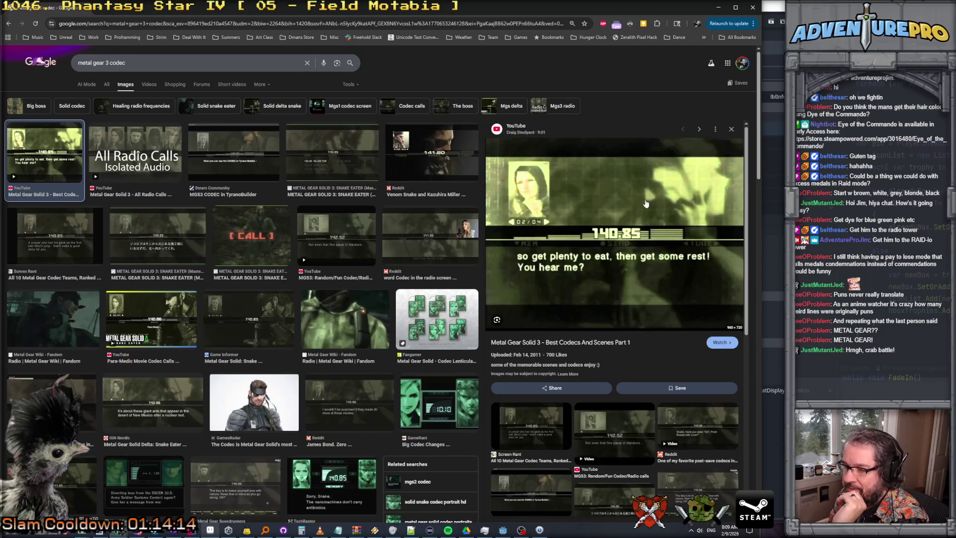
Step: Preview the TechRaptor codec screenshot, then minimize Chrome
{"action": "scroll", "coordinate": [627, 233], "scroll_direction": "down", "scroll_amount": 2}
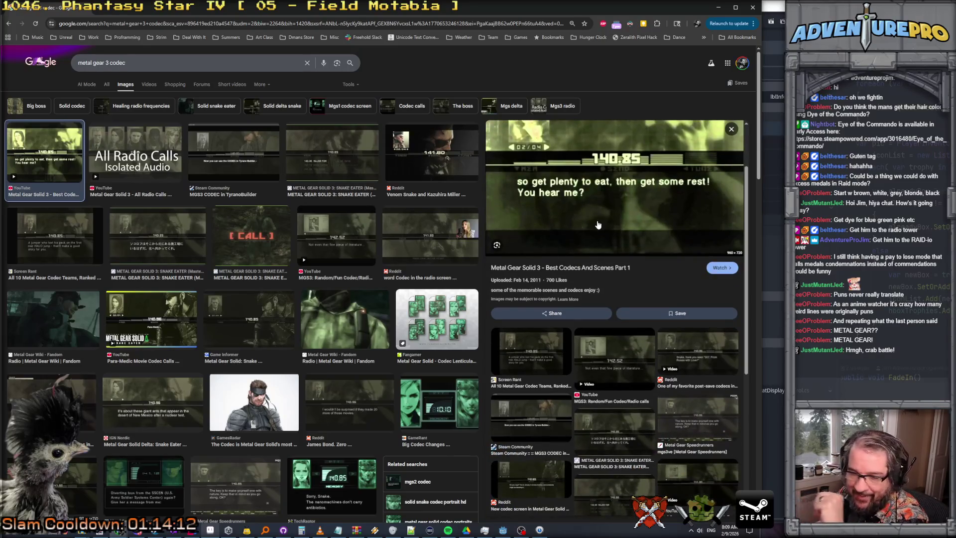
{"action": "scroll", "coordinate": [598, 225], "scroll_direction": "down", "scroll_amount": 5}
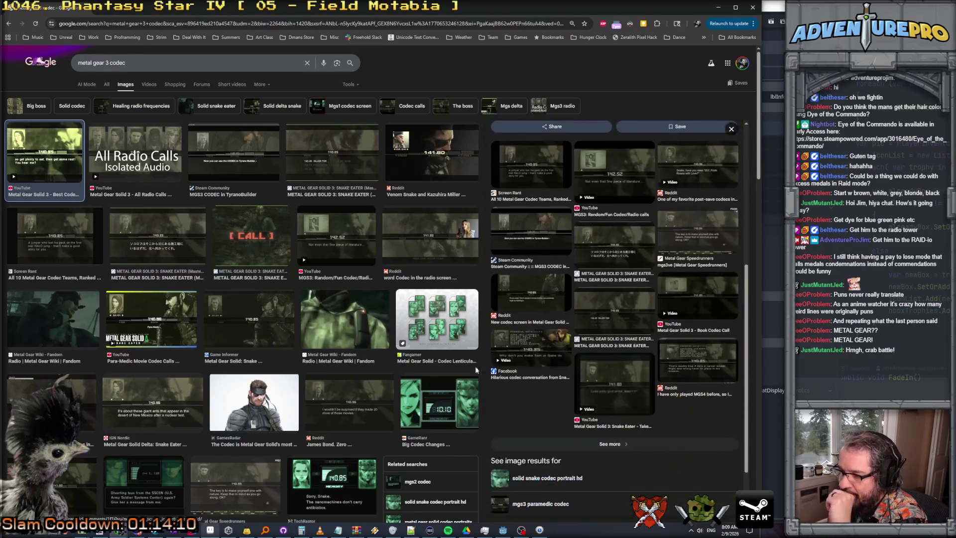
{"action": "left_click", "coordinate": [354, 487]}
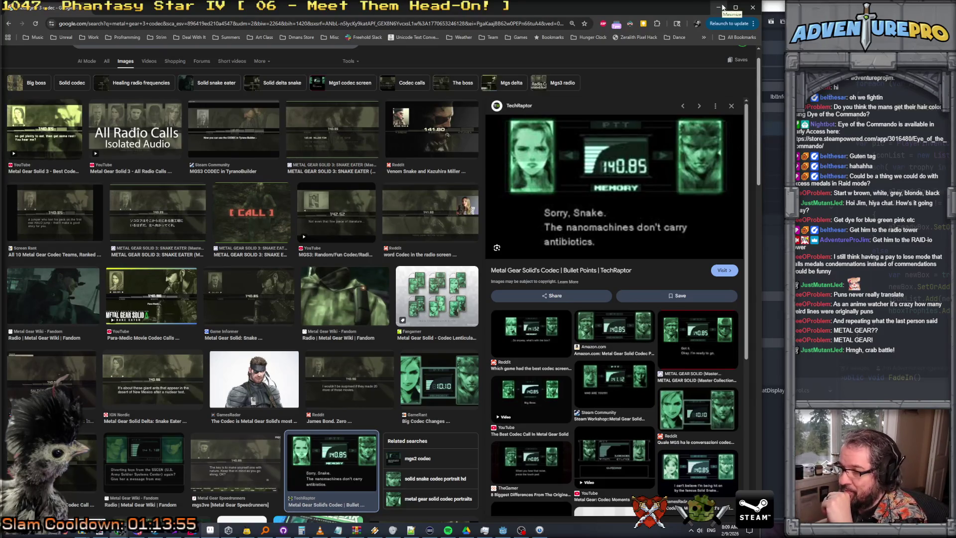
{"action": "left_click", "coordinate": [722, 7]}
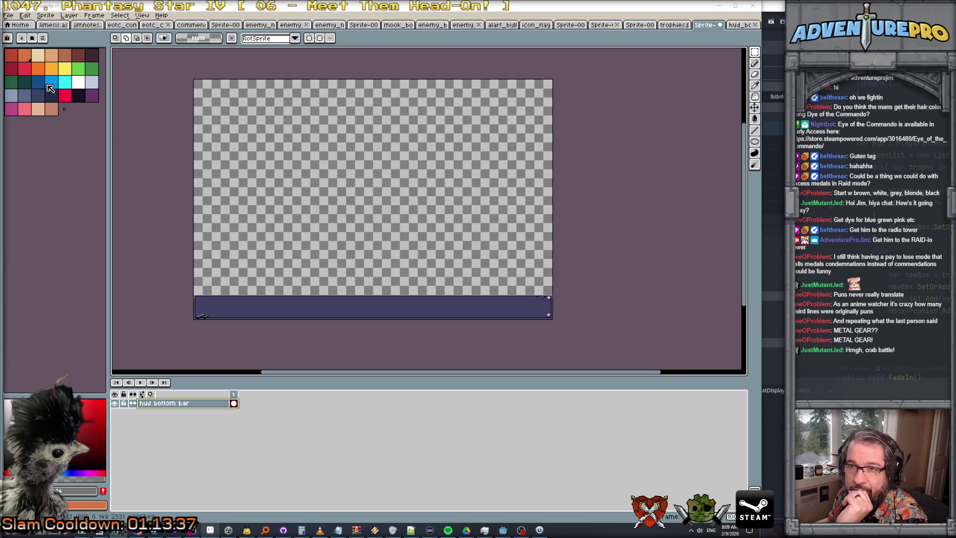
Step: Load the gen512_eotc palette preset and widen the palette panel
{"action": "left_click", "coordinate": [32, 38]}
{"action": "scroll", "coordinate": [97, 390], "scroll_direction": "down", "scroll_amount": 10}
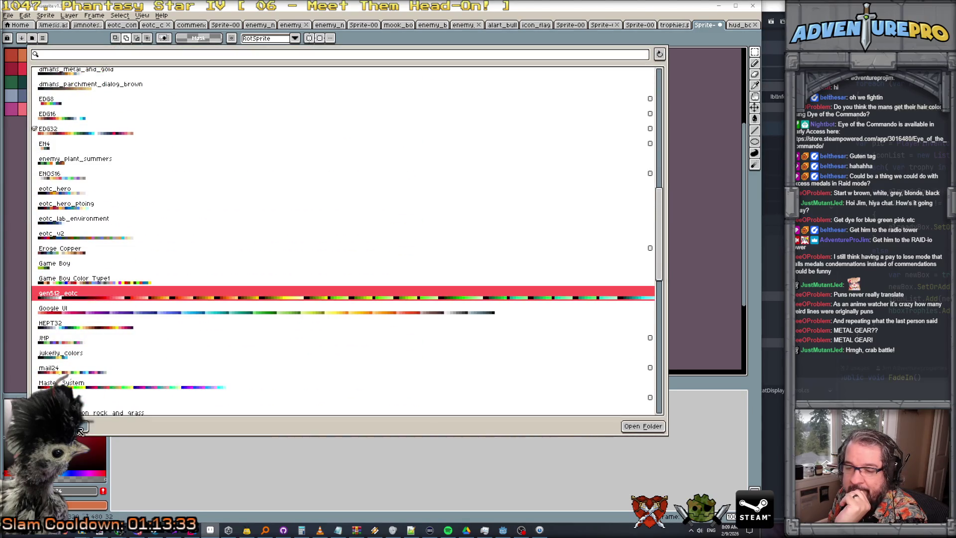
{"action": "left_click", "coordinate": [97, 302]}
{"action": "left_click", "coordinate": [672, 330]}
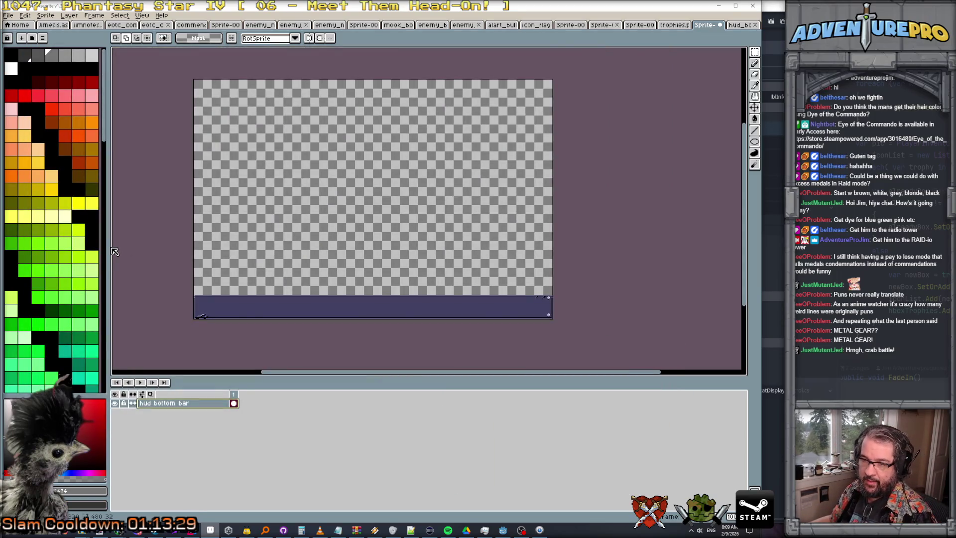
{"action": "left_click_drag", "start_coordinate": [108, 247], "coordinate": [221, 265]}
Step: Fill the empty area above the purple bar with black using the Paint Bucket
{"action": "key", "text": "b"}
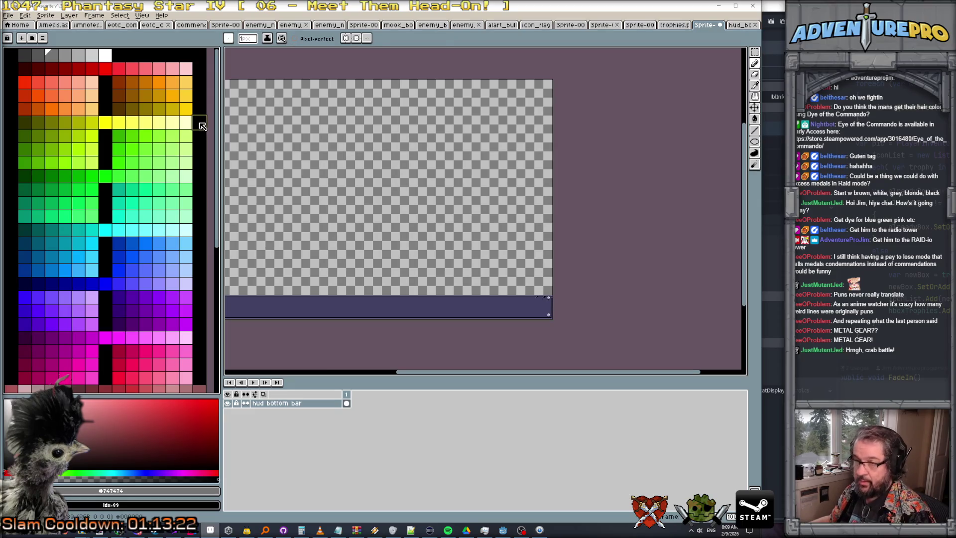
{"action": "key", "text": "g"}
{"action": "left_click", "coordinate": [323, 194]}
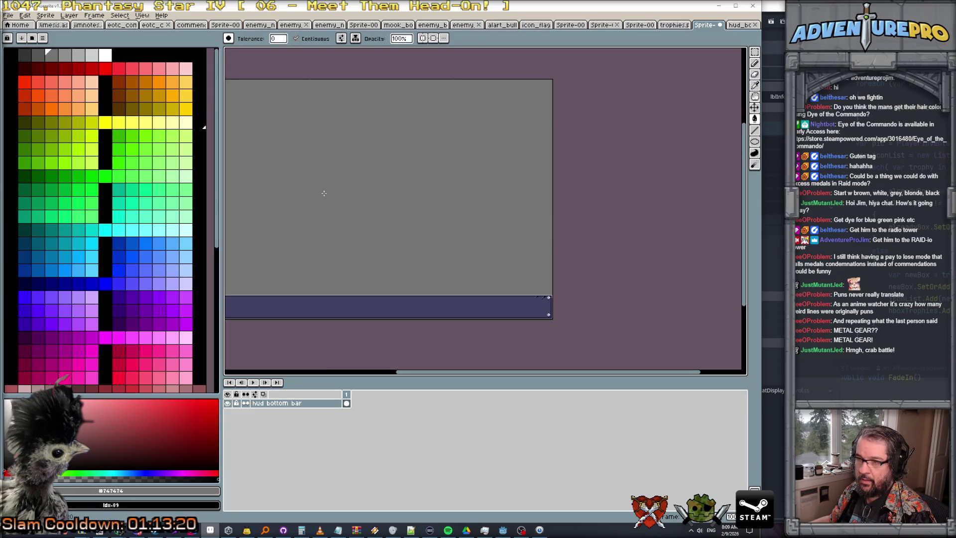
{"action": "left_click", "coordinate": [204, 128]}
{"action": "left_click", "coordinate": [384, 157]}
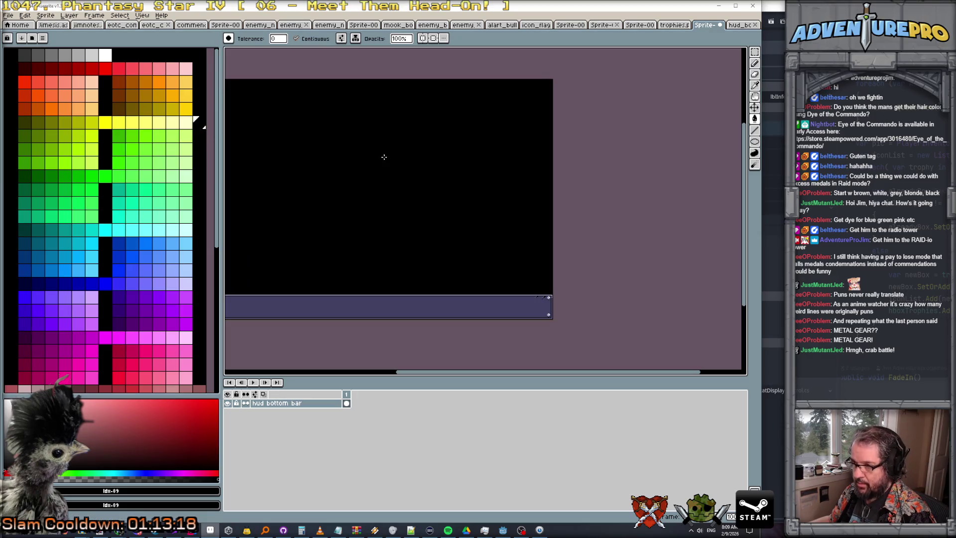
{"action": "left_click", "coordinate": [198, 158]}
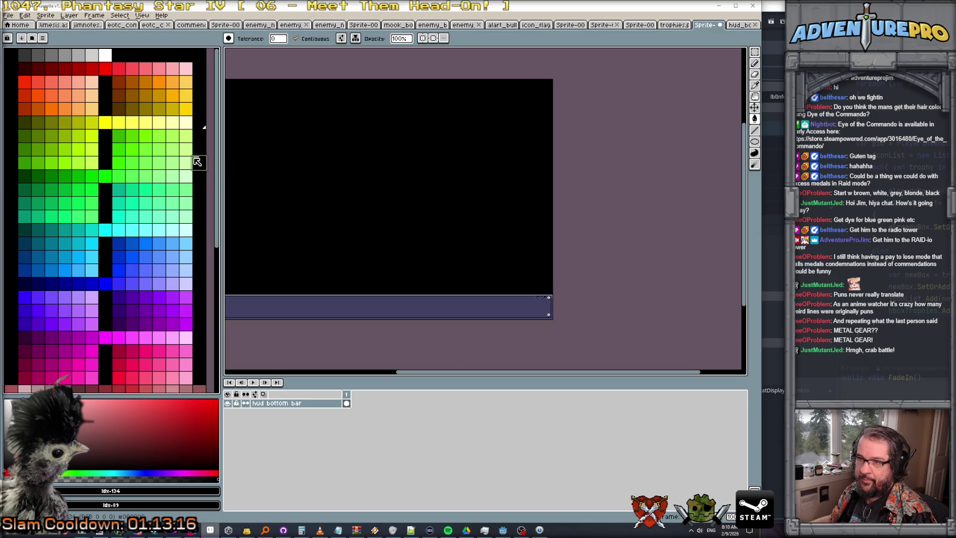
{"action": "mouse_move", "coordinate": [325, 177]}
{"action": "left_mouse_down"}
{"action": "mouse_move", "coordinate": [346, 119]}
{"action": "mouse_move", "coordinate": [427, 137]}
{"action": "mouse_move", "coordinate": [335, 158]}
{"action": "mouse_move", "coordinate": [417, 181]}
{"action": "left_mouse_up"}
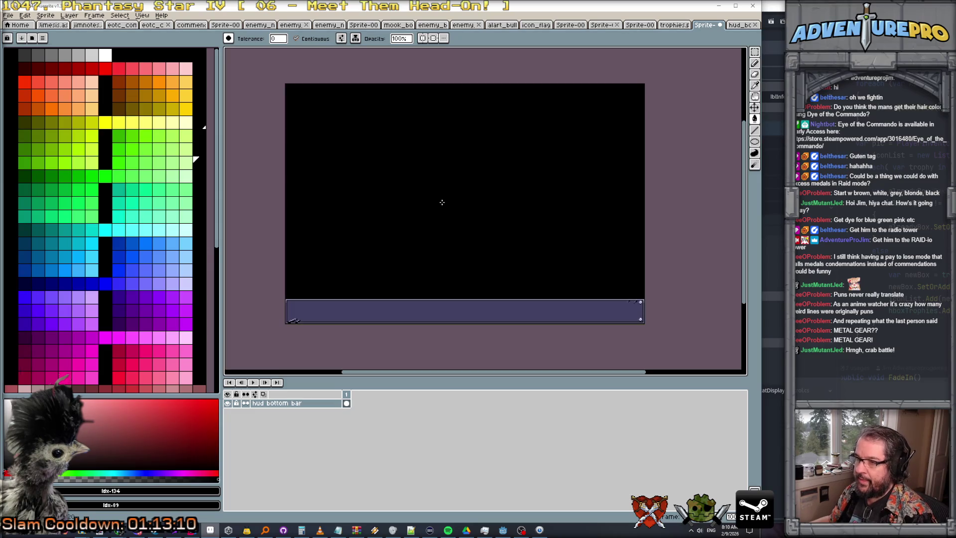
Step: Rename the layer to 'hud bottom bar + bg'
{"action": "double_click", "coordinate": [298, 404]}
{"action": "key", "text": "End"}
{"action": "key", "text": "Return"}
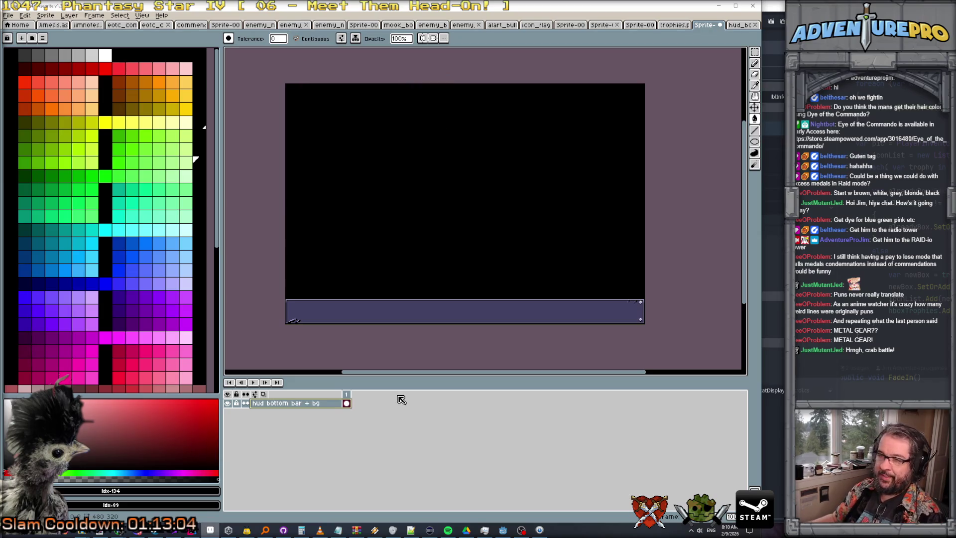
Step: Add a new empty Layer 1
{"action": "left_click", "coordinate": [70, 16]}
{"action": "mouse_move", "coordinate": [95, 62]}
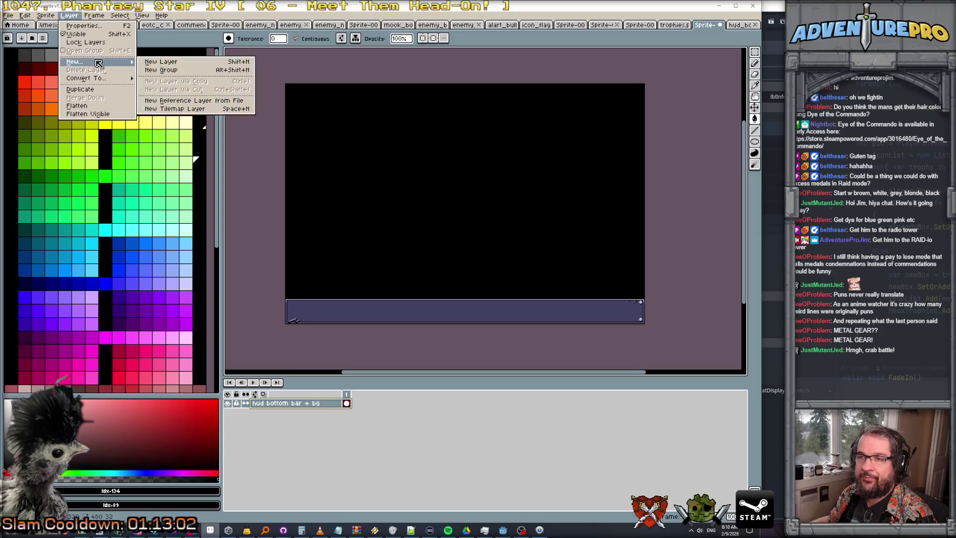
{"action": "left_click", "coordinate": [159, 62]}
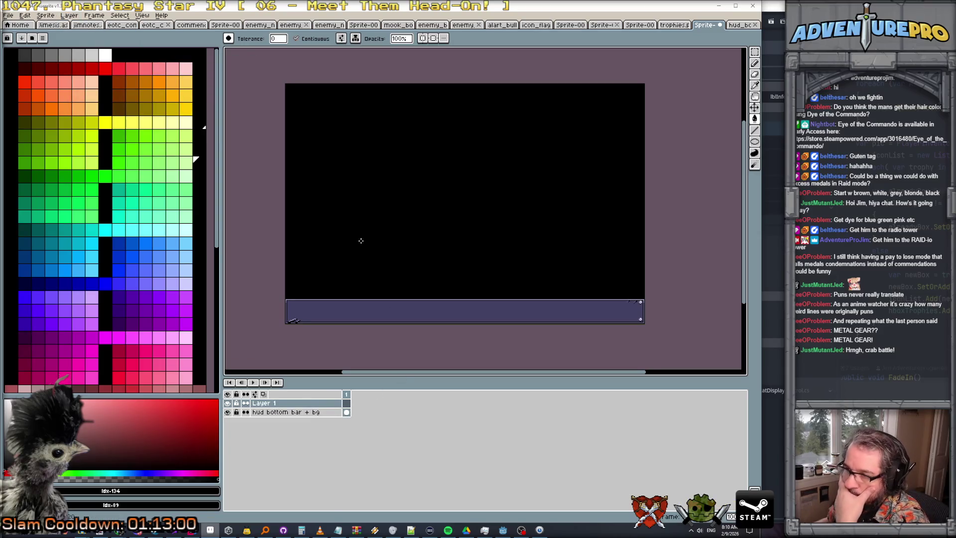
{"action": "left_click", "coordinate": [8, 15]}
{"action": "key", "text": "Escape"}
Step: Open dialog_face_control_v2_normal.png
{"action": "key", "text": "ctrl+o"}
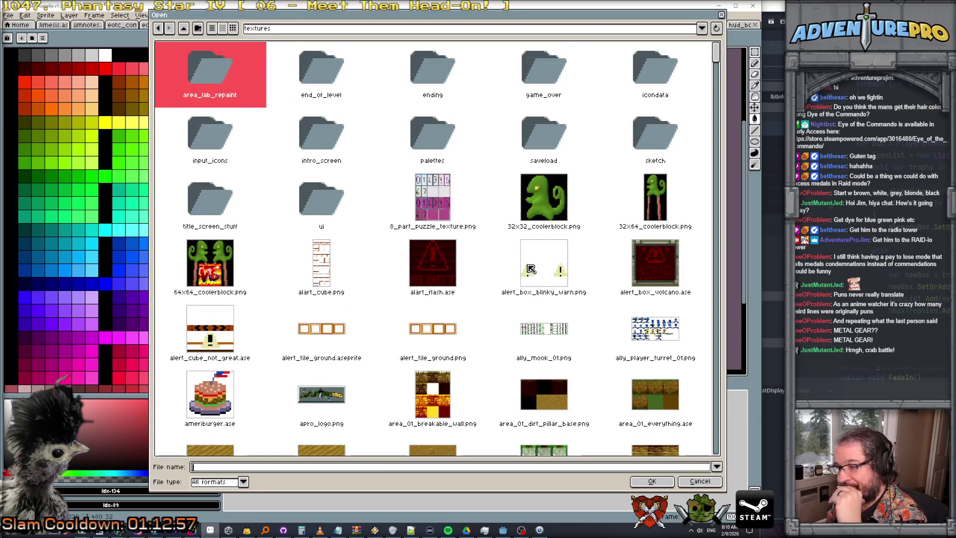
{"action": "scroll", "coordinate": [531, 269], "scroll_direction": "down", "scroll_amount": 3}
{"action": "scroll", "coordinate": [531, 269], "scroll_direction": "down", "scroll_amount": 5}
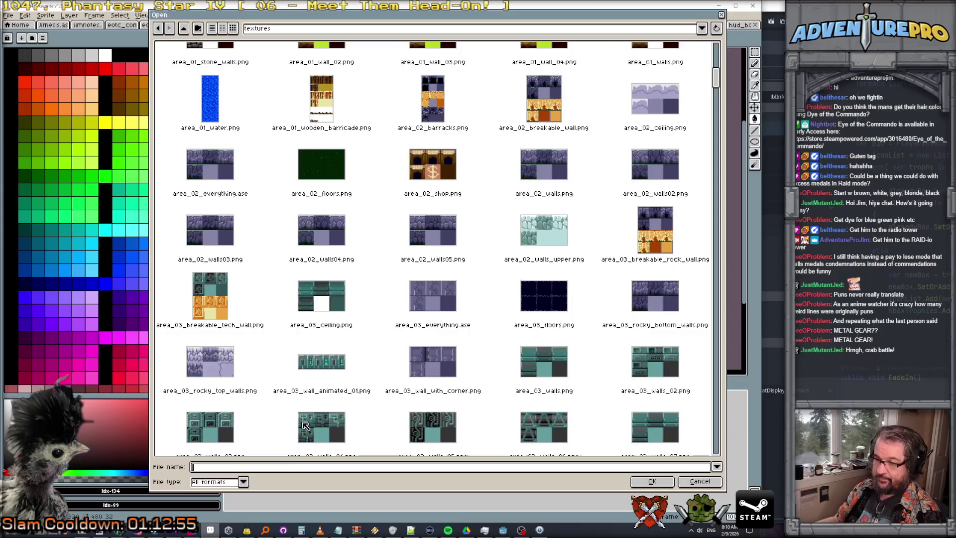
{"action": "scroll", "coordinate": [319, 385], "scroll_direction": "up", "scroll_amount": 5}
{"action": "scroll", "coordinate": [319, 385], "scroll_direction": "up", "scroll_amount": 3}
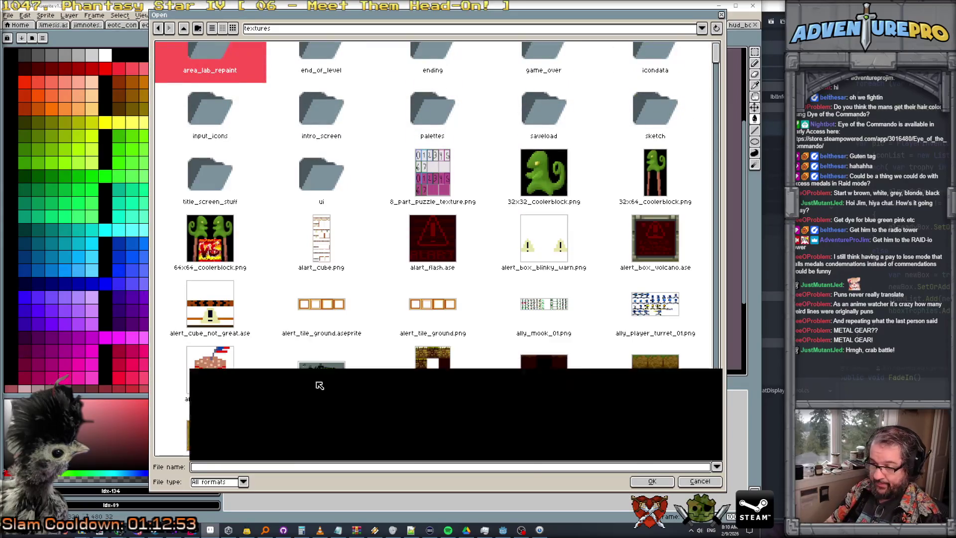
{"action": "type", "text": "dialog"}
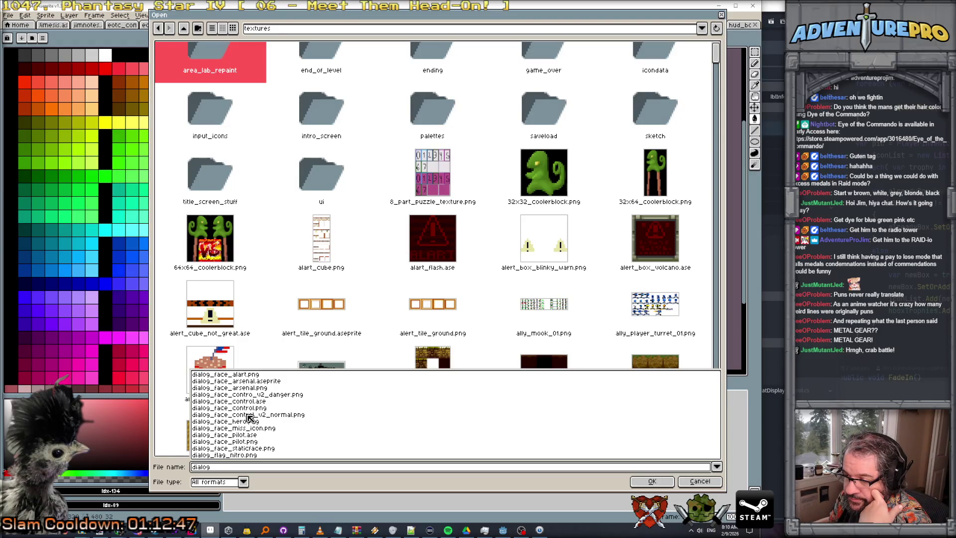
{"action": "left_click", "coordinate": [247, 415]}
{"action": "left_click", "coordinate": [652, 481]}
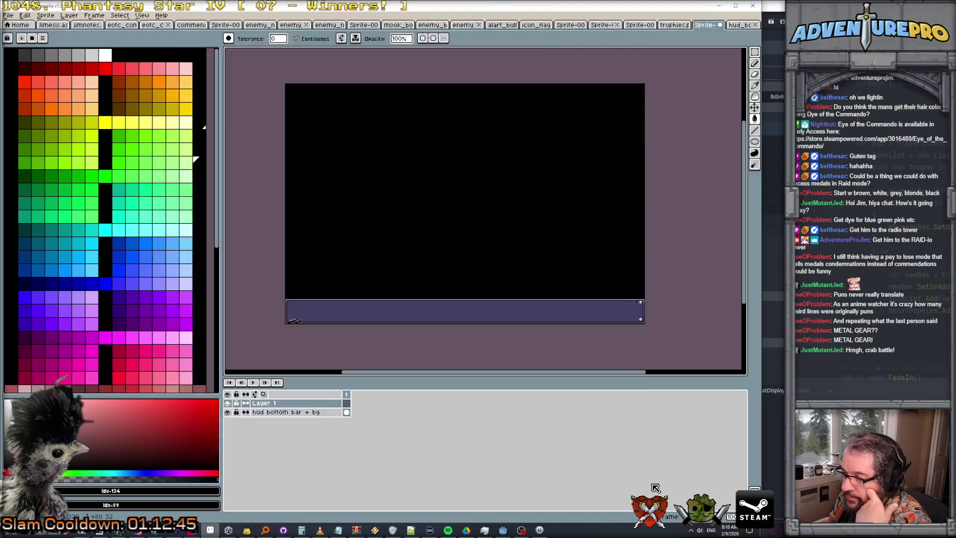
Step: Marquee-select the first face portrait, switch back to the codec sprite and paste it
{"action": "left_click", "coordinate": [755, 52]}
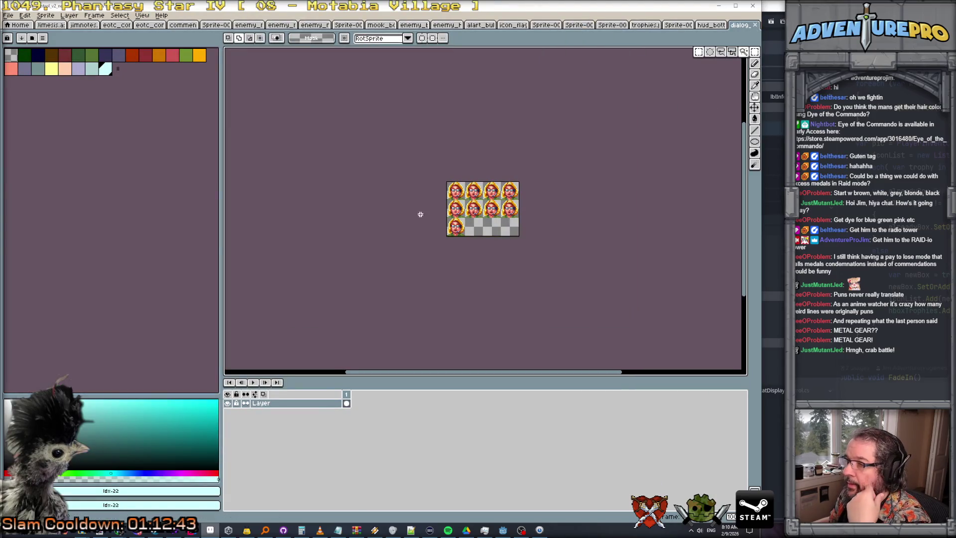
{"action": "scroll", "coordinate": [423, 214], "scroll_direction": "up", "scroll_amount": 3}
{"action": "mouse_move", "coordinate": [465, 96]}
{"action": "left_mouse_down"}
{"action": "mouse_move", "coordinate": [402, 163]}
{"action": "mouse_move", "coordinate": [456, 222]}
{"action": "left_mouse_up"}
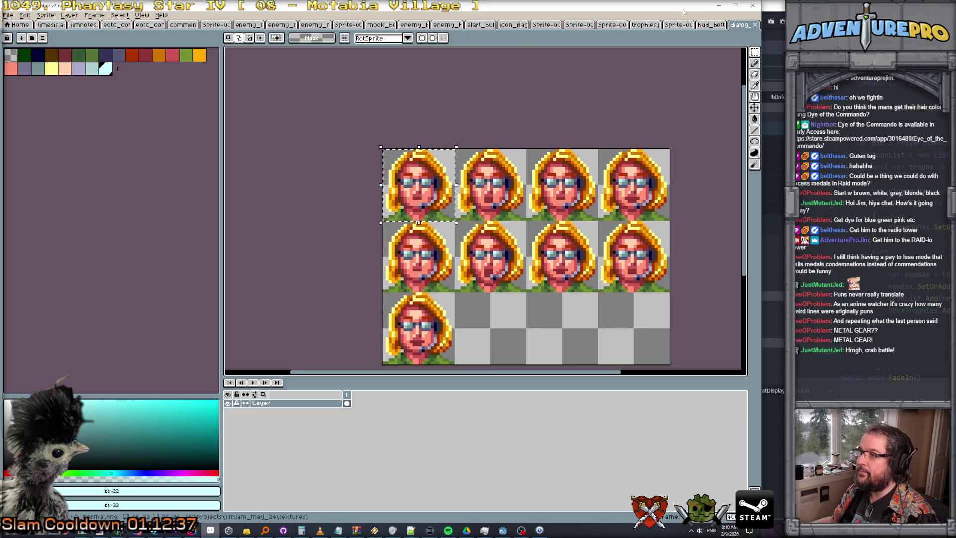
{"action": "key", "text": "ctrl+shift+Tab"}
{"action": "key", "text": "ctrl+shift+Tab"}
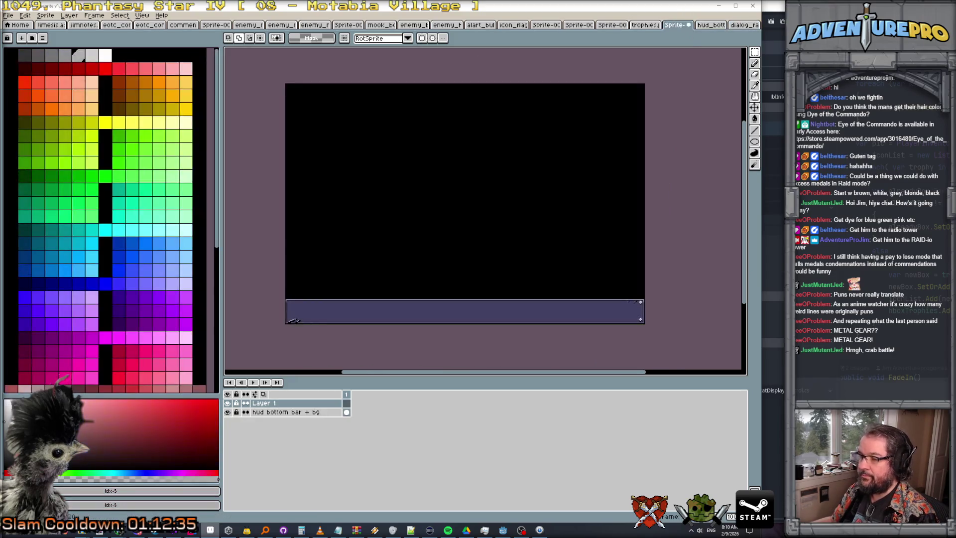
{"action": "key", "text": "ctrl+v"}
Step: Scale the pasted face to about 48.6x48.6 pixels and place it at 319,45
{"action": "left_click_drag", "start_coordinate": [295, 94], "coordinate": [394, 169]}
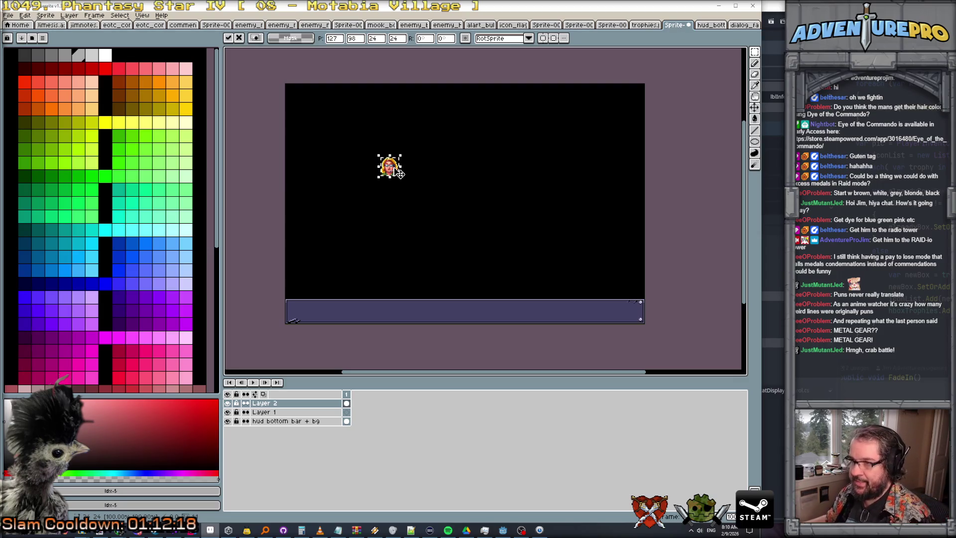
{"action": "scroll", "coordinate": [398, 172], "scroll_direction": "up", "scroll_amount": 3}
{"action": "left_click_drag", "start_coordinate": [370, 148], "coordinate": [440, 237]}
{"action": "scroll", "coordinate": [438, 235], "scroll_direction": "down", "scroll_amount": 3}
{"action": "scroll", "coordinate": [436, 234], "scroll_direction": "up", "scroll_amount": 2}
{"action": "scroll", "coordinate": [436, 234], "scroll_direction": "down", "scroll_amount": 1}
{"action": "left_click_drag", "start_coordinate": [414, 224], "coordinate": [572, 182]}
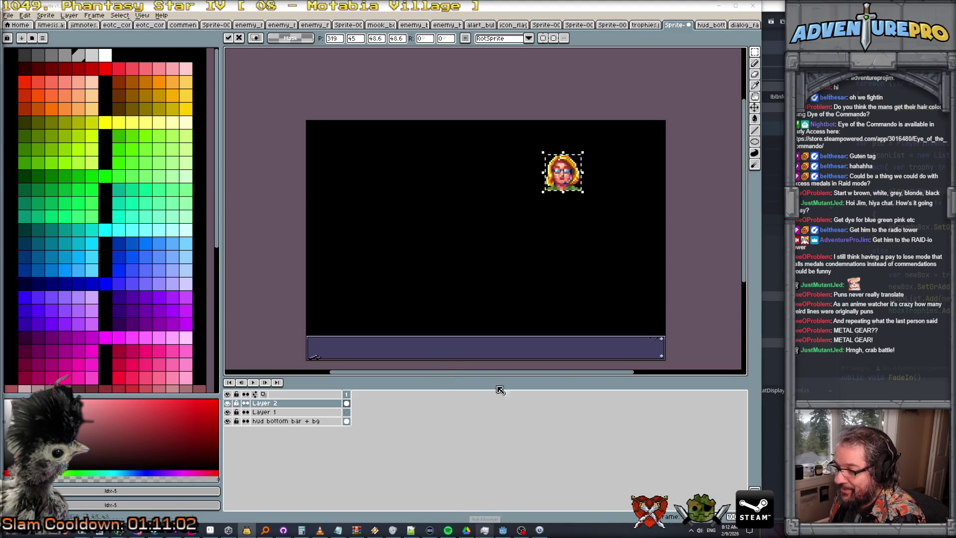
{"action": "key", "text": "alt+Tab"}
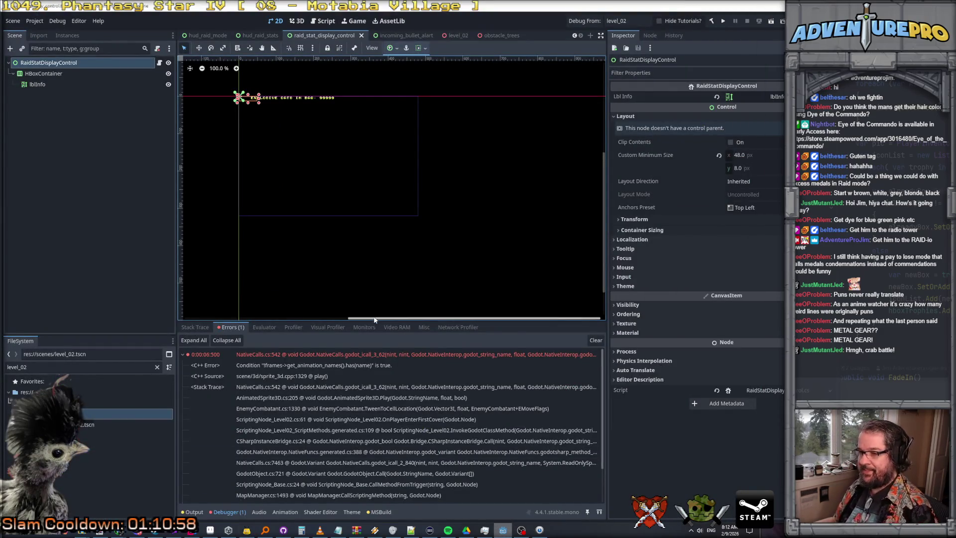
Step: Create a new scene with a User Interface Control root
{"action": "left_click_drag", "start_coordinate": [377, 322], "coordinate": [392, 255]}
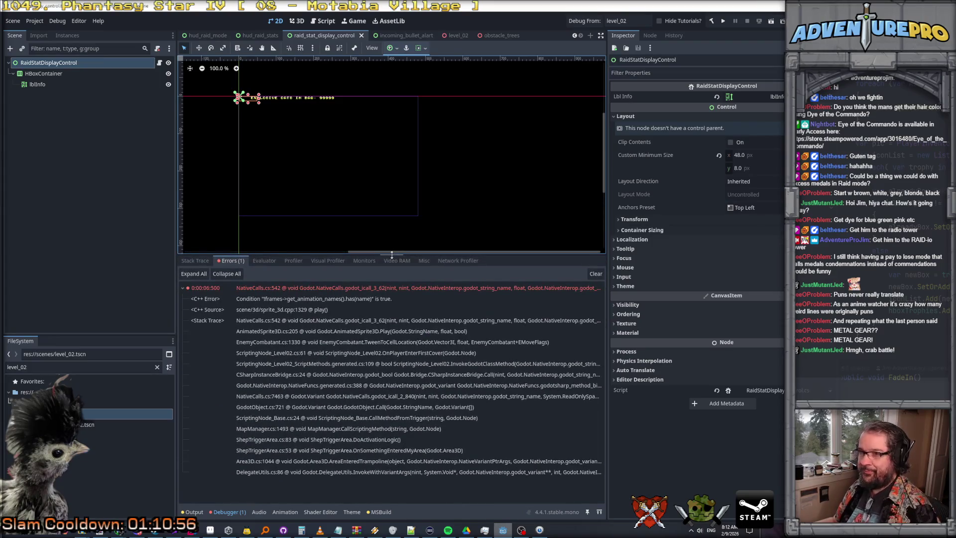
{"action": "left_click", "coordinate": [13, 21]}
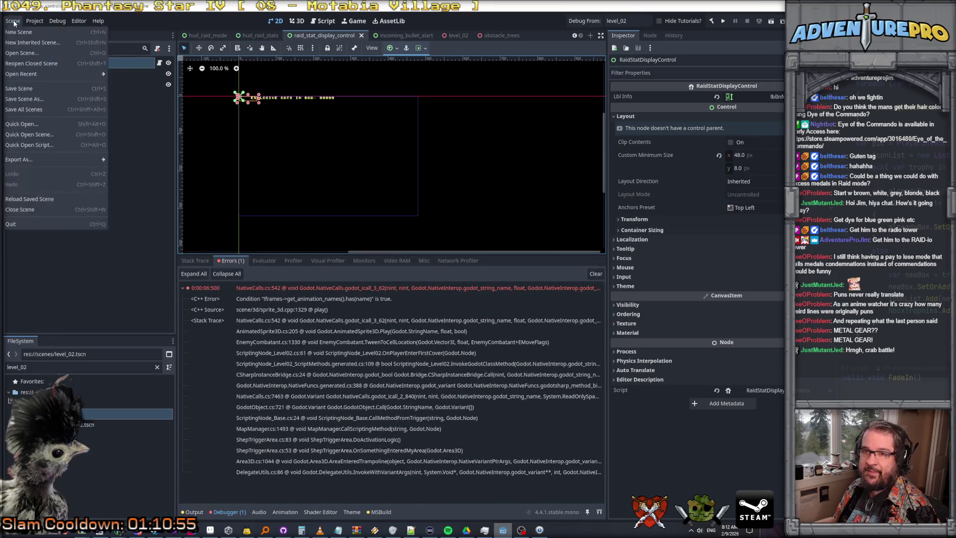
{"action": "left_click", "coordinate": [23, 33]}
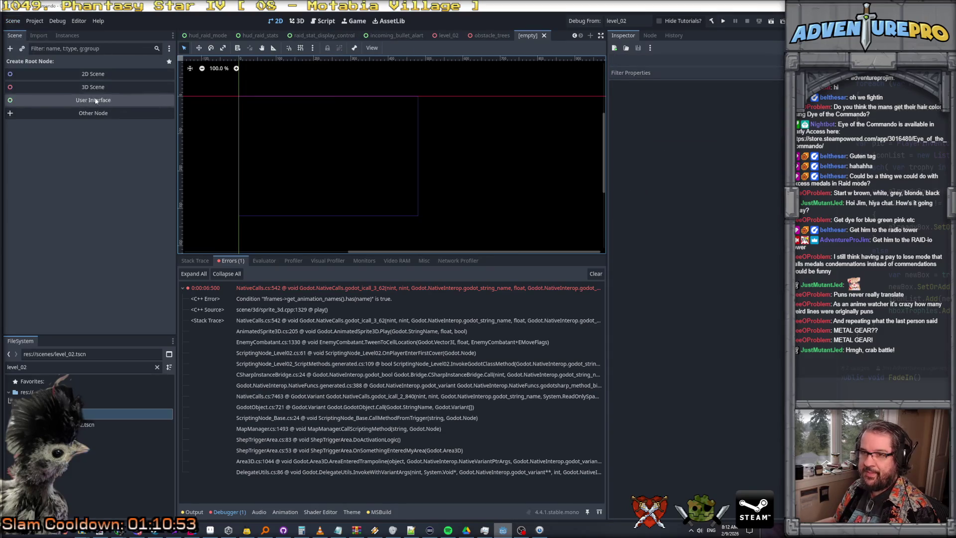
{"action": "left_click", "coordinate": [70, 100]}
Step: Add a TextureRect child under Control, then delete it again
{"action": "right_click", "coordinate": [46, 61]}
{"action": "left_click", "coordinate": [74, 66]}
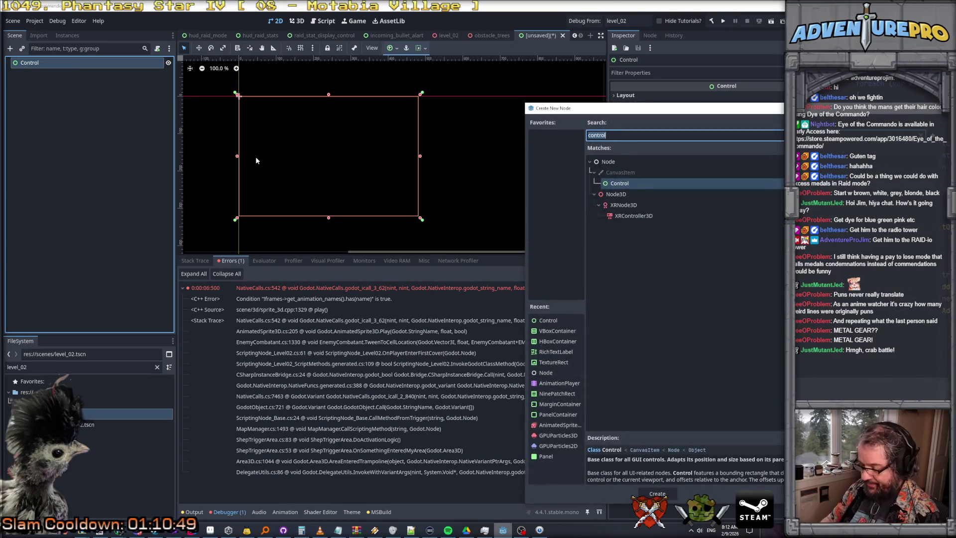
{"action": "type", "text": "text"}
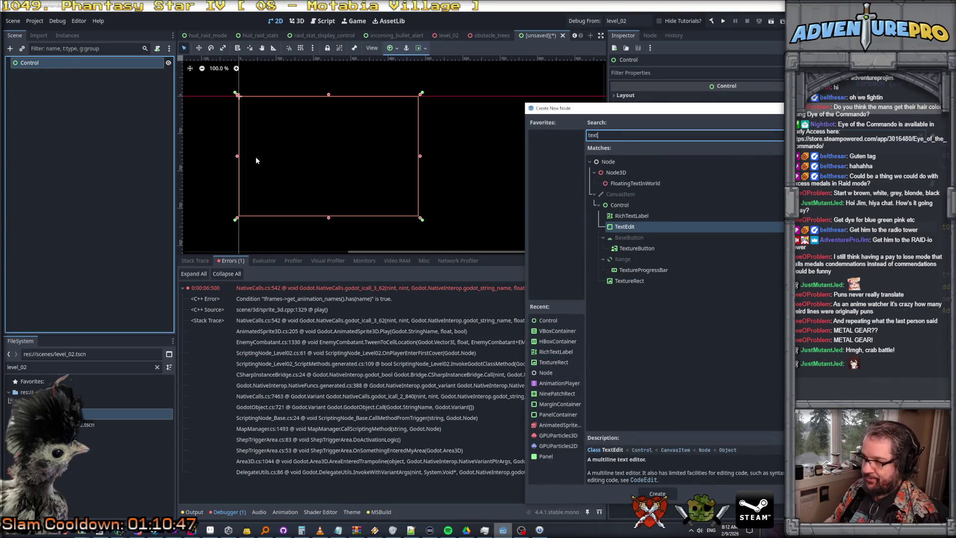
{"action": "key", "text": "Down"}
{"action": "key", "text": "Down"}
{"action": "key", "text": "Down"}
{"action": "key", "text": "Return"}
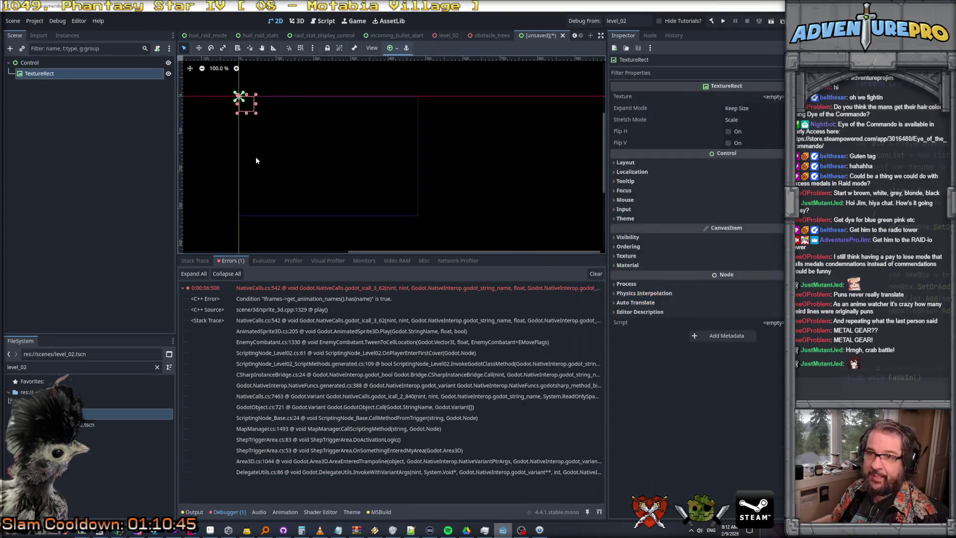
{"action": "left_click", "coordinate": [40, 75]}
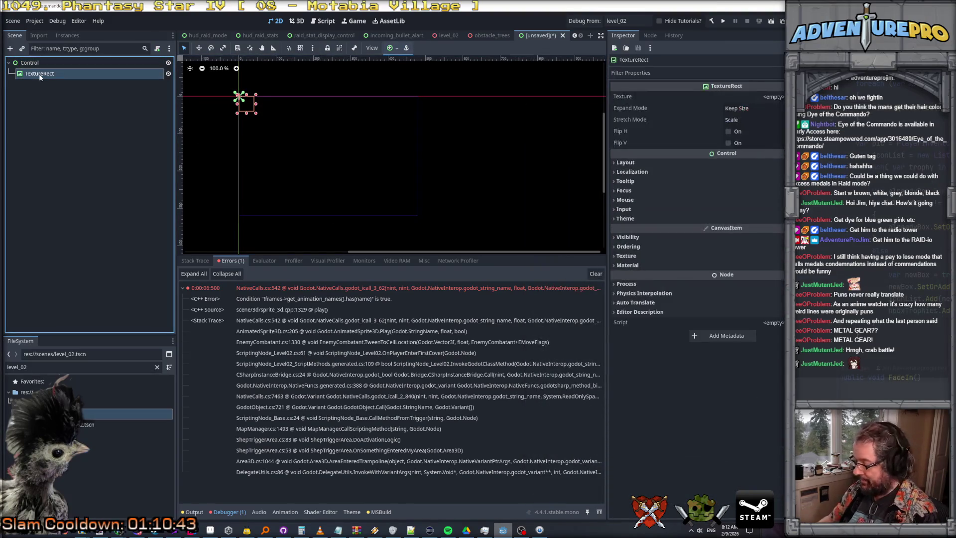
{"action": "key", "text": "Delete"}
{"action": "left_click", "coordinate": [633, 276]}
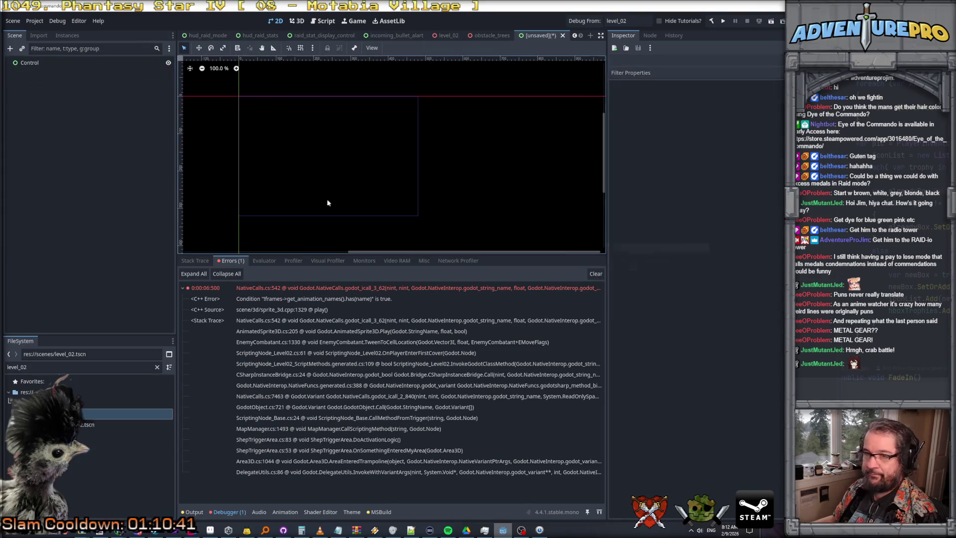
Step: Add an AnimatedSprite2D child under Control and rename it spriteFace
{"action": "right_click", "coordinate": [36, 63]}
{"action": "left_click", "coordinate": [50, 65]}
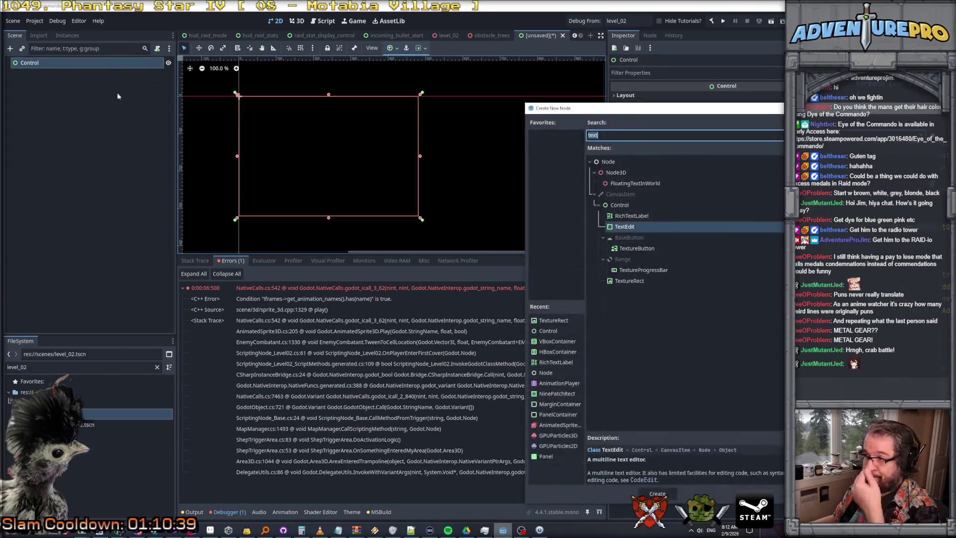
{"action": "type", "text": "animate"}
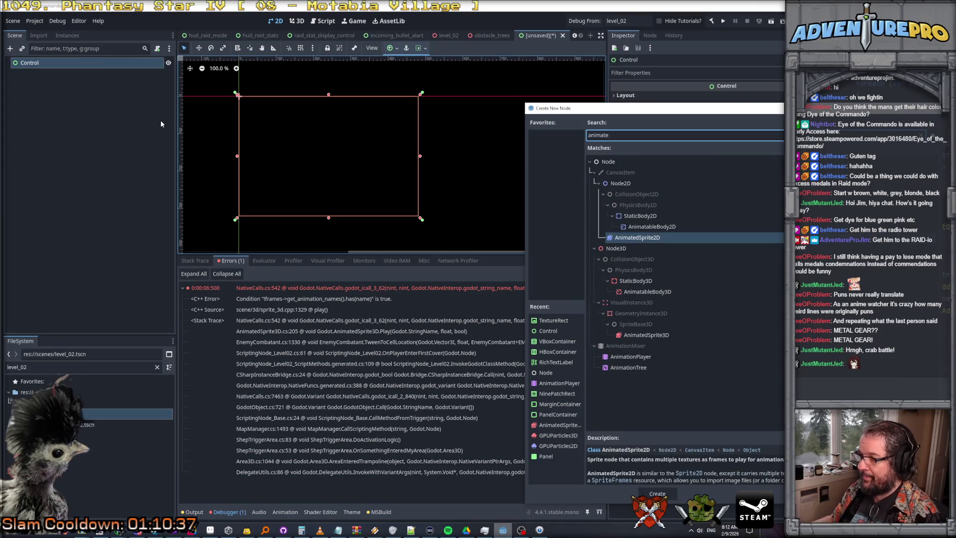
{"action": "double_click", "coordinate": [636, 238]}
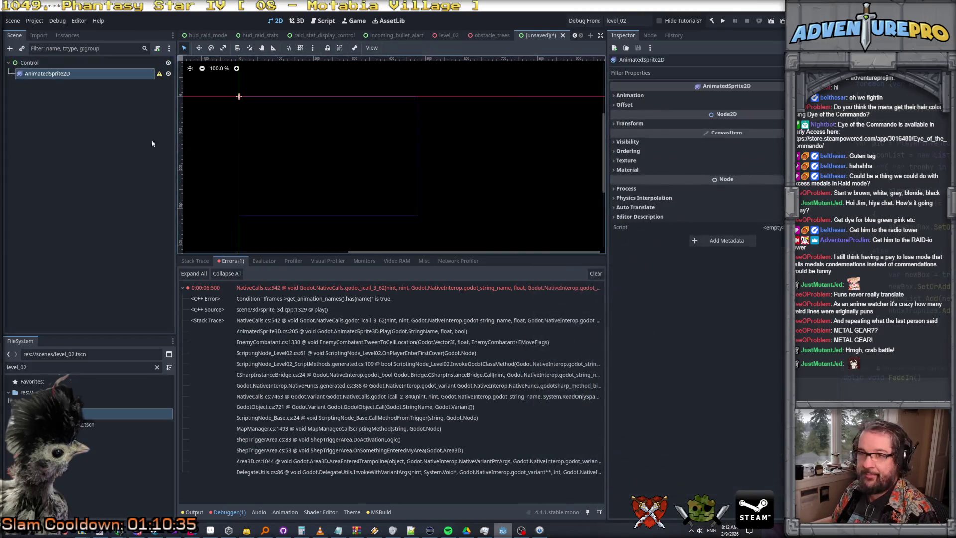
{"action": "double_click", "coordinate": [56, 75]}
{"action": "type", "text": "spriteFace"}
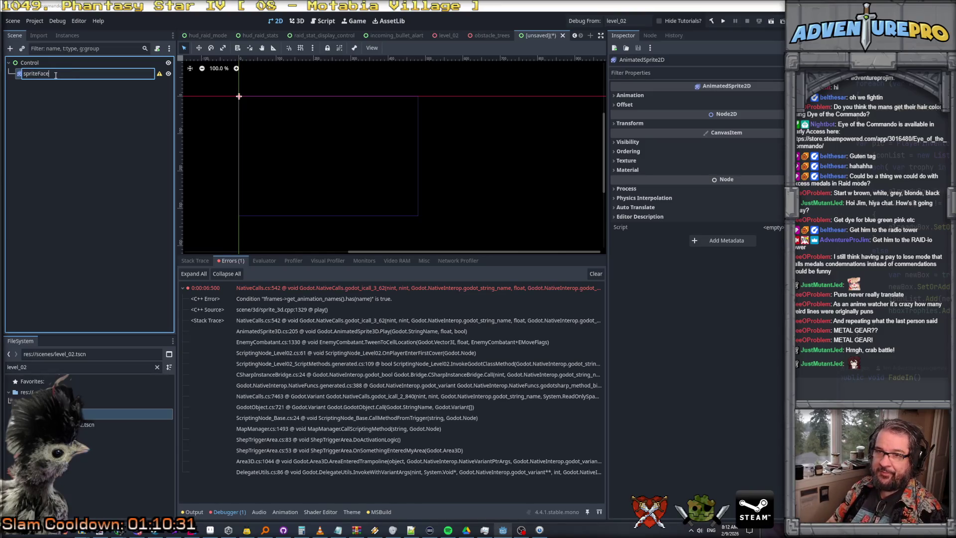
{"action": "key", "text": "Return"}
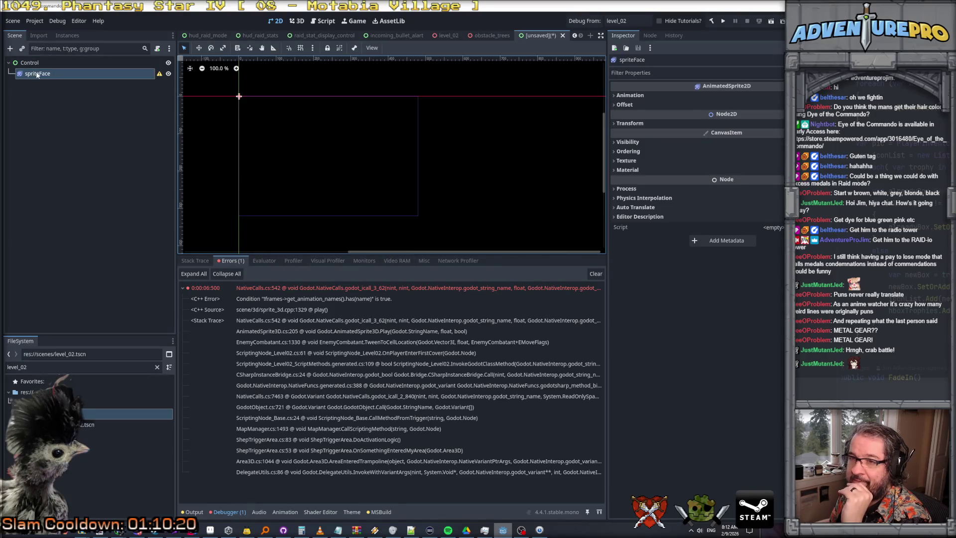
Step: Give spriteFace a new SpriteFrames resource and open it for editing
{"action": "left_click", "coordinate": [629, 95]}
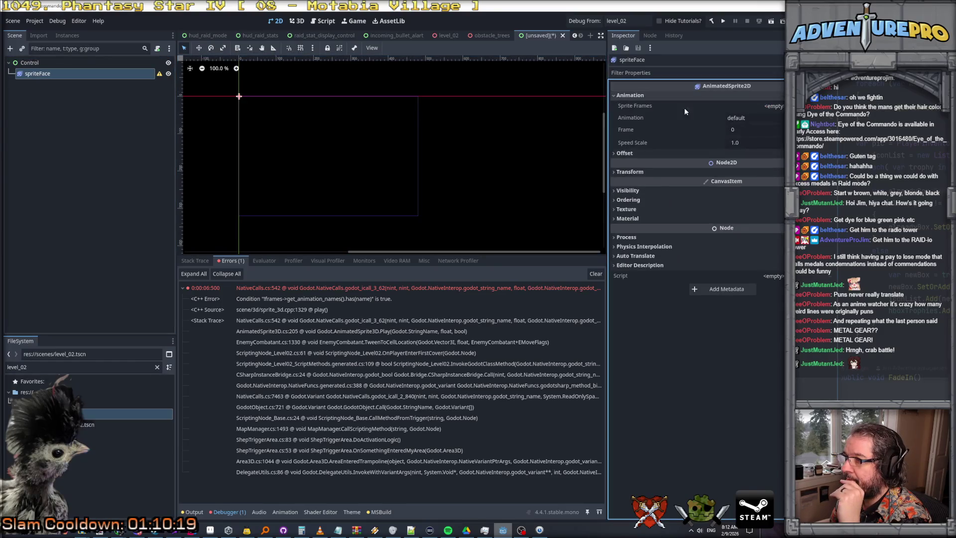
{"action": "left_click", "coordinate": [762, 106]}
{"action": "left_click", "coordinate": [763, 114]}
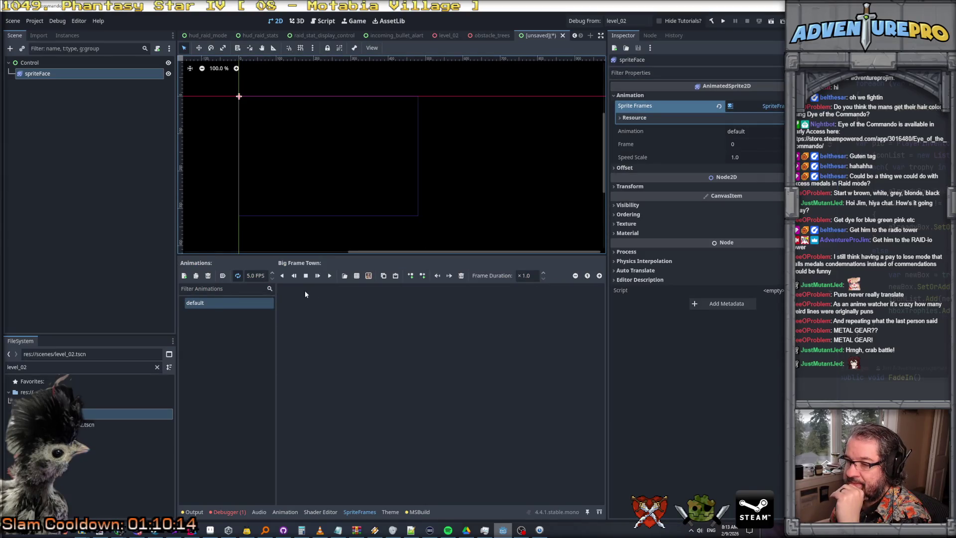
Step: Add nine portrait frames from textures/dialog_face_control_v2_normal.png to the default animation
{"action": "left_click", "coordinate": [357, 276]}
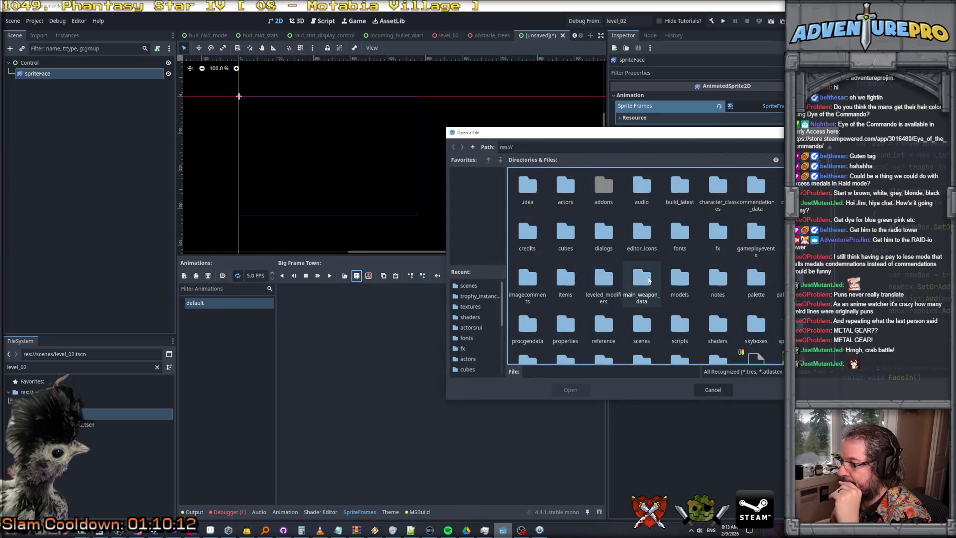
{"action": "double_click", "coordinate": [680, 298]}
{"action": "scroll", "coordinate": [680, 299], "scroll_direction": "down", "scroll_amount": 5}
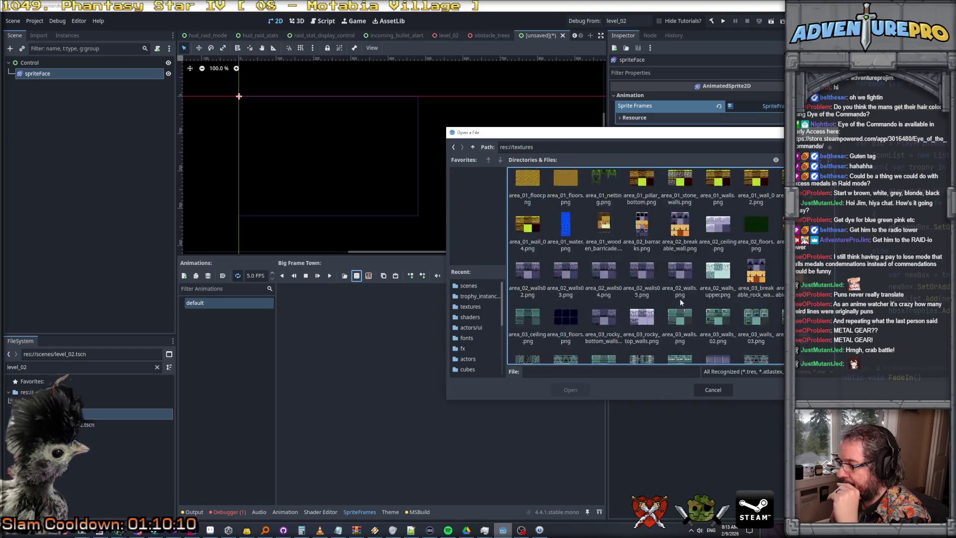
{"action": "scroll", "coordinate": [681, 300], "scroll_direction": "down", "scroll_amount": 10}
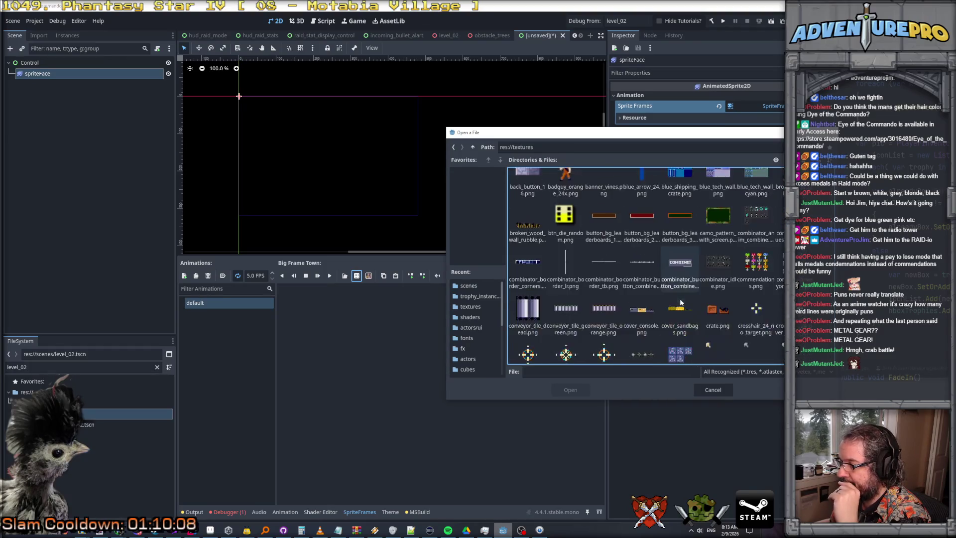
{"action": "scroll", "coordinate": [680, 302], "scroll_direction": "down", "scroll_amount": 5}
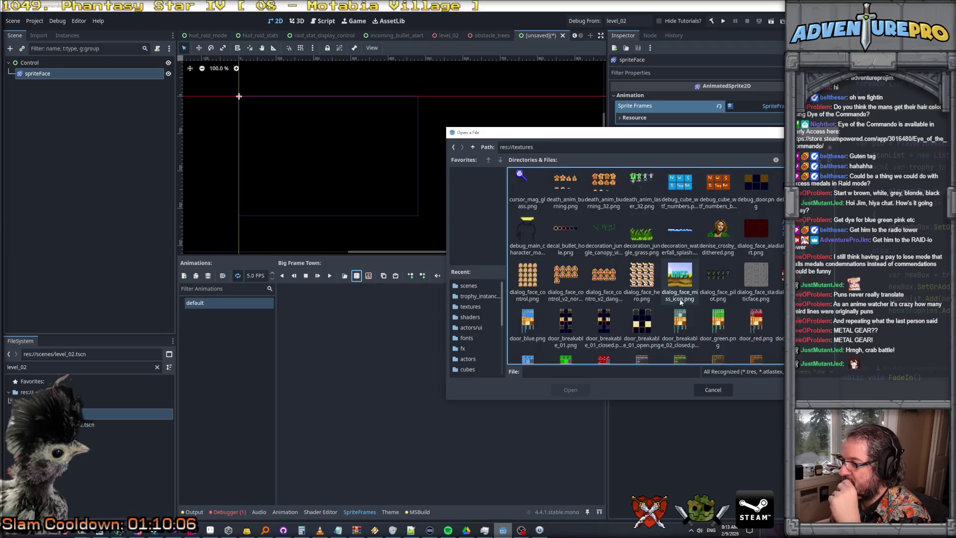
{"action": "left_click", "coordinate": [567, 280]}
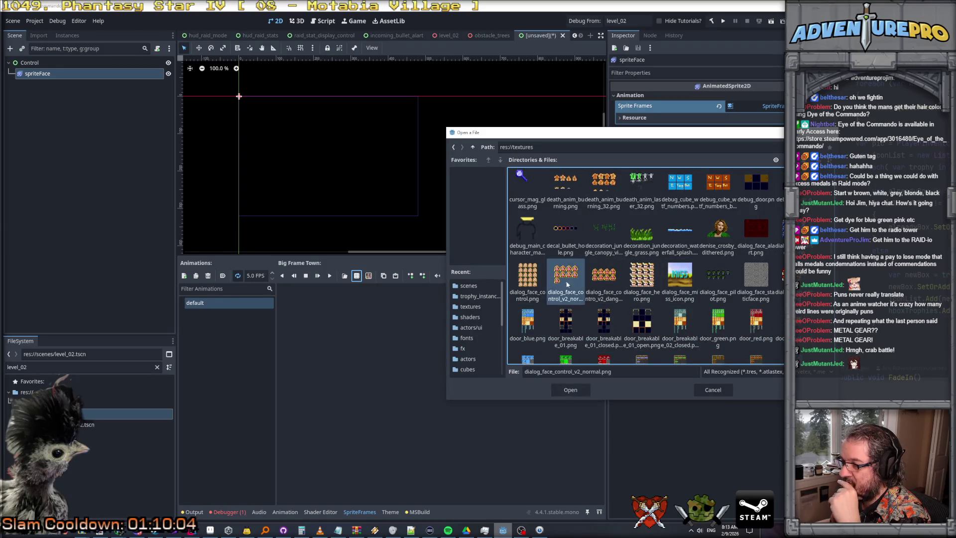
{"action": "left_click", "coordinate": [573, 390]}
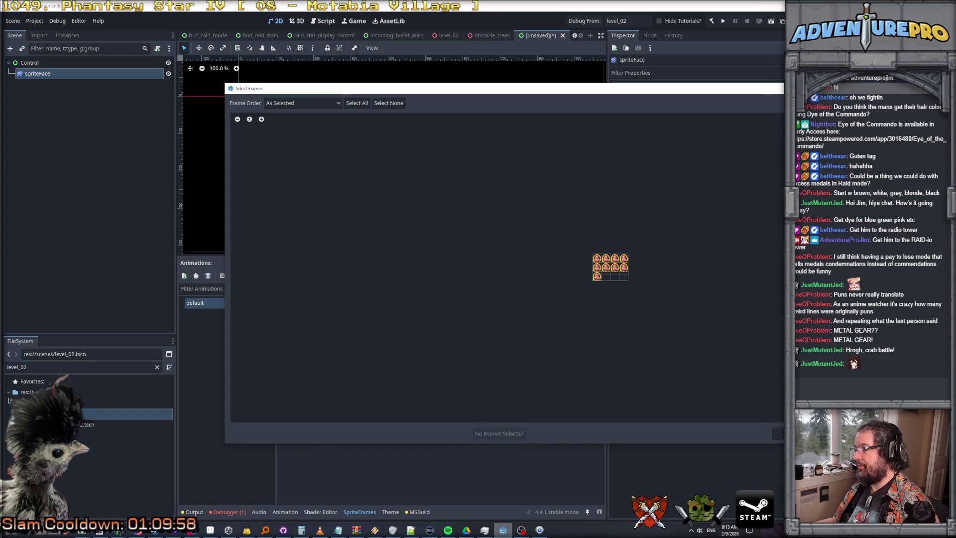
{"action": "mouse_move", "coordinate": [596, 258]}
{"action": "left_mouse_down"}
{"action": "mouse_move", "coordinate": [623, 259]}
{"action": "mouse_move", "coordinate": [612, 270]}
{"action": "mouse_move", "coordinate": [623, 269]}
{"action": "mouse_move", "coordinate": [586, 310]}
{"action": "left_mouse_up"}
{"action": "left_click", "coordinate": [497, 435]}
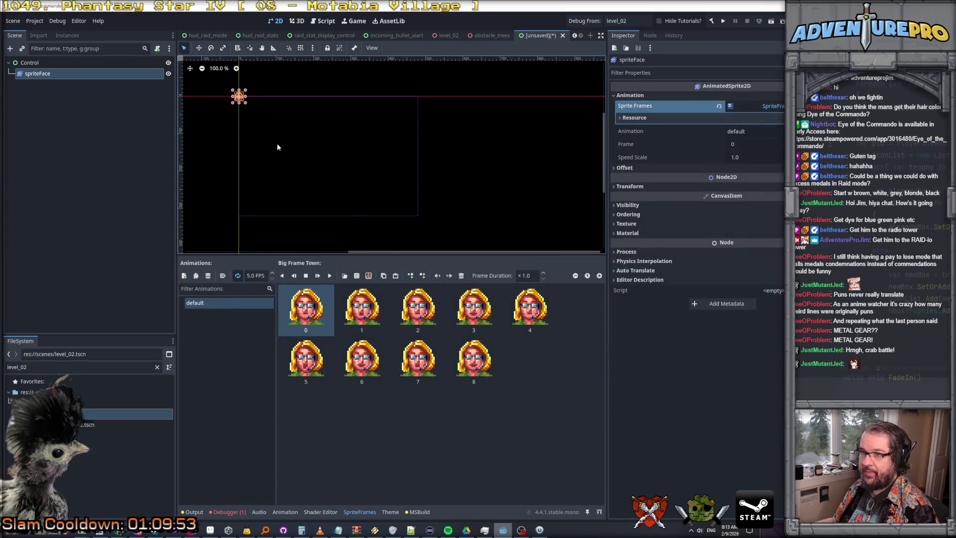
Step: Set spriteFace's Transform scale to 3.0 on x and y and frame it
{"action": "left_click", "coordinate": [648, 186]}
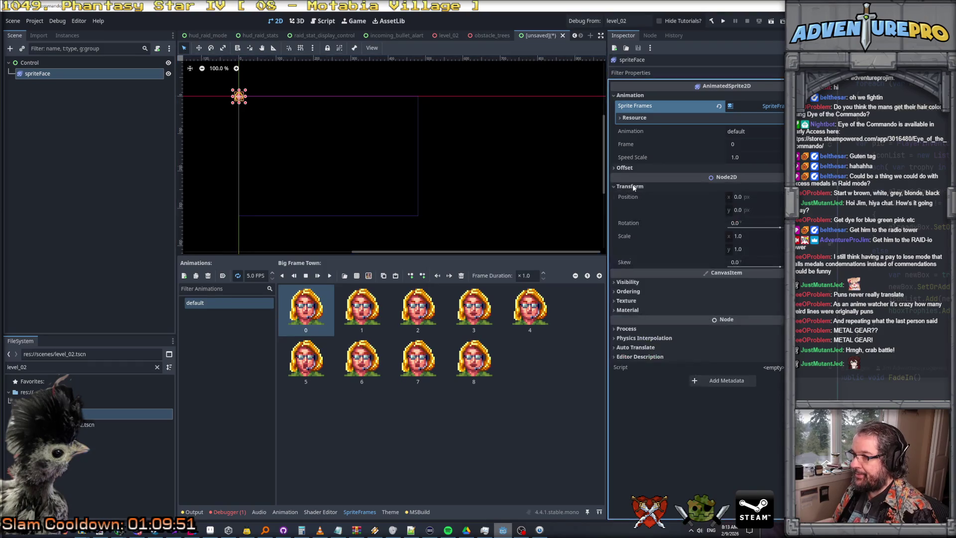
{"action": "left_click", "coordinate": [747, 236]}
{"action": "type", "text": "3"}
{"action": "left_click", "coordinate": [766, 249]}
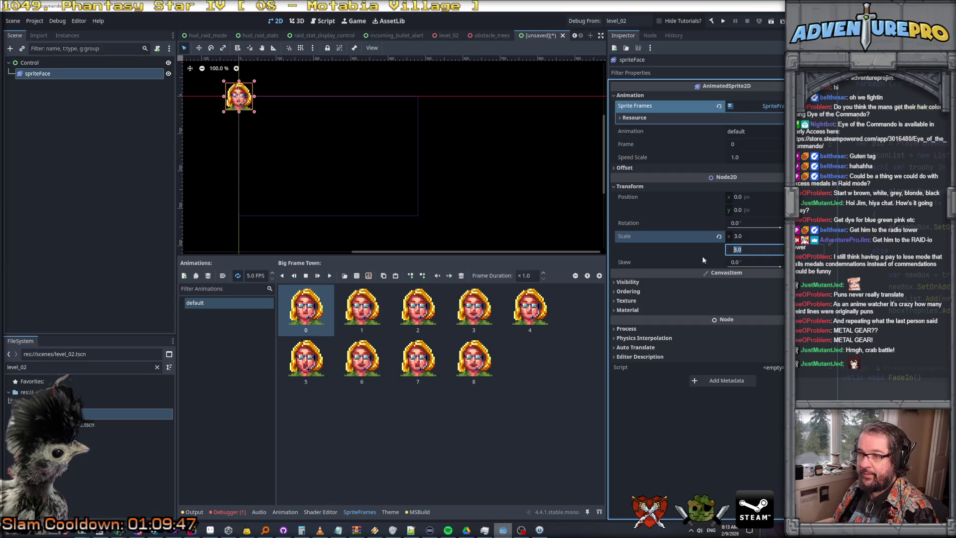
{"action": "scroll", "coordinate": [262, 123], "scroll_direction": "up", "scroll_amount": 4}
{"action": "key", "text": "f"}
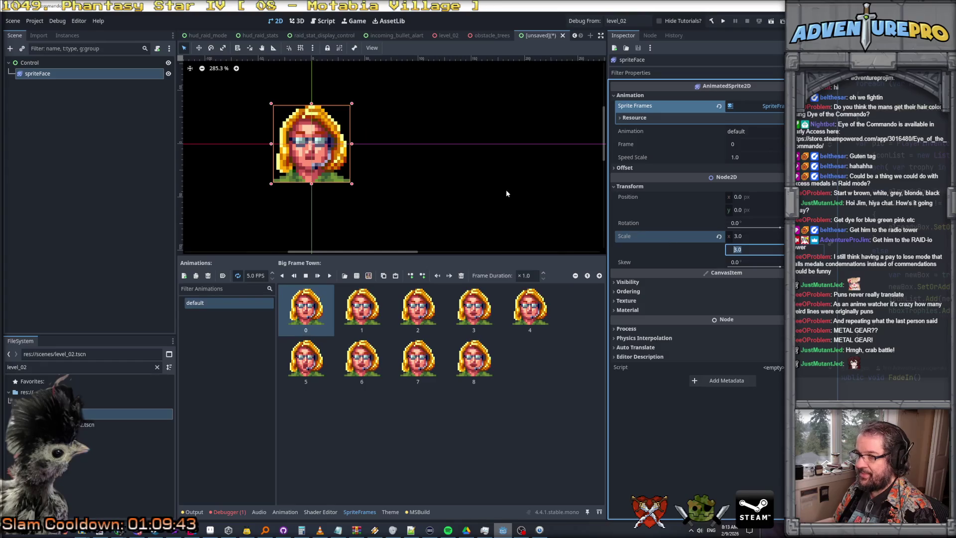
Step: Centre the view on the portrait, reselect spriteFace and expand its Material settings
{"action": "scroll", "coordinate": [506, 193], "scroll_direction": "down", "scroll_amount": 4}
{"action": "mouse_move", "coordinate": [504, 192]}
{"action": "left_mouse_down"}
{"action": "mouse_move", "coordinate": [455, 132]}
{"action": "mouse_move", "coordinate": [327, 111]}
{"action": "mouse_move", "coordinate": [335, 115]}
{"action": "left_mouse_up"}
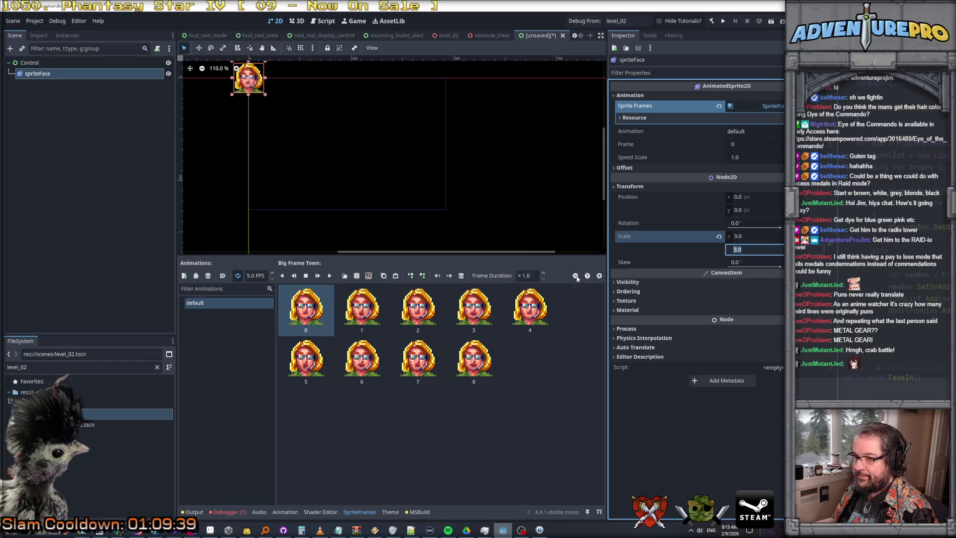
{"action": "left_click", "coordinate": [49, 63]}
{"action": "left_click", "coordinate": [50, 74]}
{"action": "scroll", "coordinate": [269, 113], "scroll_direction": "up", "scroll_amount": 3}
{"action": "mouse_move", "coordinate": [282, 122]}
{"action": "left_mouse_down"}
{"action": "mouse_move", "coordinate": [405, 188]}
{"action": "mouse_move", "coordinate": [449, 180]}
{"action": "left_mouse_up"}
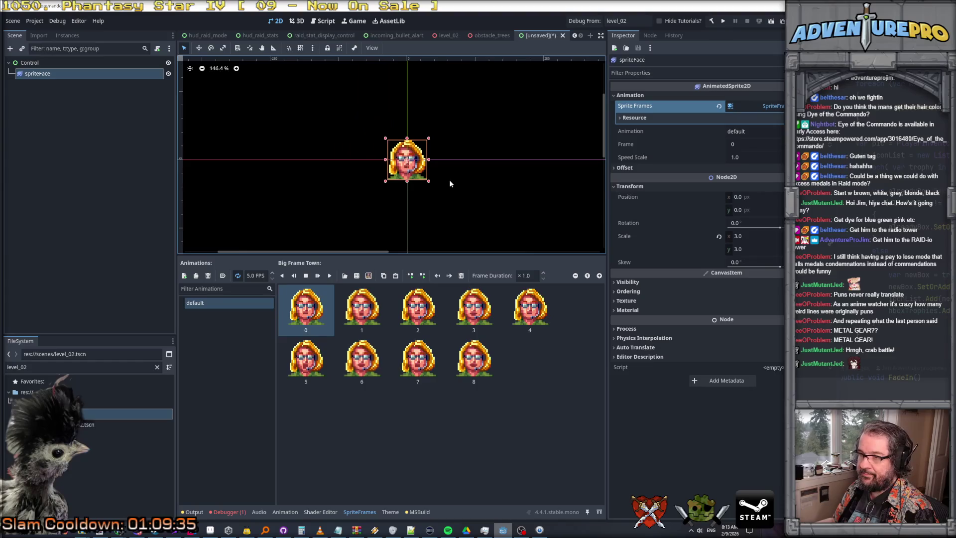
{"action": "scroll", "coordinate": [448, 175], "scroll_direction": "up", "scroll_amount": 4}
{"action": "left_click", "coordinate": [487, 209]}
{"action": "left_click", "coordinate": [47, 73]}
{"action": "left_click", "coordinate": [627, 310]}
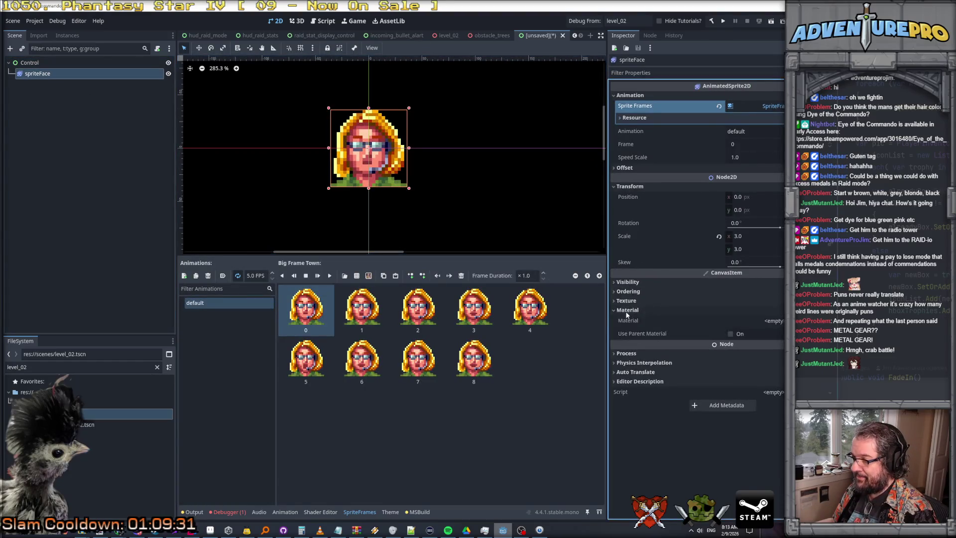
{"action": "left_click", "coordinate": [772, 321]}
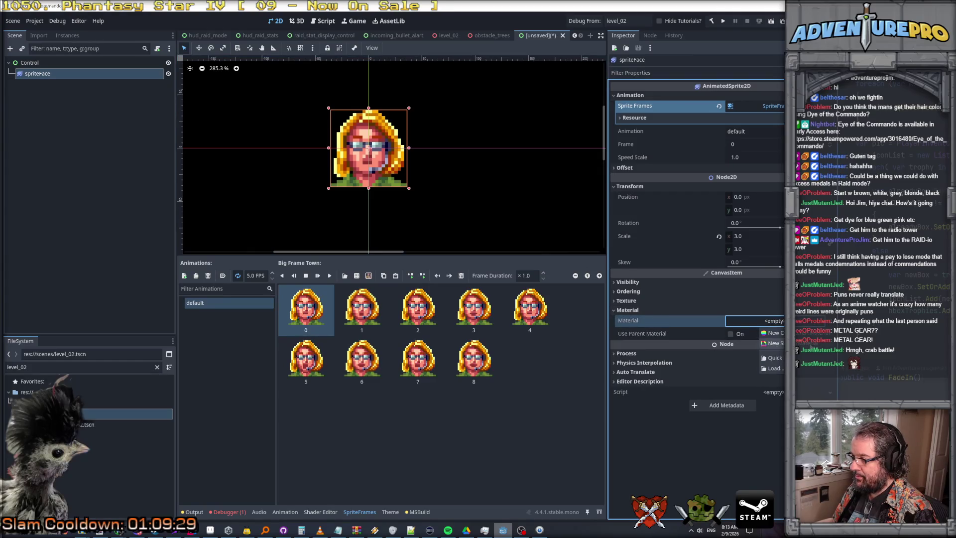
Step: Give spriteFace a new ShaderMaterial and set the new shader's location to res://shaders
{"action": "left_click", "coordinate": [772, 343]}
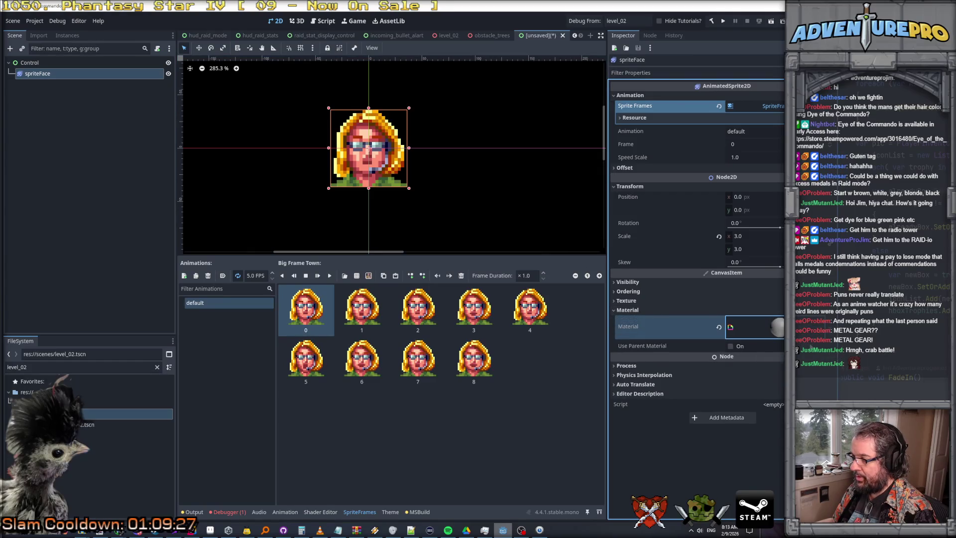
{"action": "left_click", "coordinate": [780, 328]}
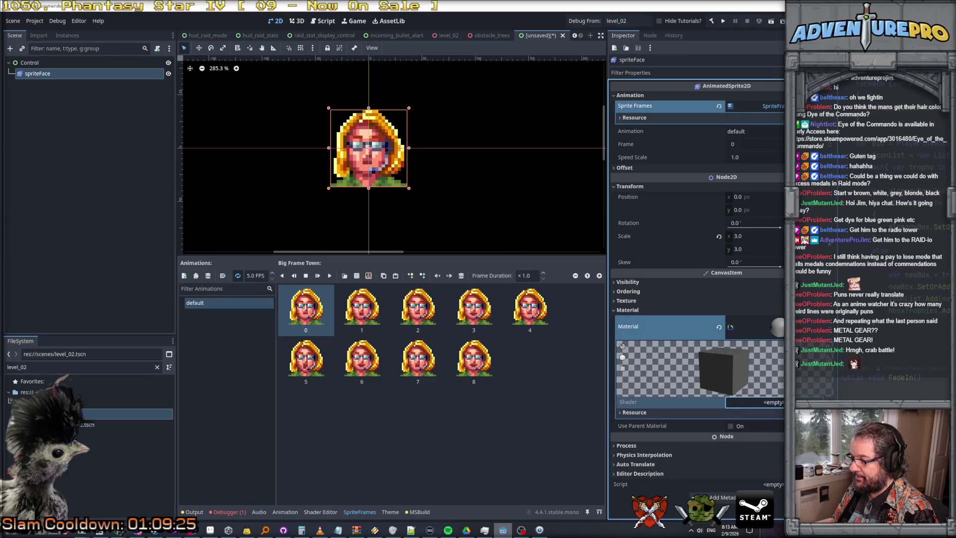
{"action": "left_click", "coordinate": [755, 402]}
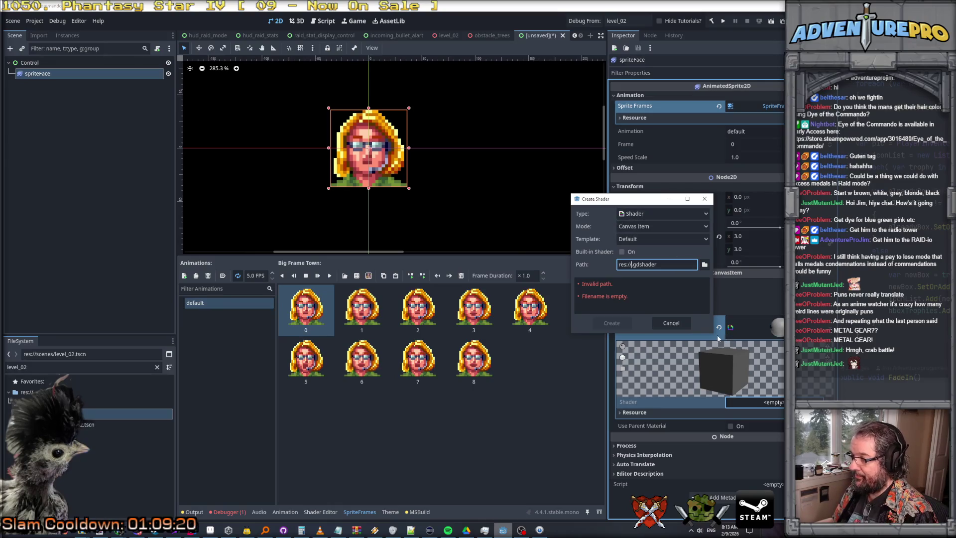
{"action": "mouse_move", "coordinate": [712, 335]}
{"action": "left_mouse_down"}
{"action": "mouse_move", "coordinate": [837, 424]}
{"action": "mouse_move", "coordinate": [837, 451]}
{"action": "left_mouse_up"}
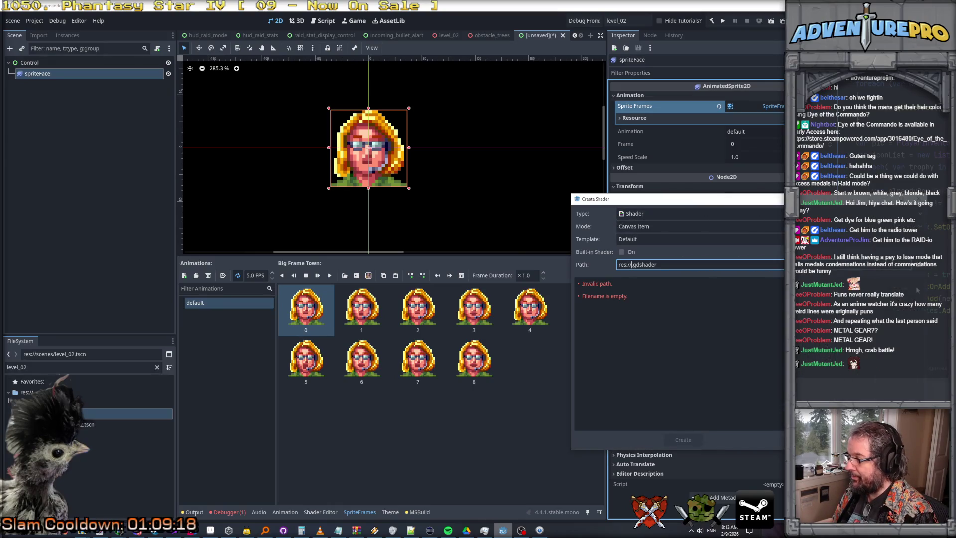
{"action": "left_click", "coordinate": [830, 265]}
{"action": "left_click", "coordinate": [723, 280]}
{"action": "double_click", "coordinate": [724, 280]}
Step: Name the shader radio_dialog_face_green.gdshader, create it, and open its code
{"action": "left_click", "coordinate": [529, 371]}
{"action": "type", "text": "raido_dia"}
{"action": "key", "text": "BackSpace"}
{"action": "key", "text": "BackSpace"}
{"action": "key", "text": "BackSpace"}
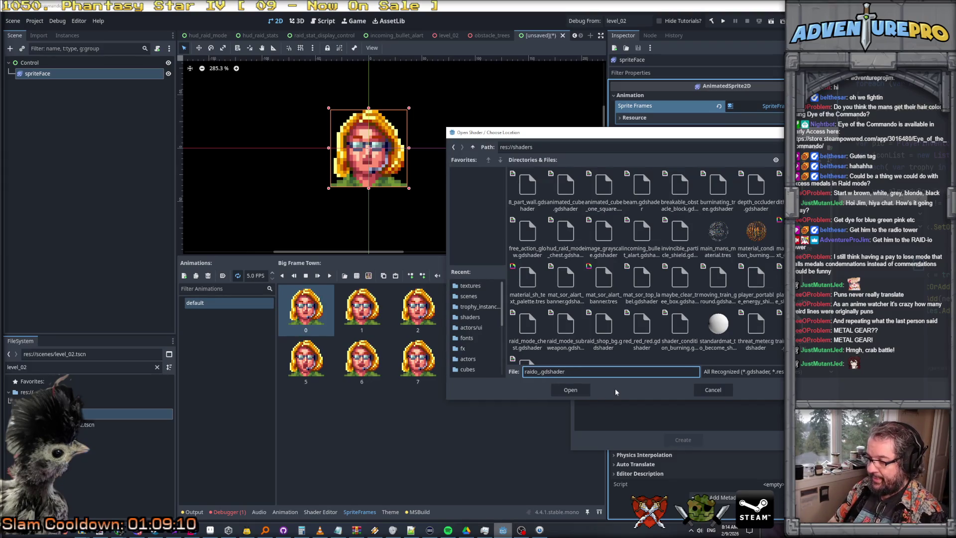
{"action": "type", "text": "diao"}
{"action": "key", "text": "BackSpace"}
{"action": "key", "text": "BackSpace"}
{"action": "type", "text": "o_dia"}
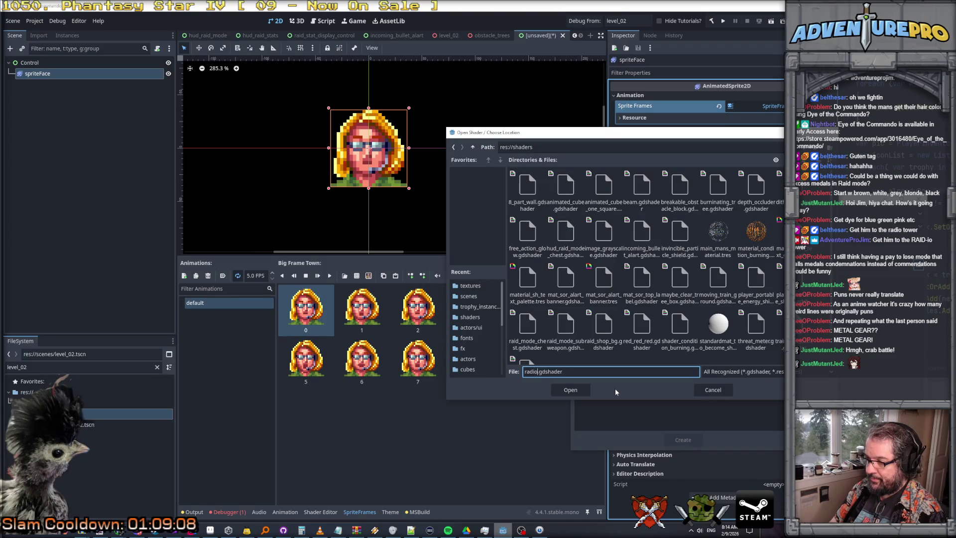
{"action": "type", "text": "log_face_"}
{"action": "type", "text": "green"}
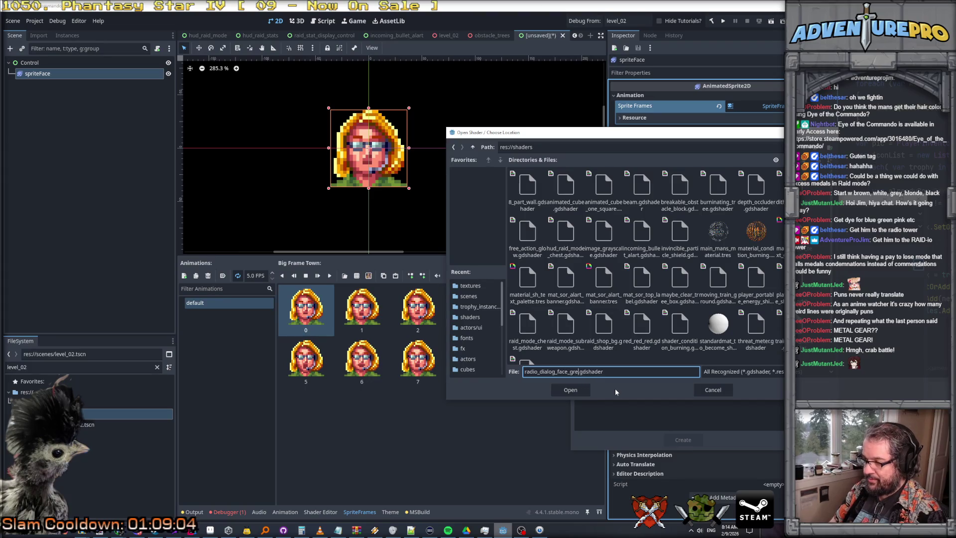
{"action": "key", "text": "Return"}
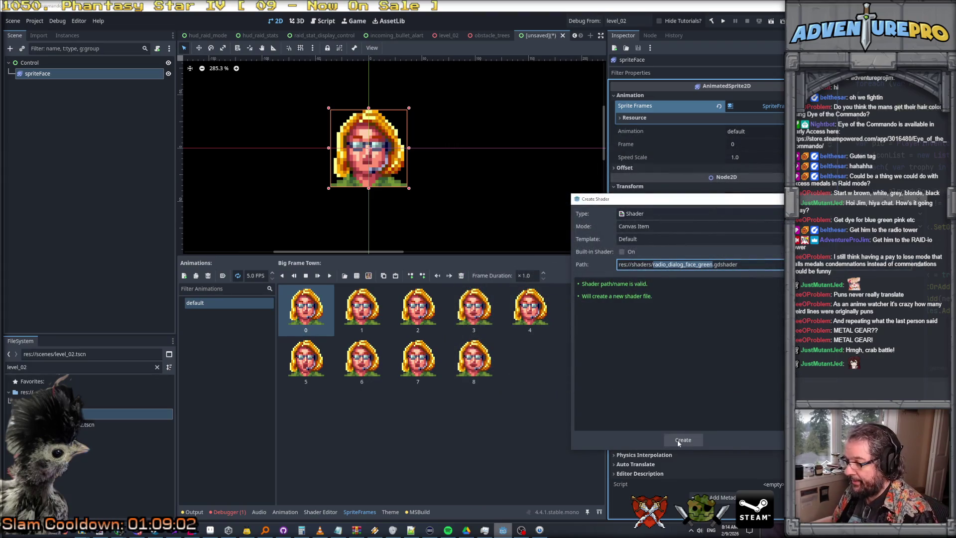
{"action": "left_click", "coordinate": [696, 440]}
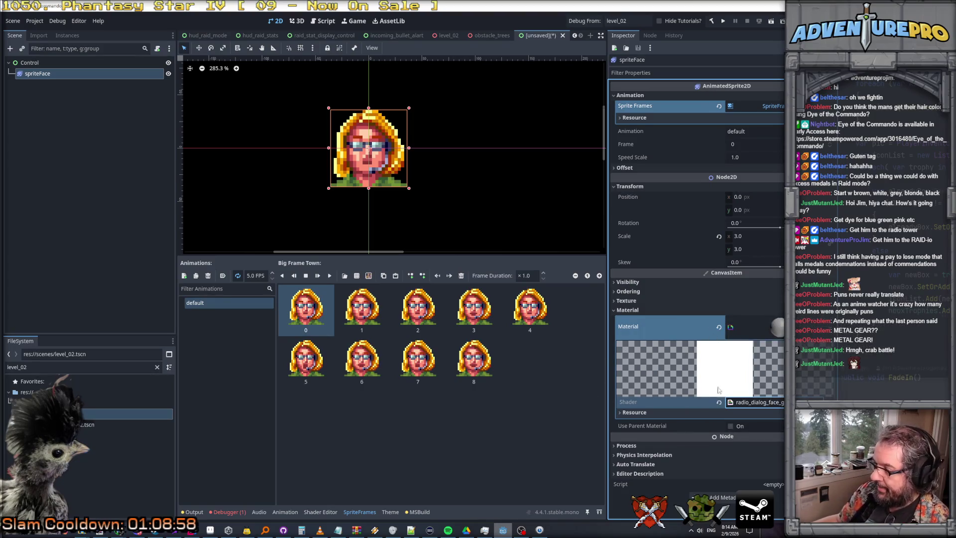
{"action": "left_click", "coordinate": [767, 403]}
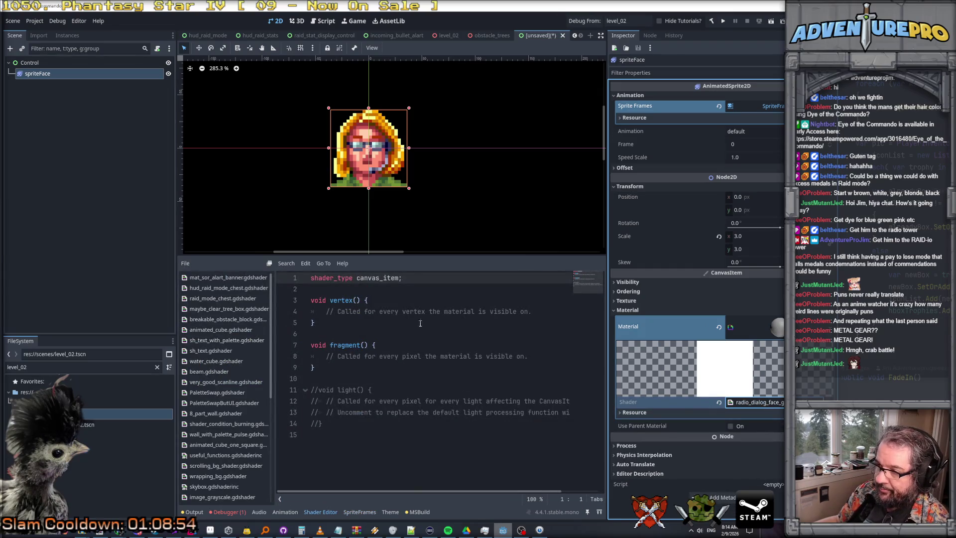
Step: Remove the commented-out light() block from the new shader
{"action": "left_click", "coordinate": [380, 356]}
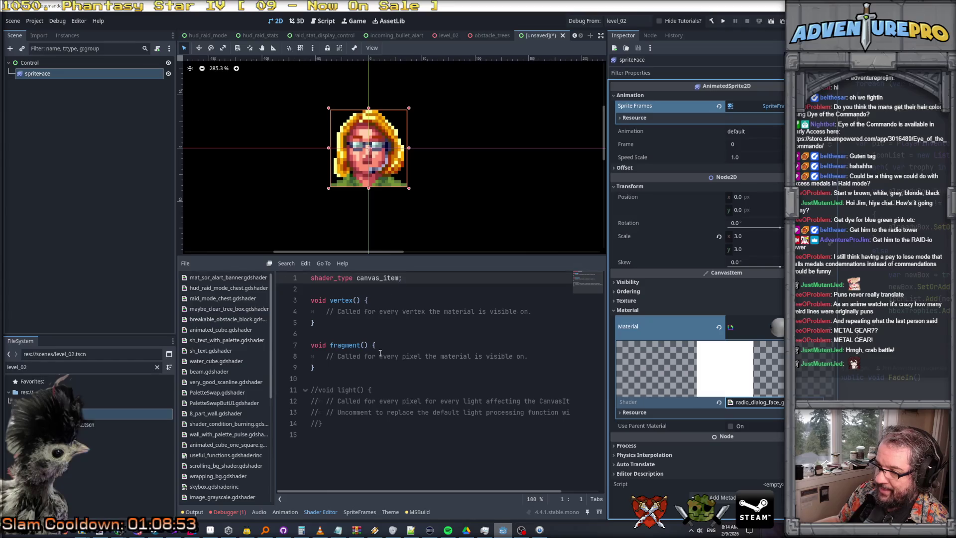
{"action": "left_click", "coordinate": [377, 368]}
{"action": "left_click_drag", "start_coordinate": [324, 423], "coordinate": [305, 390]}
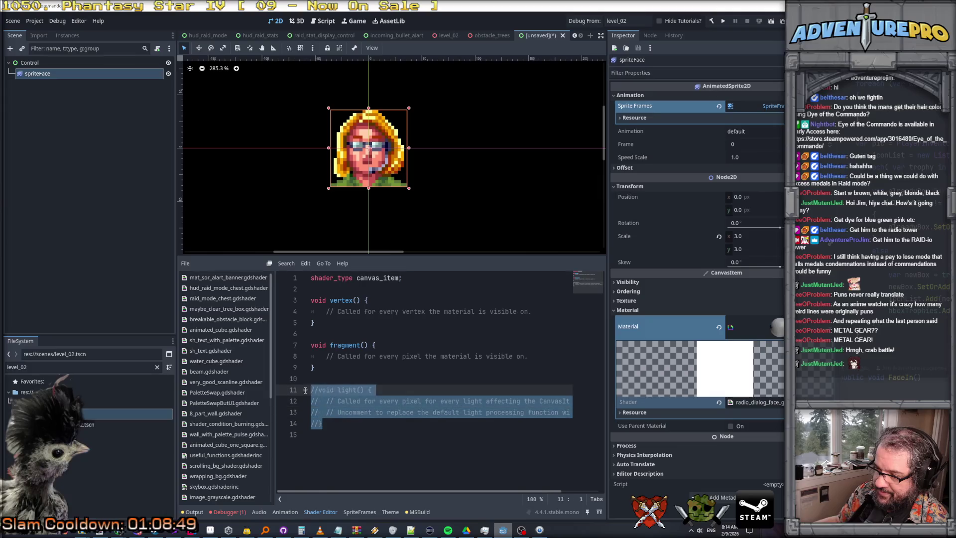
{"action": "key", "text": "BackSpace"}
Step: Write COLOR = vec4(0,1,0,1); in fragment() to fill the portrait solid green
{"action": "key", "text": "Up"}
{"action": "key", "text": "Up"}
{"action": "key", "text": "Up"}
{"action": "key", "text": "End"}
{"action": "key", "text": "Return"}
{"action": "type", "text": "COLOR = "}
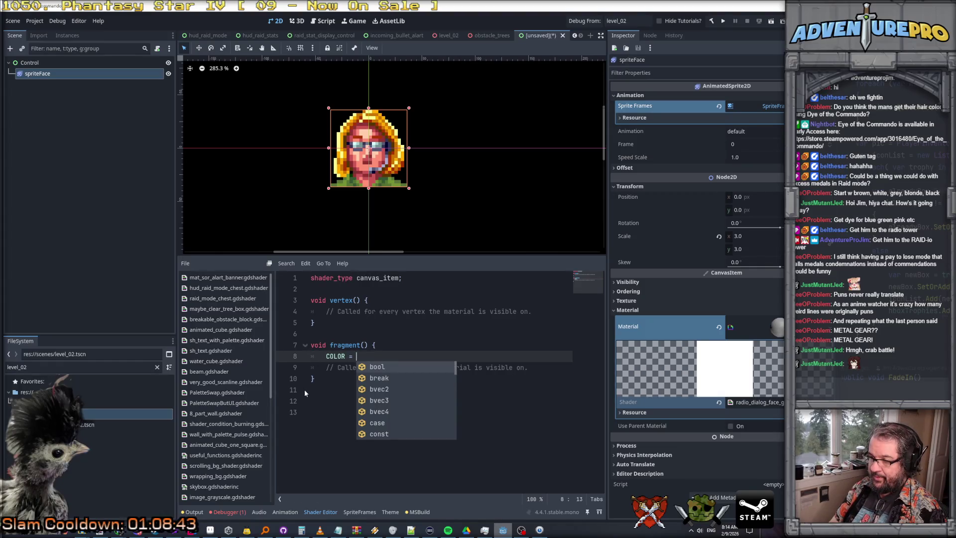
{"action": "type", "text": "float34"}
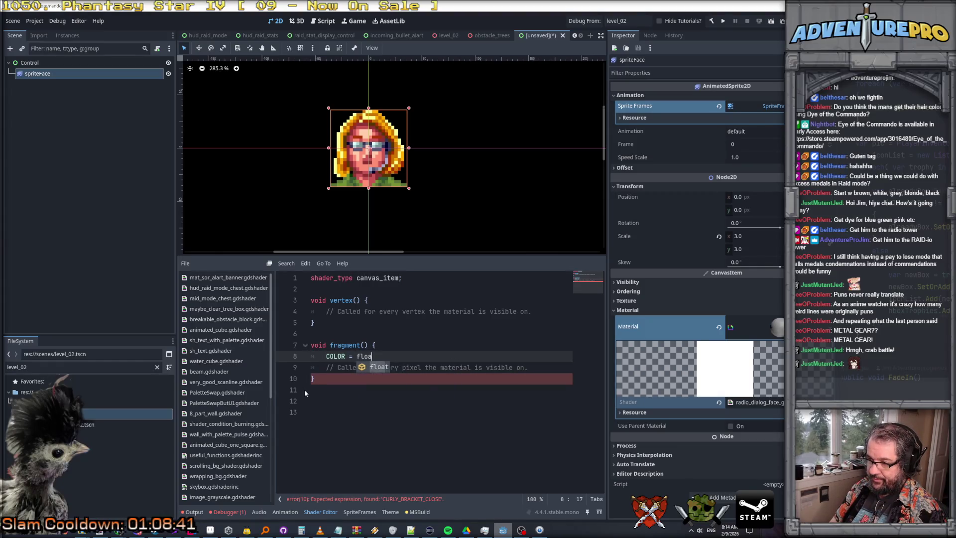
{"action": "key", "text": "BackSpace"}
{"action": "key", "text": "BackSpace"}
{"action": "key", "text": "BackSpace"}
{"action": "type", "text": "vec5"}
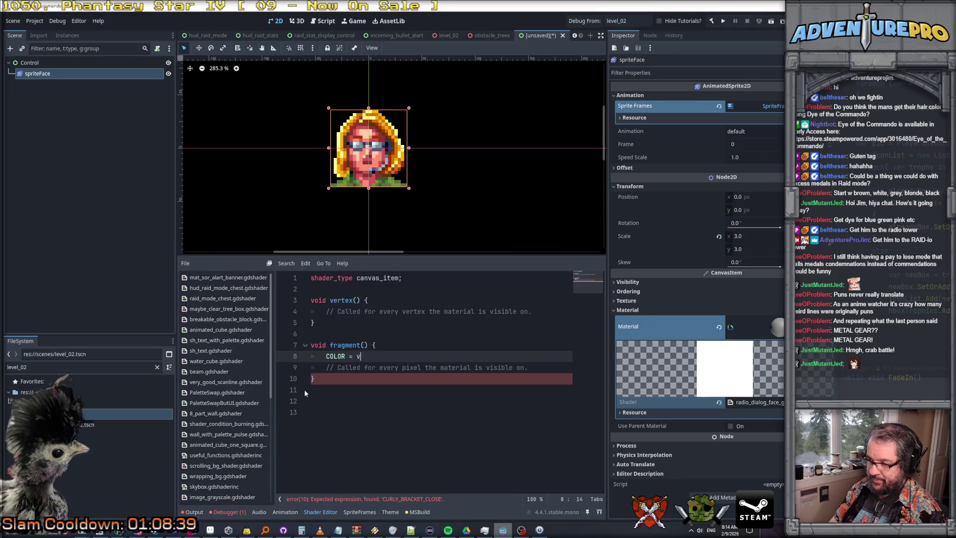
{"action": "key", "text": "BackSpace"}
{"action": "type", "text": "4(0,1"}
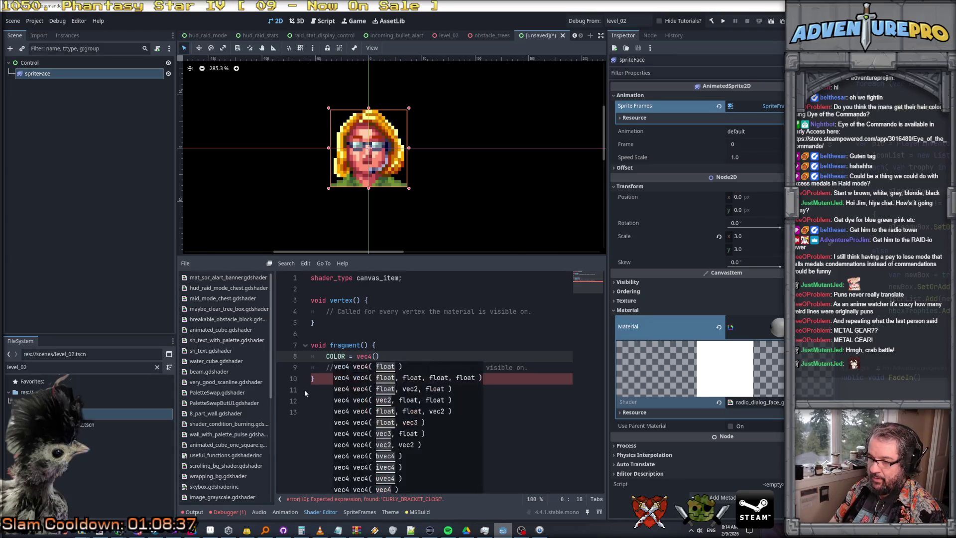
{"action": "type", "text": ",0,1);"}
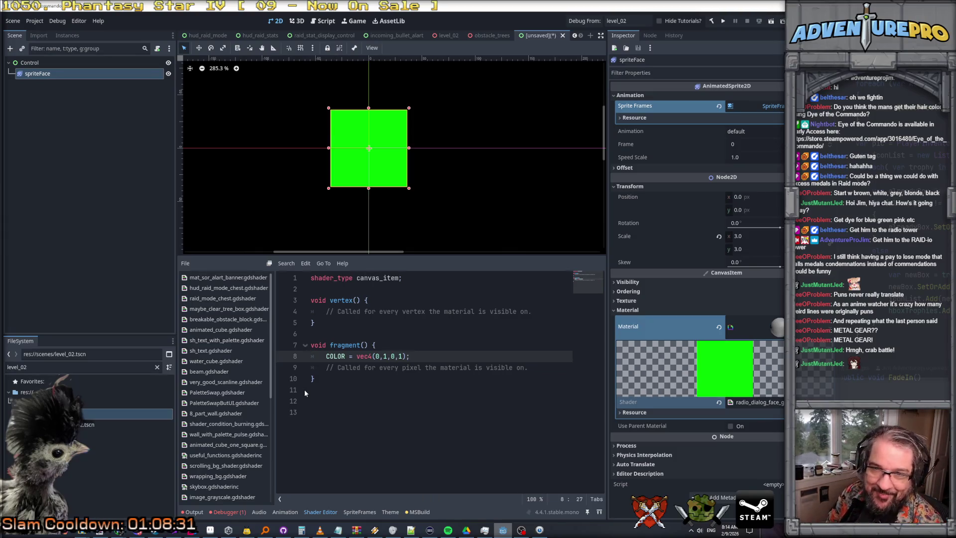
Step: Delete the leftover template comment in fragment() and tidy the blank lines
{"action": "left_click_drag", "start_coordinate": [326, 367], "coordinate": [565, 364]}
{"action": "key", "text": "BackSpace"}
{"action": "key", "text": "Up"}
{"action": "key", "text": "Home"}
{"action": "key", "text": "Return"}
{"action": "key", "text": "Up"}
{"action": "key", "text": "Up"}
{"action": "key", "text": "Up"}
{"action": "key", "text": "Up"}
{"action": "key", "text": "Up"}
{"action": "key", "text": "Home"}
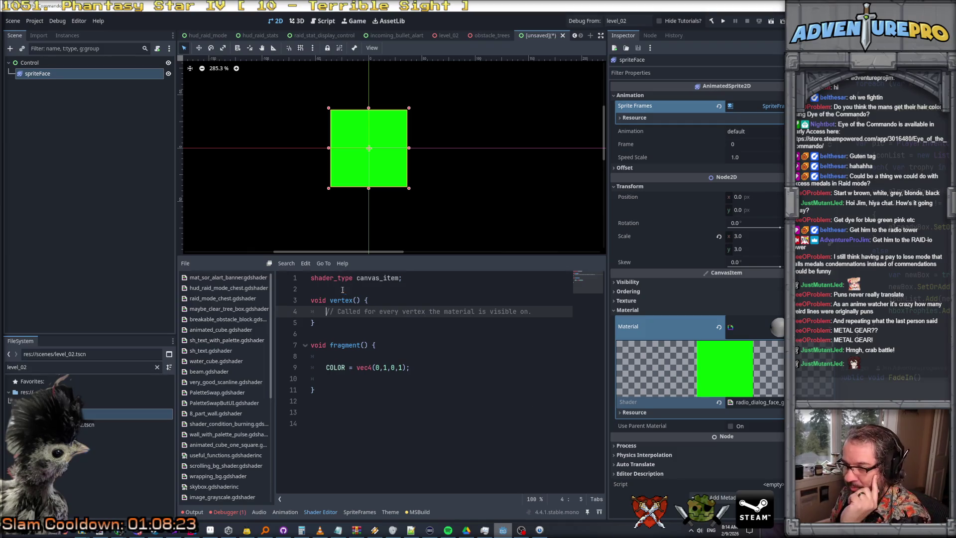
Step: Declare a vec3 pxColor = COLOR.rgb above the COLOR line in fragment()
{"action": "left_click", "coordinate": [345, 356]}
{"action": "key", "text": "Return"}
{"action": "key", "text": "Return"}
{"action": "key", "text": "Up"}
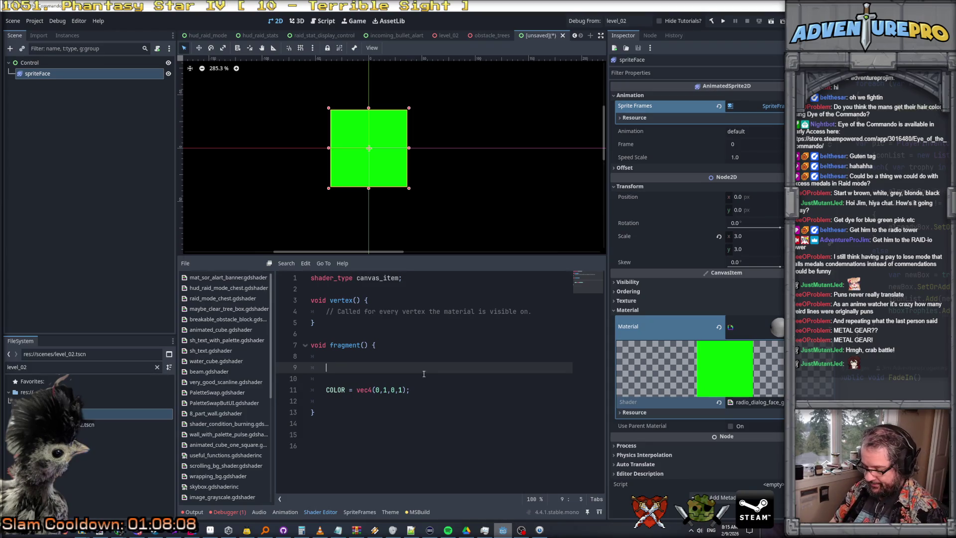
{"action": "type", "text": "vec4 "}
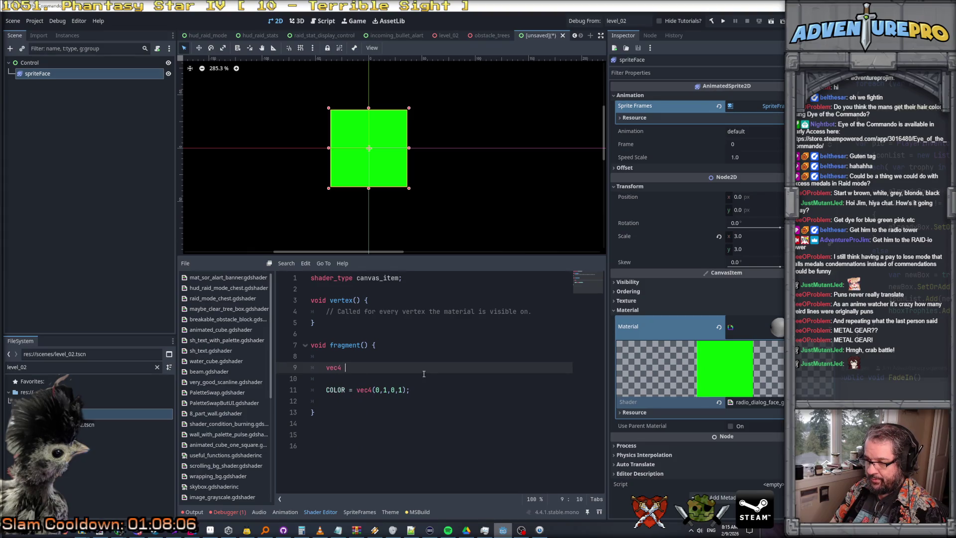
{"action": "key", "text": "BackSpace"}
{"action": "key", "text": "BackSpace"}
{"action": "type", "text": "3 pc"}
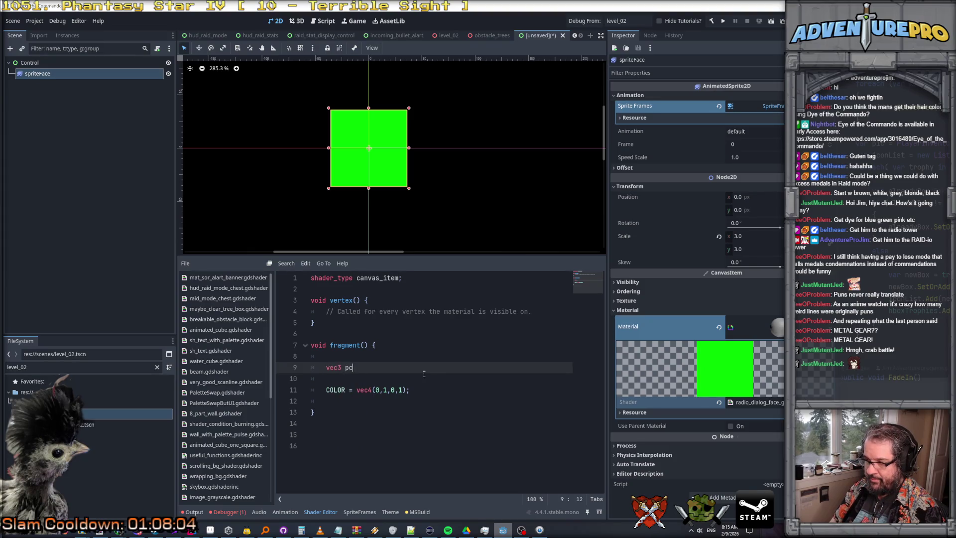
{"action": "key", "text": "BackSpace"}
{"action": "type", "text": "xColor ="}
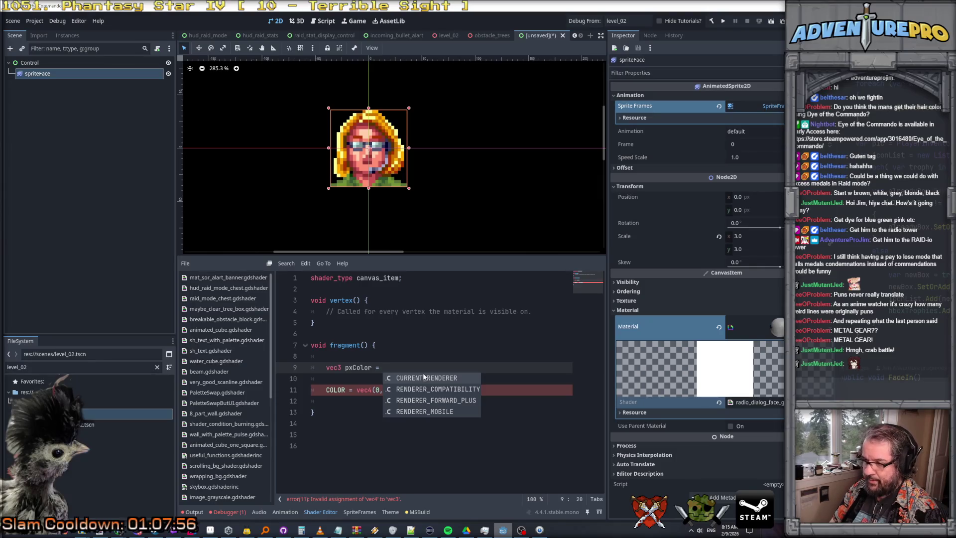
{"action": "type", "text": "COLOR;"}
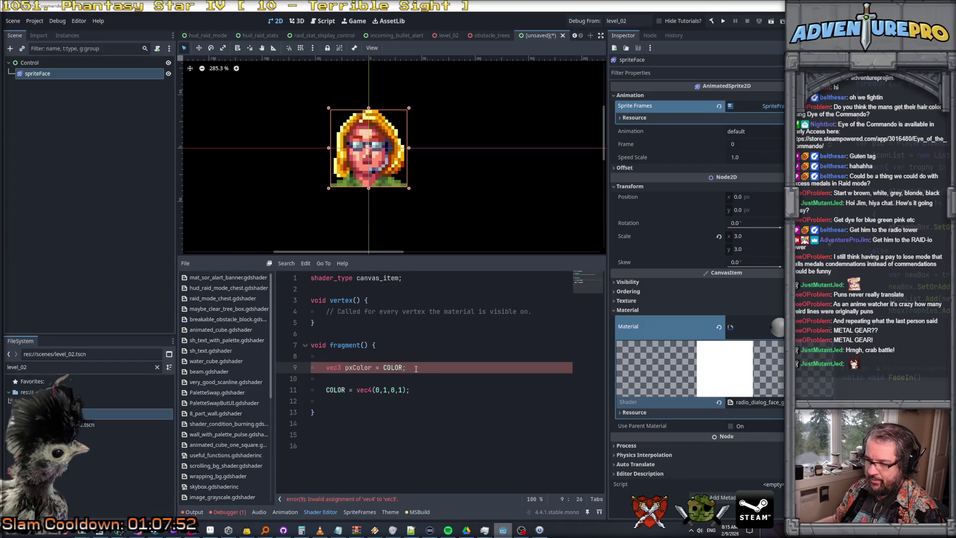
{"action": "left_click", "coordinate": [340, 368]}
{"action": "type", "text": "3"}
{"action": "left_click", "coordinate": [425, 367]}
{"action": "type", "text": ".RGB"}
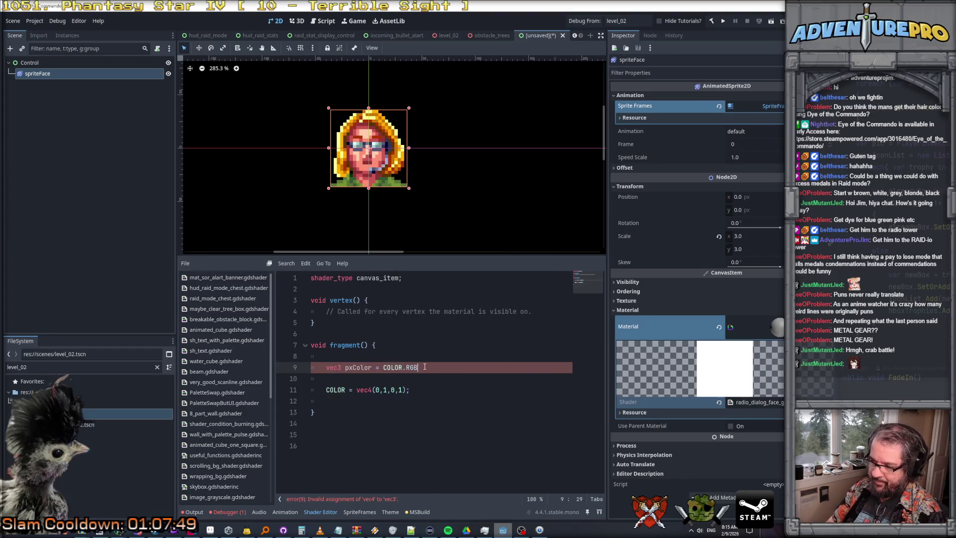
{"action": "key", "text": "BackSpace"}
{"action": "key", "text": "BackSpace"}
{"action": "key", "text": "BackSpace"}
{"action": "type", "text": "rgb;"}
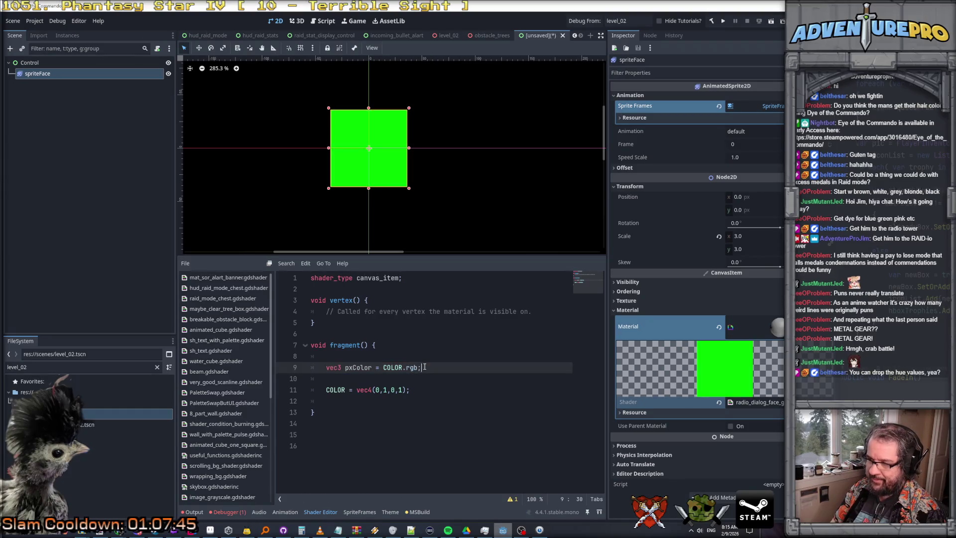
Step: Add pxColor.b = 0.0f; to zero the blue channel
{"action": "key", "text": "Return"}
{"action": "type", "text": "xColor"}
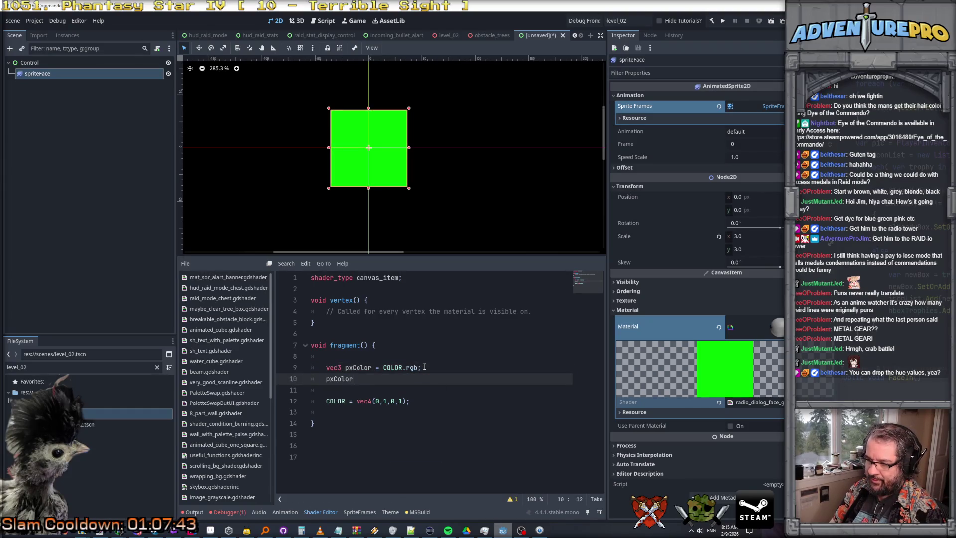
{"action": "type", "text": ".b = 0;"}
{"action": "key", "text": "Return"}
{"action": "type", "text": "return"}
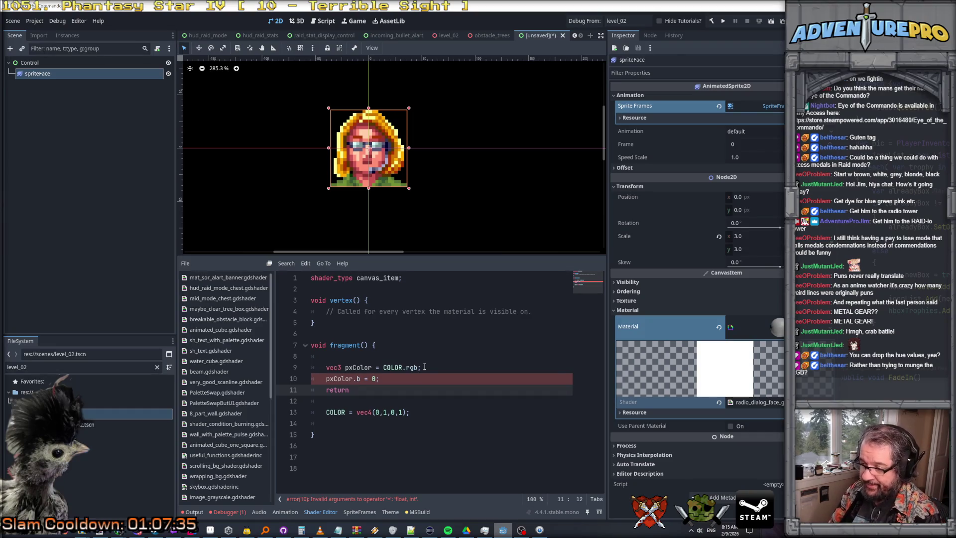
{"action": "left_click", "coordinate": [374, 379]}
{"action": "type", "text": ".0f"}
Step: Start an output line COLOR = vec4(pxColor.r, pxColor.g, pxColor.b, ...)
{"action": "key", "text": "Down"}
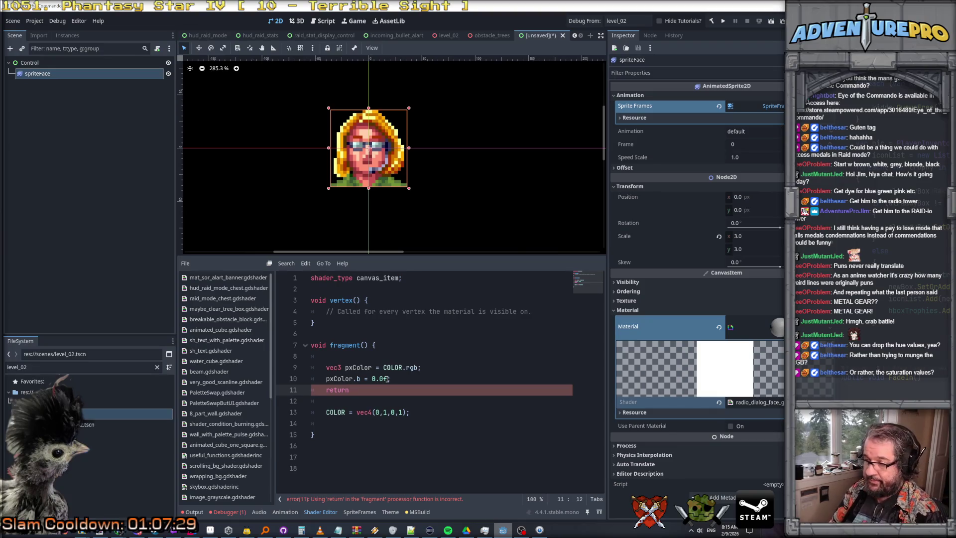
{"action": "type", "text": "cColrg"}
{"action": "key", "text": "BackSpace"}
{"action": "key", "text": "BackSpace"}
{"action": "key", "text": "BackSpace"}
{"action": "type", "text": "new vec"}
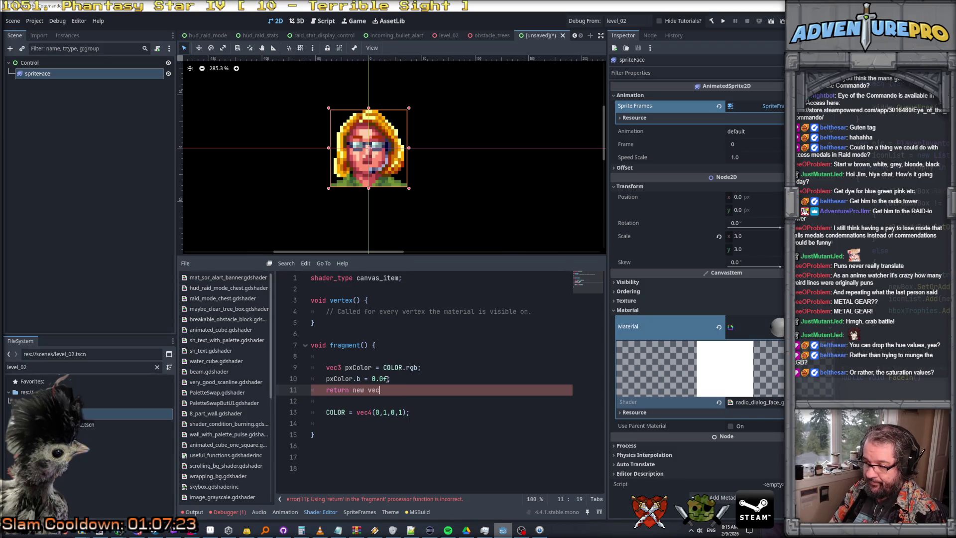
{"action": "key", "text": "BackSpace"}
{"action": "key", "text": "BackSpace"}
{"action": "key", "text": "BackSpace"}
{"action": "key", "text": "BackSpace"}
{"action": "key", "text": "BackSpace"}
{"action": "key", "text": "BackSpace"}
{"action": "key", "text": "BackSpace"}
{"action": "type", "text": "vec"}
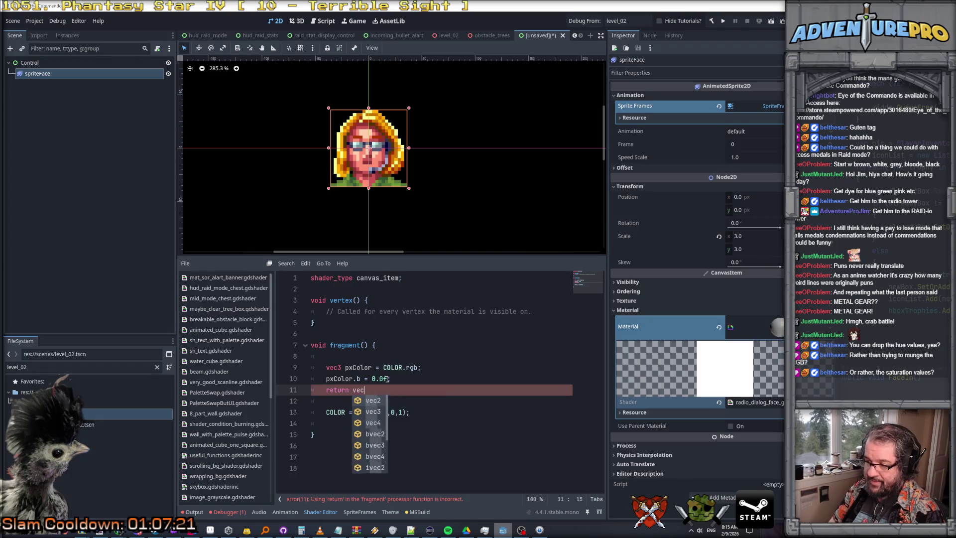
{"action": "type", "text": "4("}
{"action": "type", "text": "pxColor.rg"}
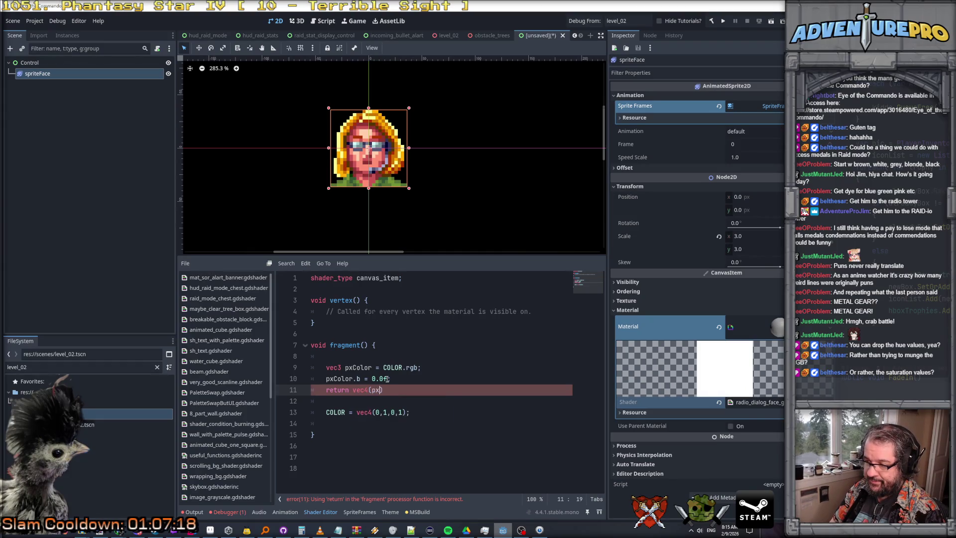
{"action": "type", "text": "b,1);"}
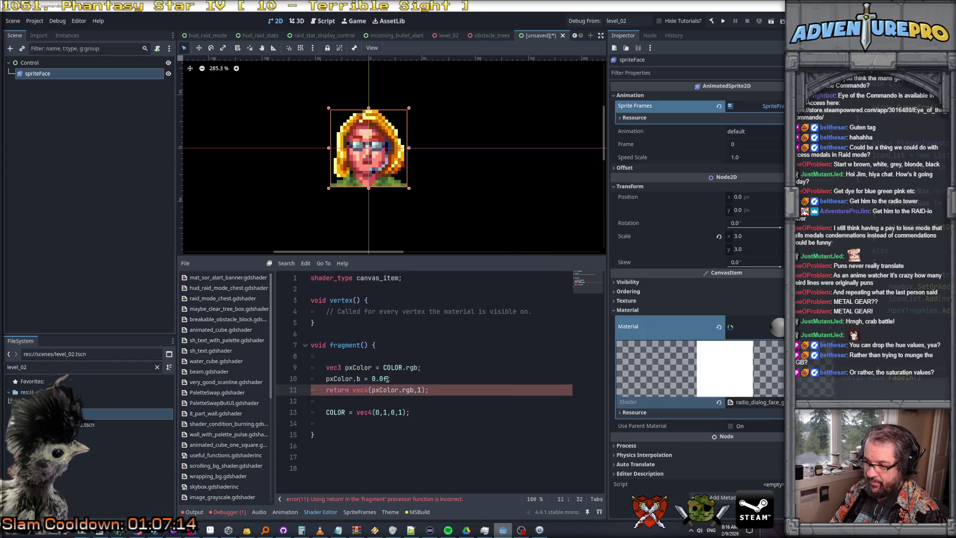
{"action": "key", "text": "BackSpace"}
{"action": "key", "text": "BackSpace"}
{"action": "key", "text": "BackSpace"}
{"action": "key", "text": "BackSpace"}
{"action": "key", "text": "BackSpace"}
{"action": "key", "text": "BackSpace"}
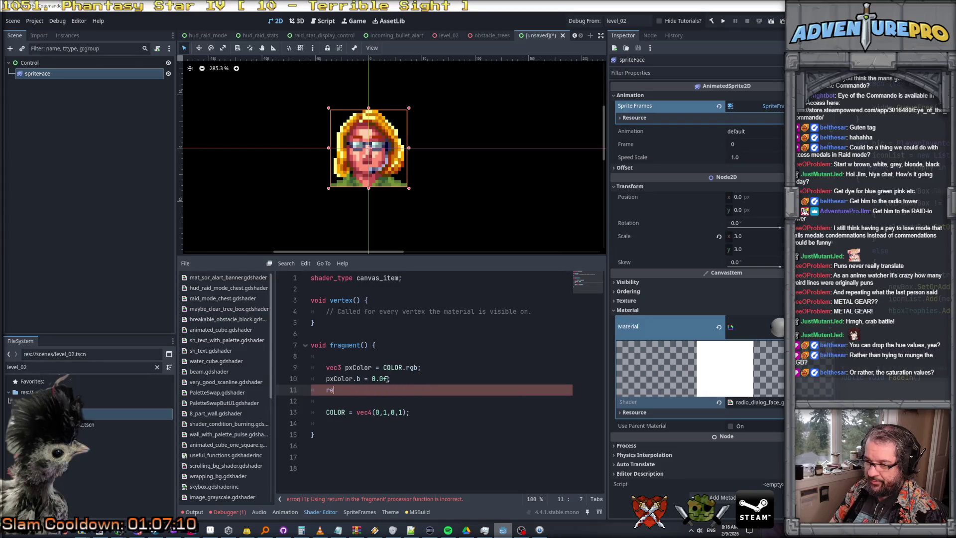
{"action": "type", "text": "vec4"}
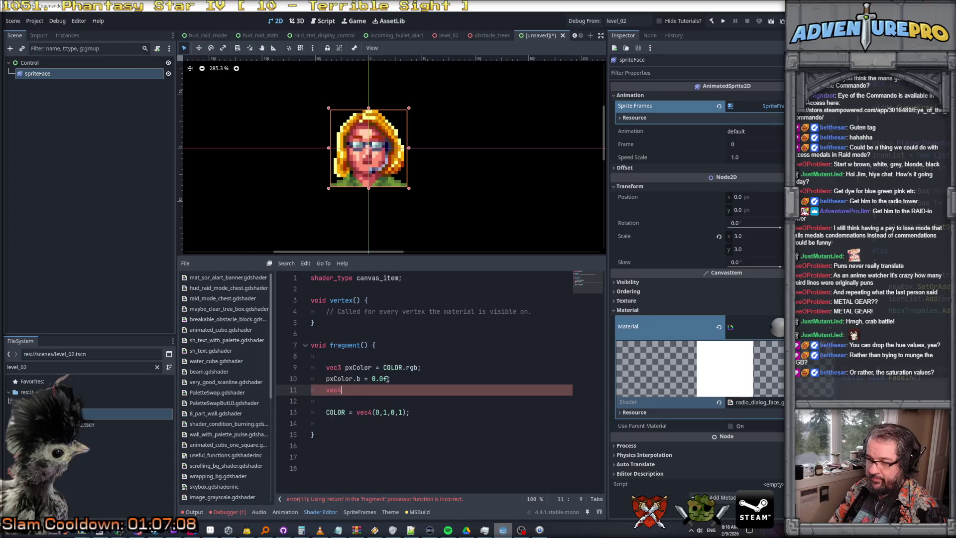
{"action": "key", "text": "BackSpace"}
{"action": "key", "text": "BackSpace"}
{"action": "key", "text": "BackSpace"}
{"action": "type", "text": "CO"}
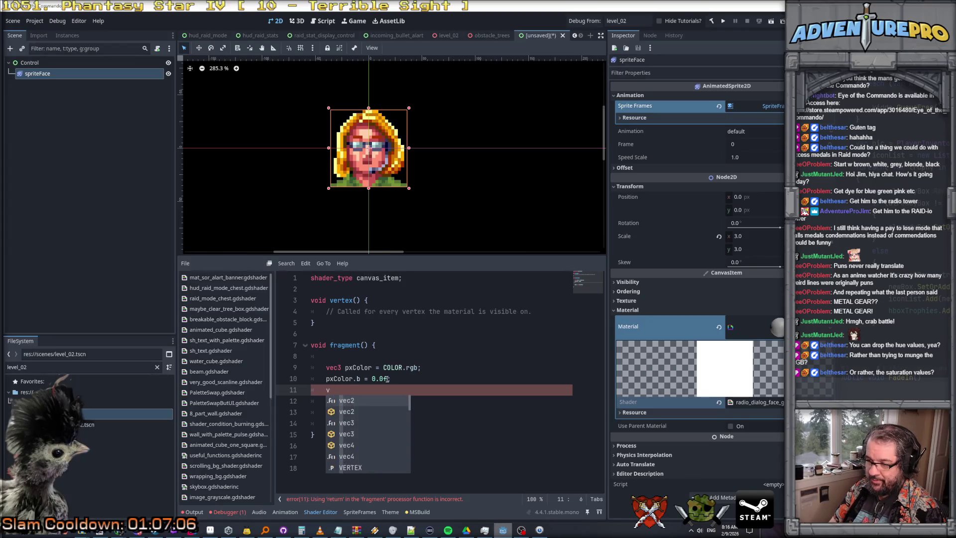
{"action": "type", "text": "LOR = vec"}
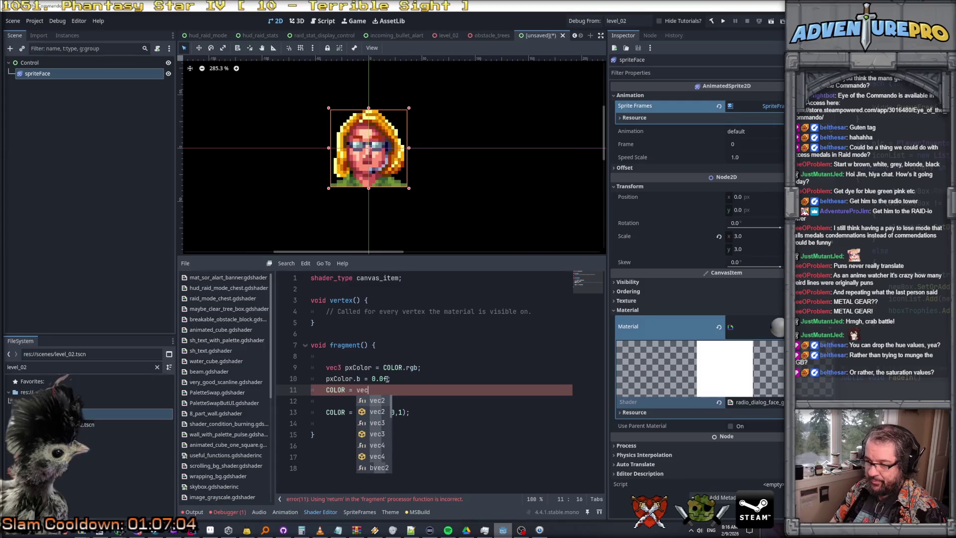
{"action": "type", "text": "4( pxColor.r"}
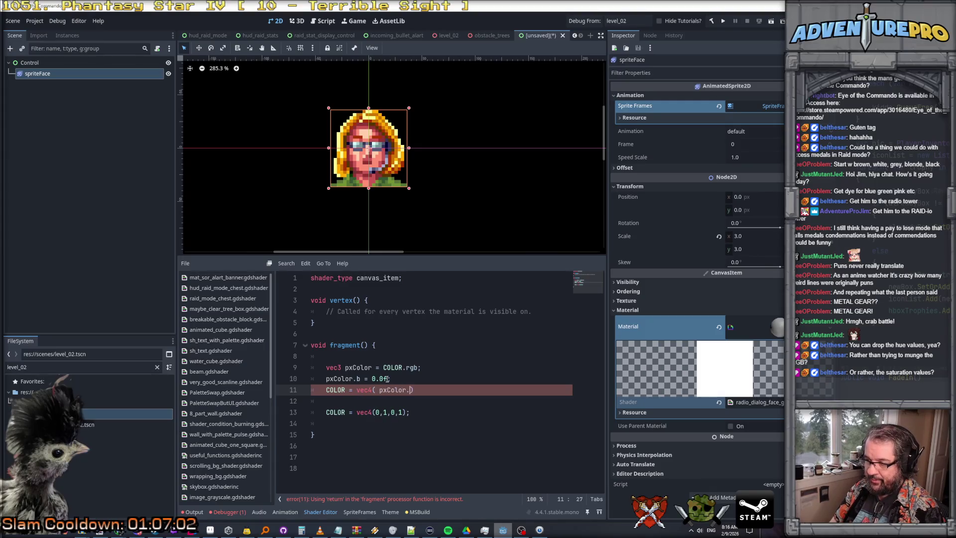
{"action": "type", "text": ", pxCo"}
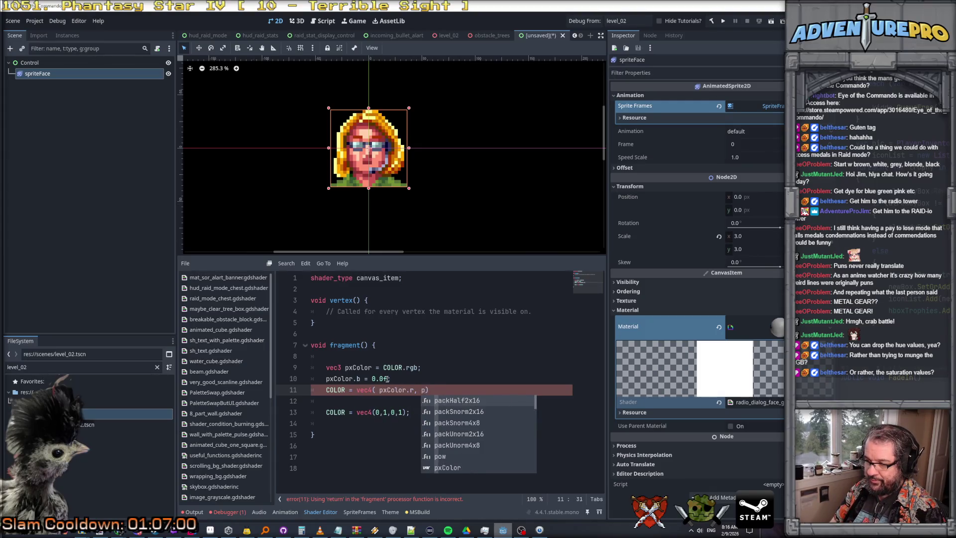
{"action": "type", "text": "lor.g, pc"}
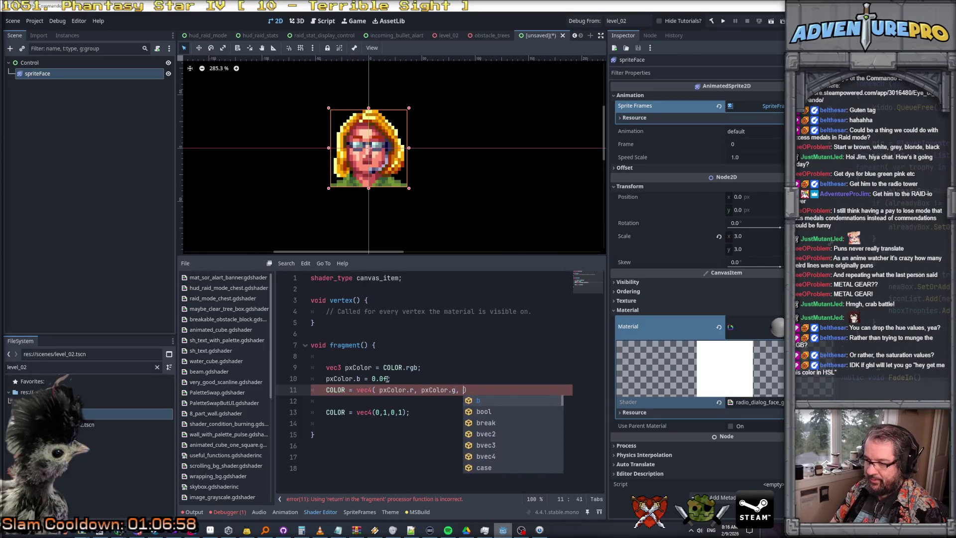
{"action": "key", "text": "Return"}
{"action": "type", "text": ".b"}
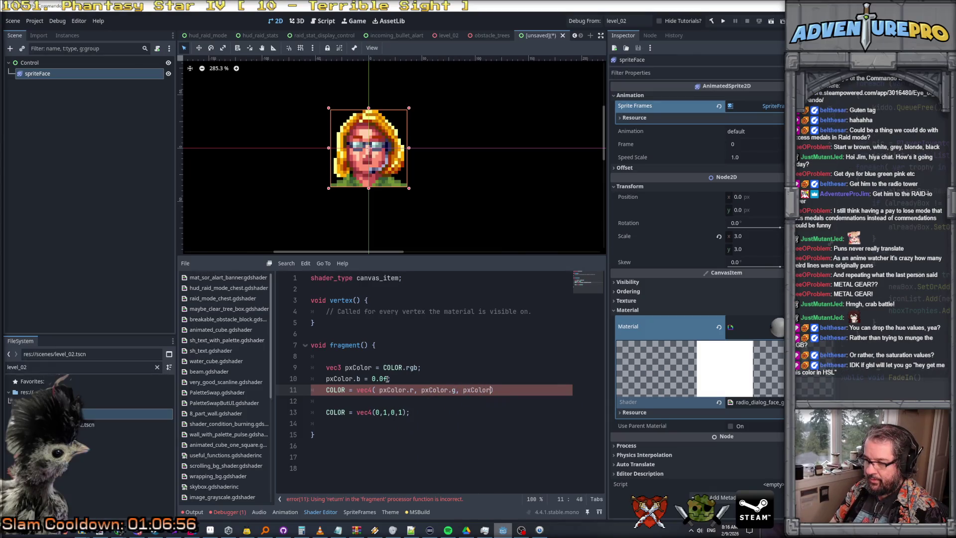
{"action": "type", "text": ","}
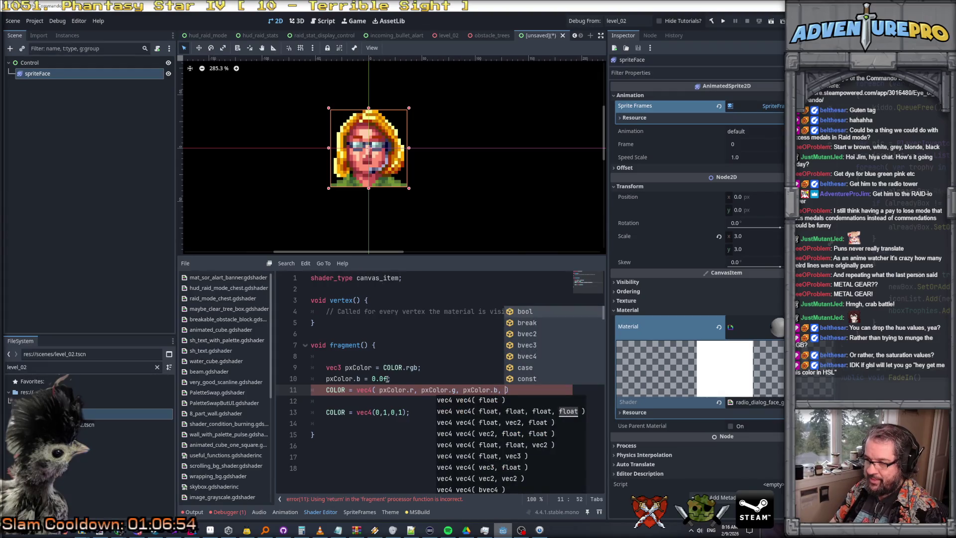
Step: Change pxColor to vec4 pxColor = COLOR and delete the unfinished COLOR line
{"action": "left_click", "coordinate": [341, 368]}
{"action": "key", "text": "BackSpace"}
{"action": "type", "text": "4"}
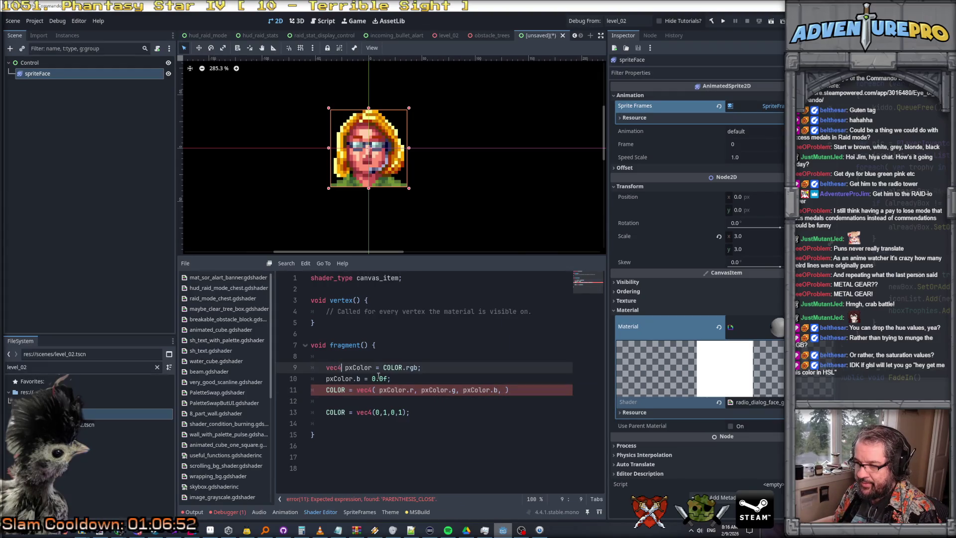
{"action": "left_click_drag", "start_coordinate": [403, 368], "coordinate": [419, 368]}
{"action": "key", "text": "BackSpace"}
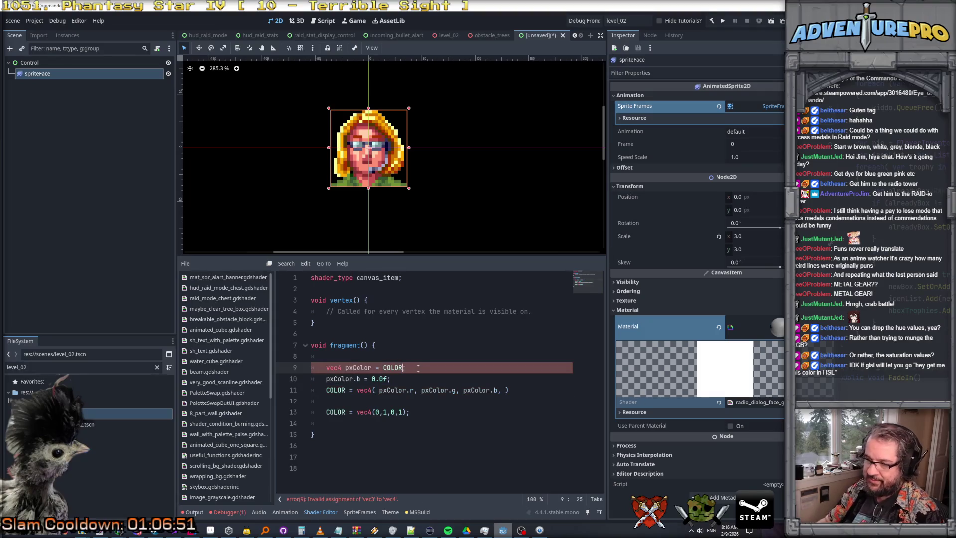
{"action": "type", "text": ";"}
{"action": "key", "text": "Down"}
{"action": "key", "text": "ctrl+x"}
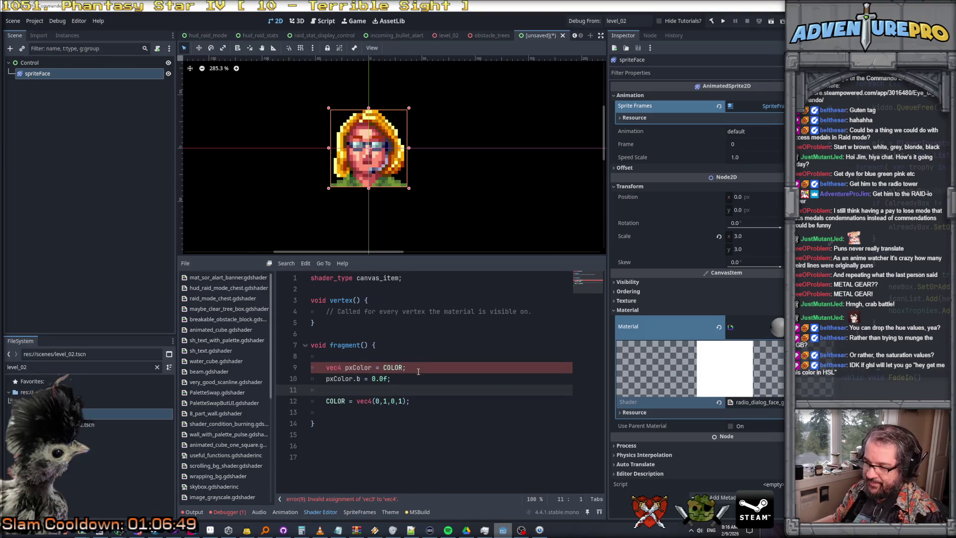
Step: Add a return pxColor; line and delete the leftover lines around it
{"action": "key", "text": "Return"}
{"action": "key", "text": "Return"}
{"action": "key", "text": "Up"}
{"action": "type", "text": "return pxColor;"}
{"action": "key", "text": "Down"}
{"action": "key", "text": "shift+Down"}
{"action": "key", "text": "shift+Down"}
{"action": "key", "text": "Delete"}
{"action": "key", "text": "Up"}
{"action": "key", "text": "Up"}
{"action": "key", "text": "ctrl+x"}
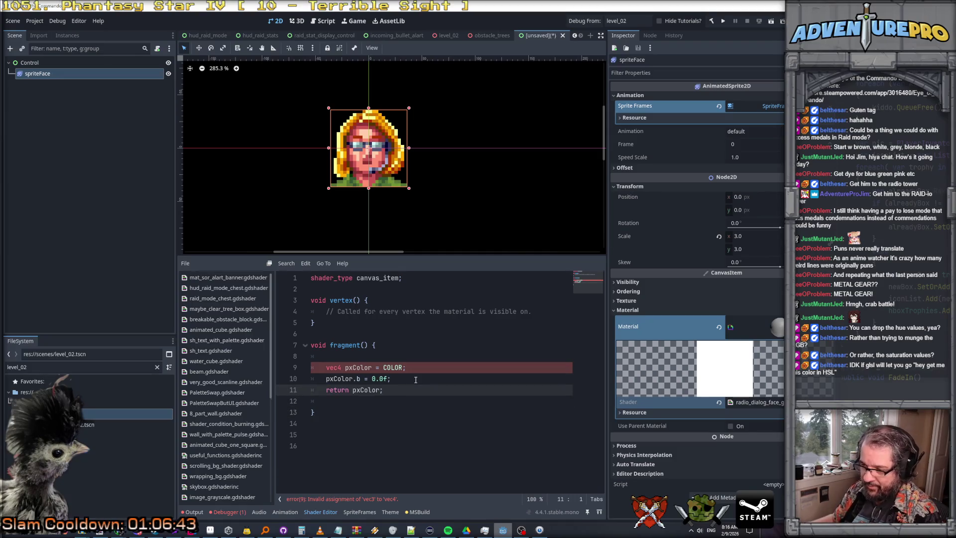
Step: Replace return with COLOR = so fragment() ends with COLOR = pxColor;
{"action": "key", "text": "Down"}
{"action": "key", "text": "End"}
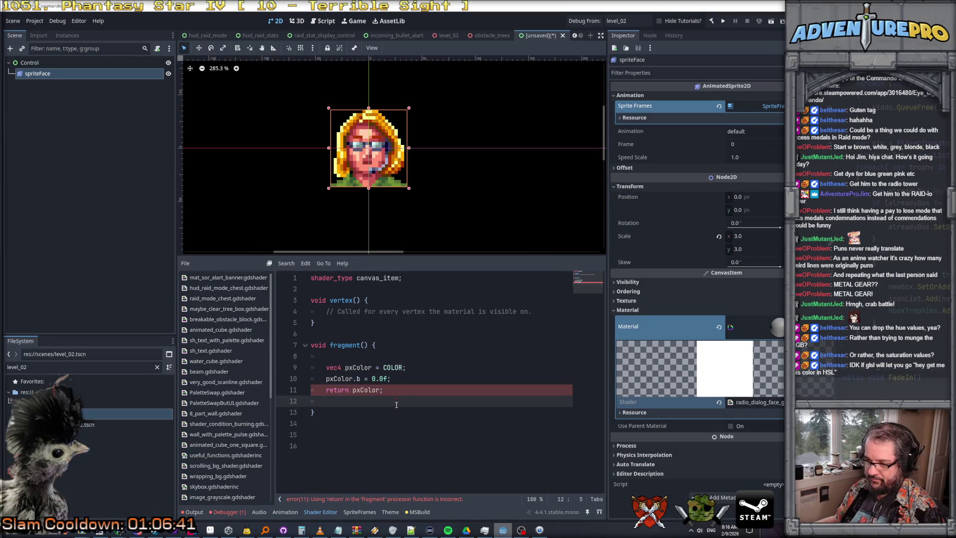
{"action": "key", "text": "Up"}
{"action": "key", "text": "ctrl+shift+Right"}
{"action": "type", "text": "COLOR ="}
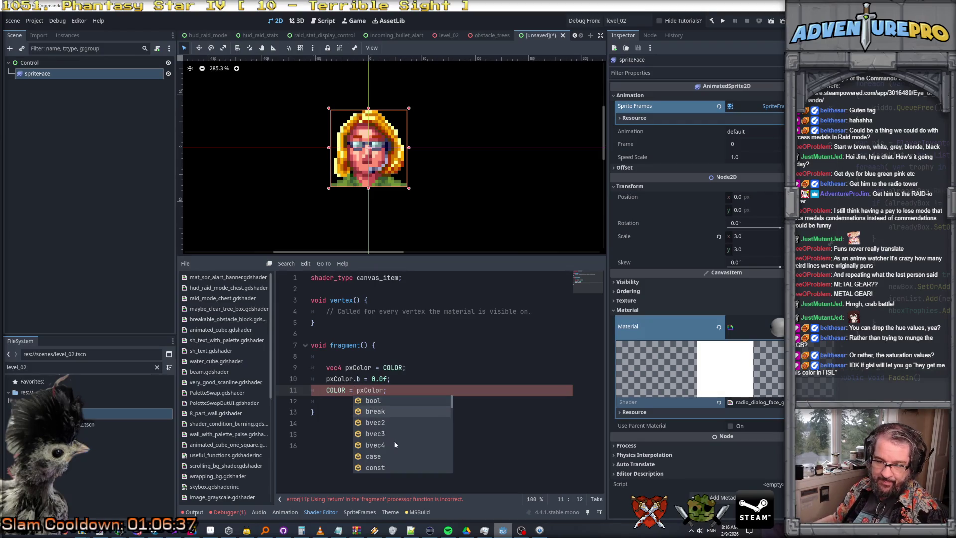
{"action": "left_click", "coordinate": [456, 372]}
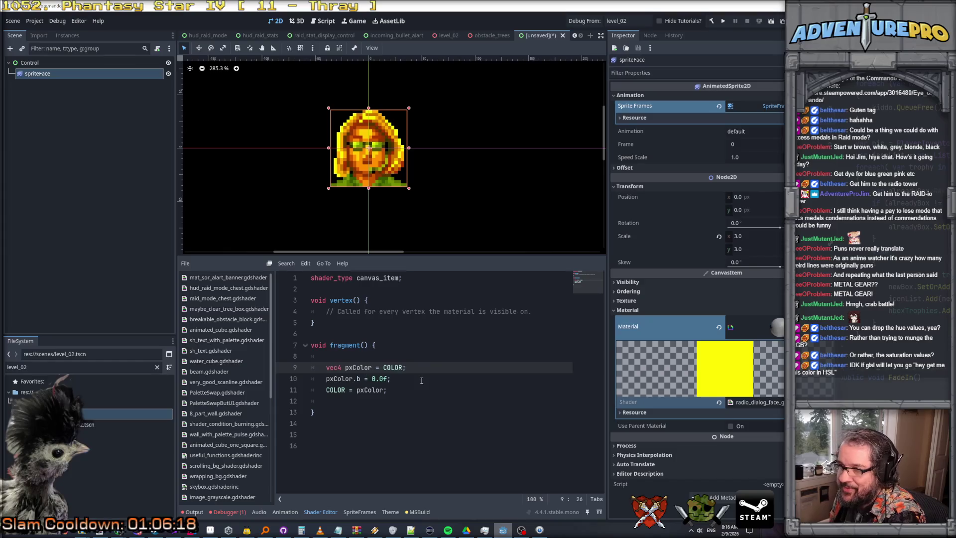
{"action": "left_click", "coordinate": [457, 375]}
{"action": "left_click", "coordinate": [432, 373]}
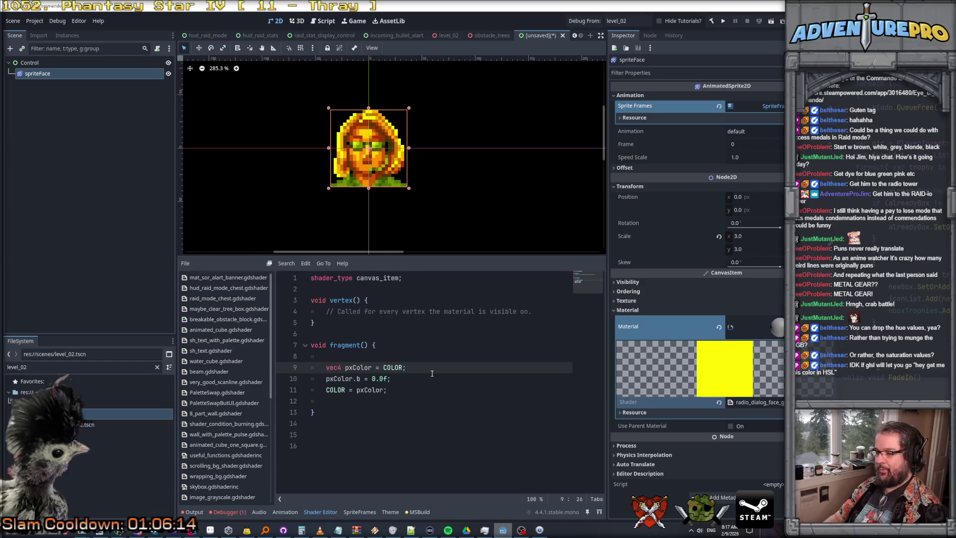
{"action": "key", "text": "Return"}
Step: Add float value = (pxColor.r + pxColor.g + pxColor.b) / 3.0f; to average the channels
{"action": "type", "text": "float value"}
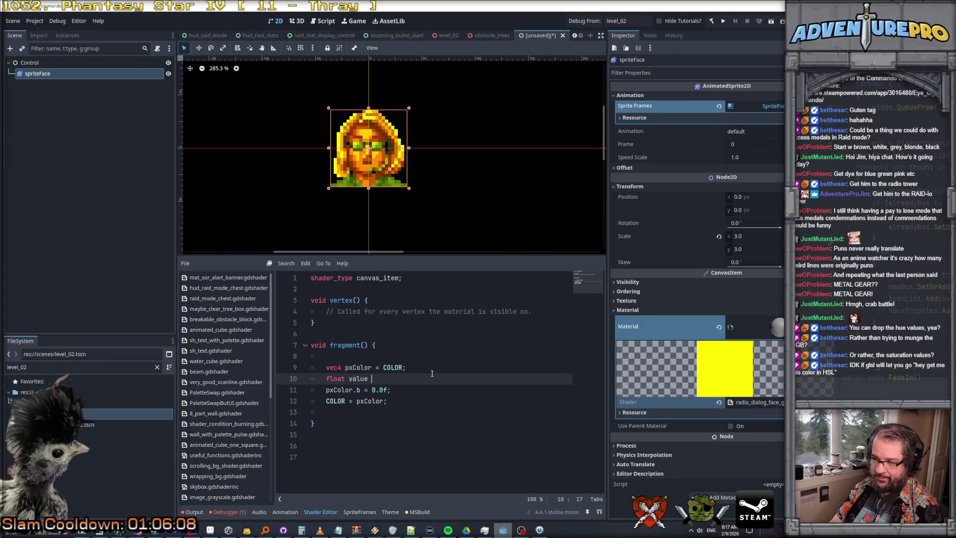
{"action": "type", "text": " = pxCo"}
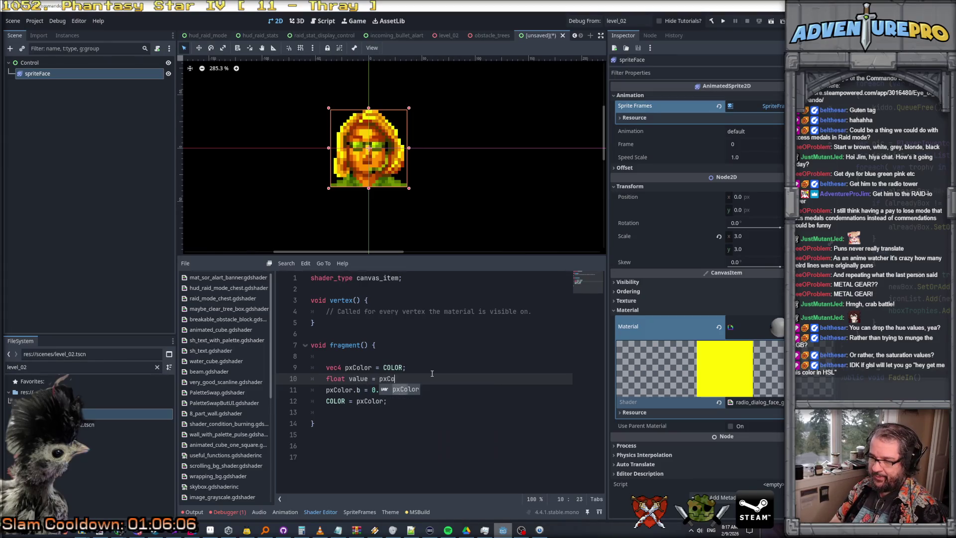
{"action": "type", "text": "lor.r + pxC"}
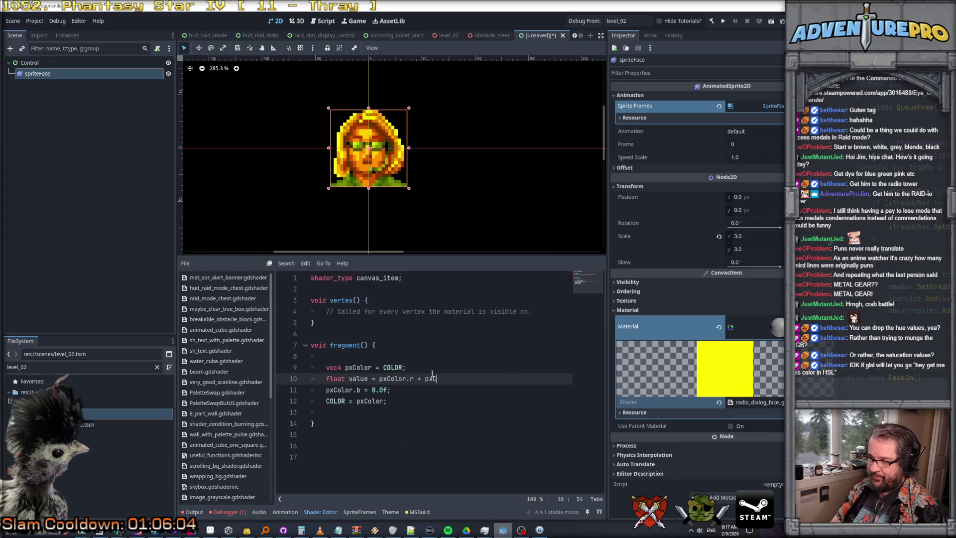
{"action": "type", "text": "olor.g + pxColor.b "}
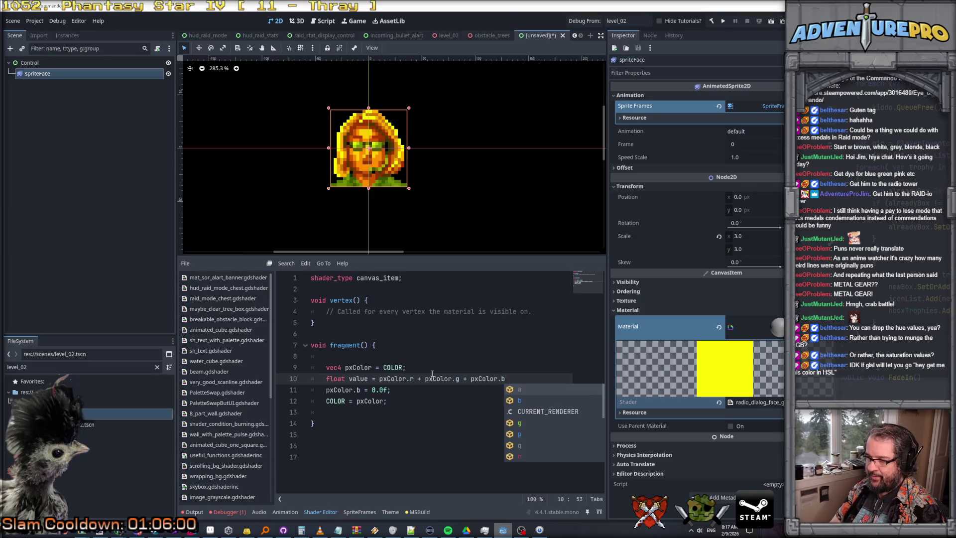
{"action": "type", "text": ")"}
{"action": "left_click", "coordinate": [377, 379]}
{"action": "type", "text": "("}
{"action": "key", "text": "Delete"}
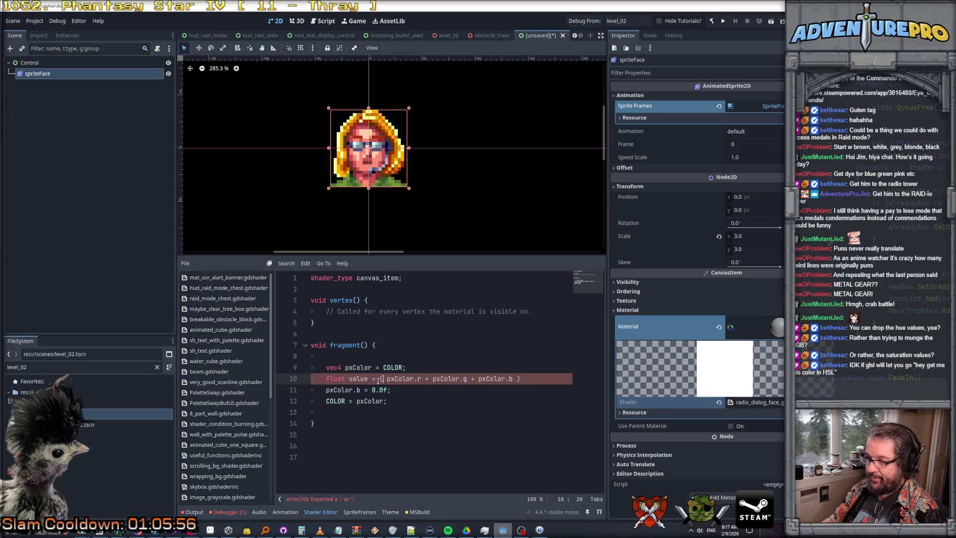
{"action": "key", "text": "End"}
{"action": "type", "text": "/ 3.0f;"}
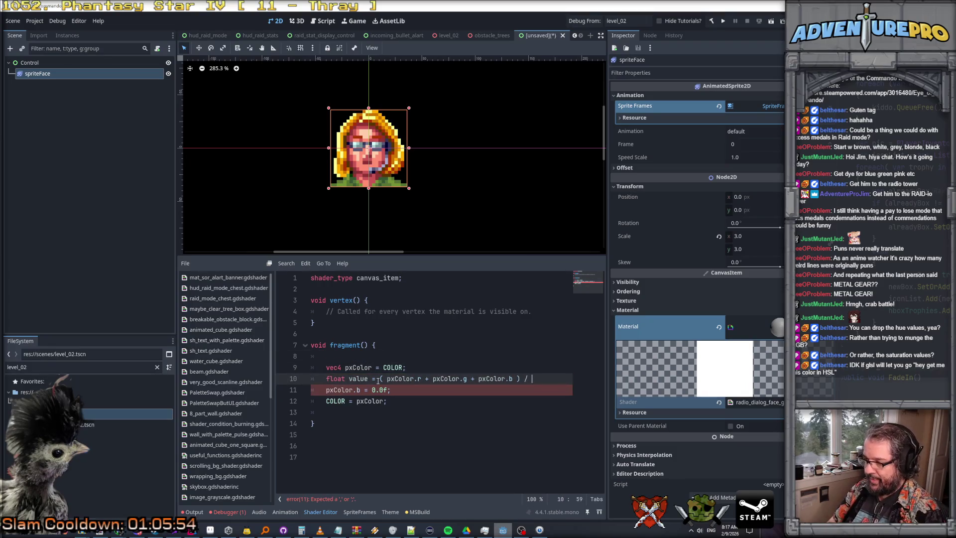
{"action": "key", "text": "Return"}
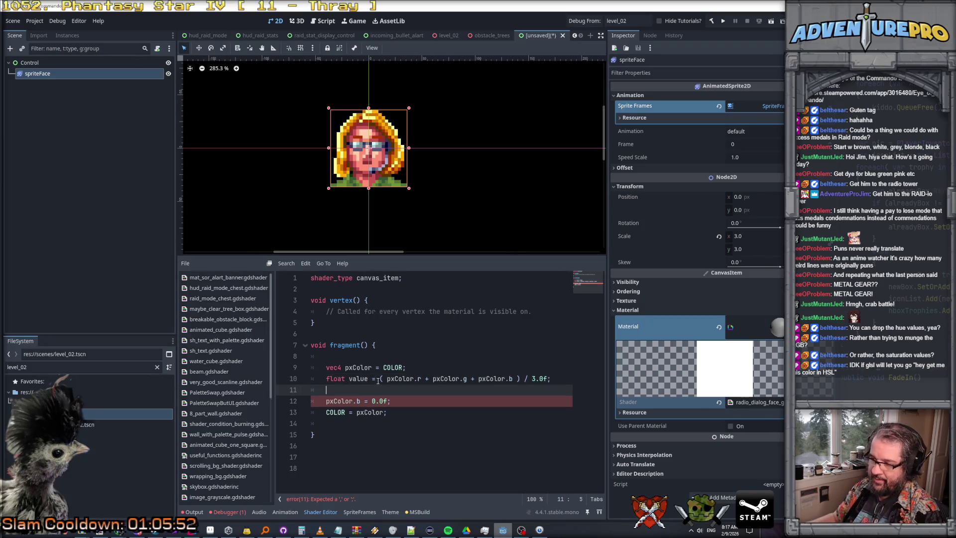
Step: Replace the blue-zeroing line with pxColor.rgb = value;
{"action": "left_click_drag", "start_coordinate": [356, 401], "coordinate": [424, 401]}
{"action": "type", "text": "rg"}
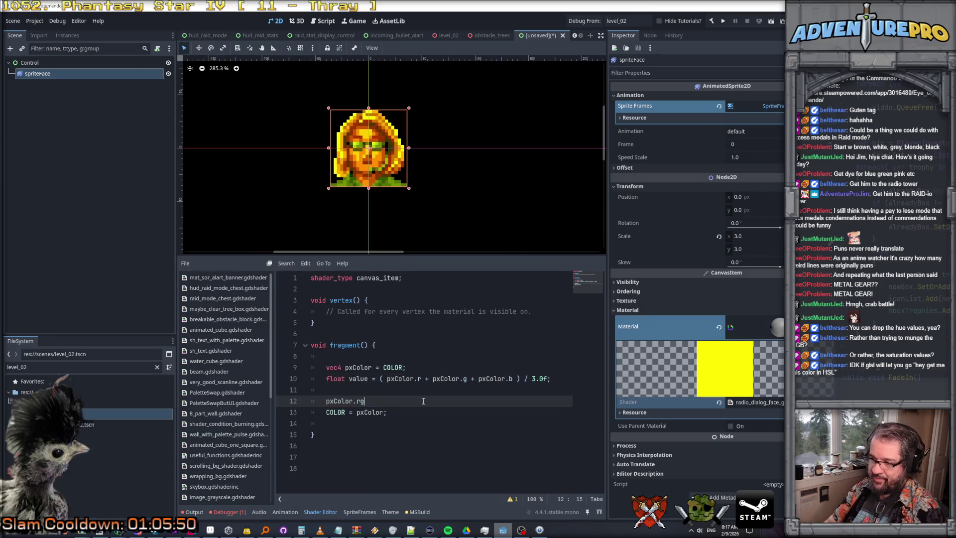
{"action": "type", "text": "b = valye;"}
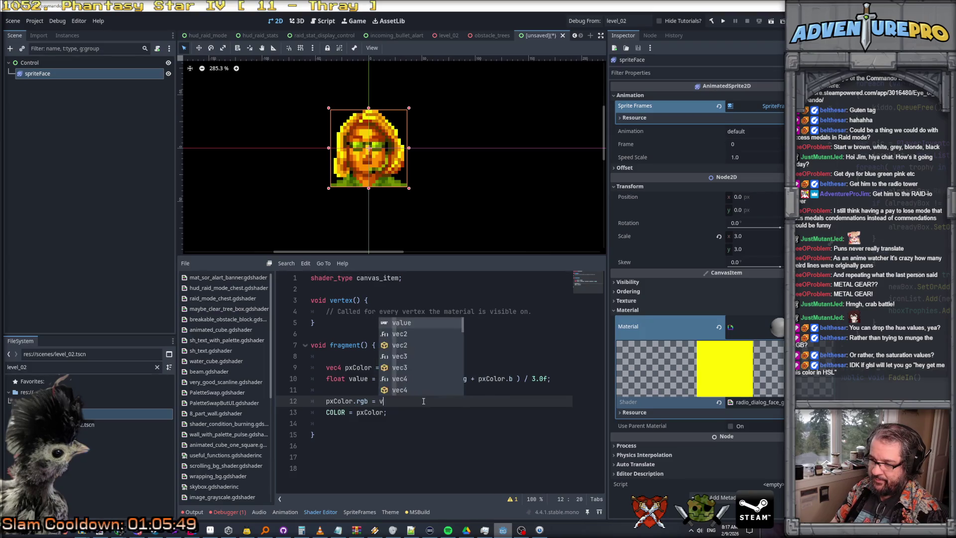
{"action": "key", "text": "BackSpace"}
{"action": "key", "text": "BackSpace"}
{"action": "key", "text": "BackSpace"}
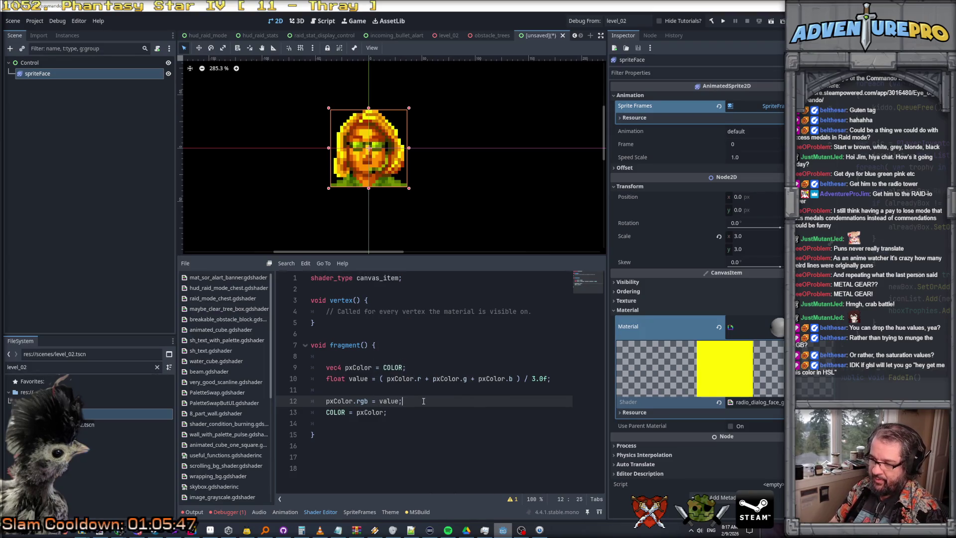
{"action": "type", "text": "ue;"}
{"action": "key", "text": "Up"}
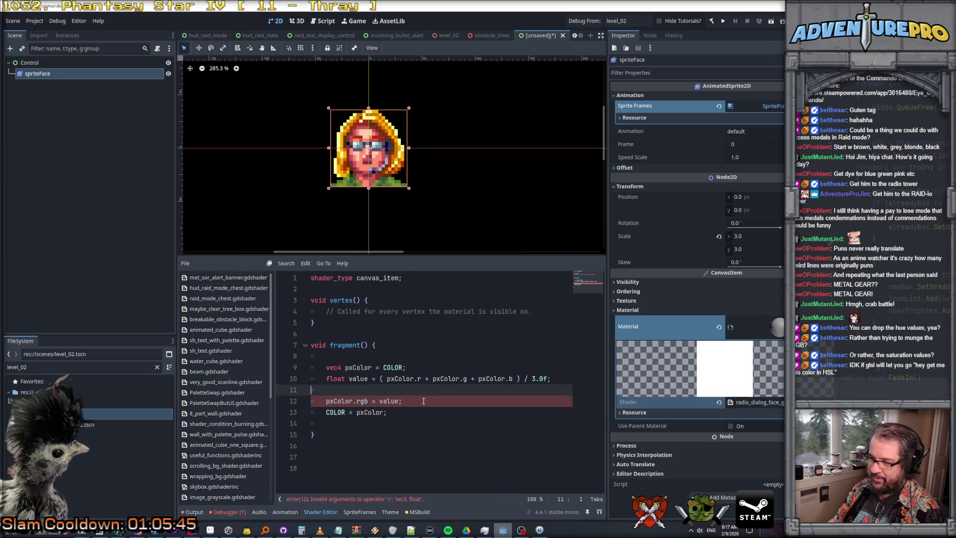
Step: Wrap the assignment as pxColor.rgb = vec3(value); and remove the empty line 11
{"action": "left_click", "coordinate": [364, 401]}
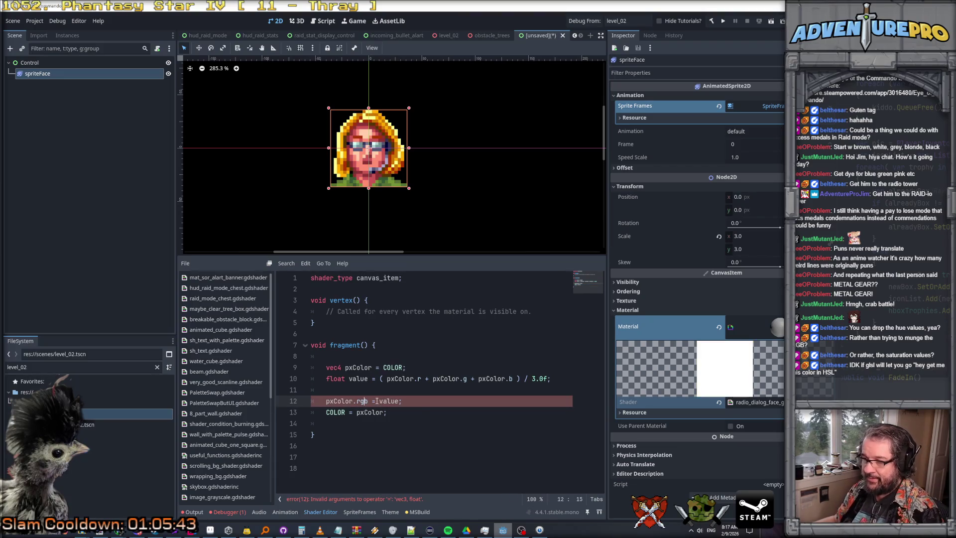
{"action": "left_click_drag", "start_coordinate": [377, 401], "coordinate": [446, 402]}
{"action": "type", "text": "vdc"}
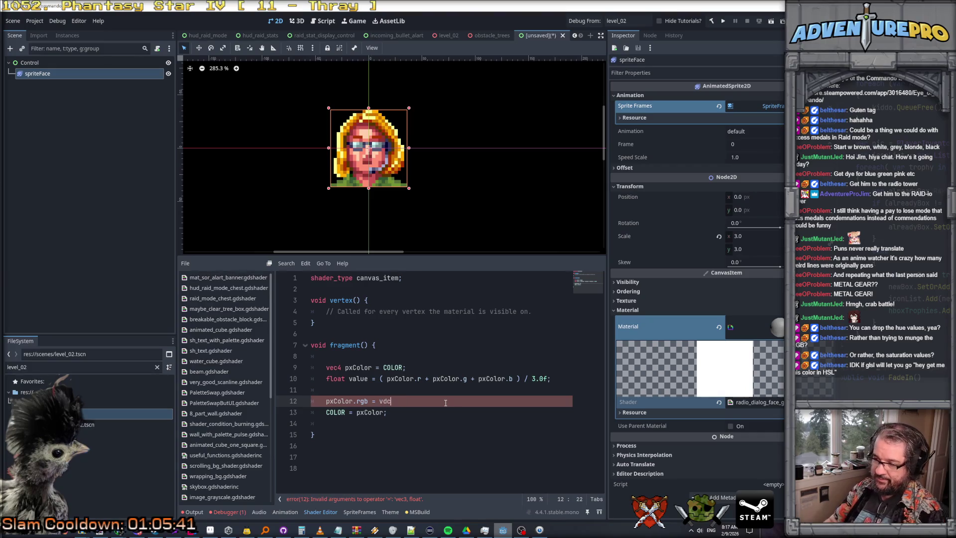
{"action": "key", "text": "BackSpace"}
{"action": "key", "text": "BackSpace"}
{"action": "type", "text": "ec3(vale"}
{"action": "key", "text": "BackSpace"}
{"action": "type", "text": "ue);"}
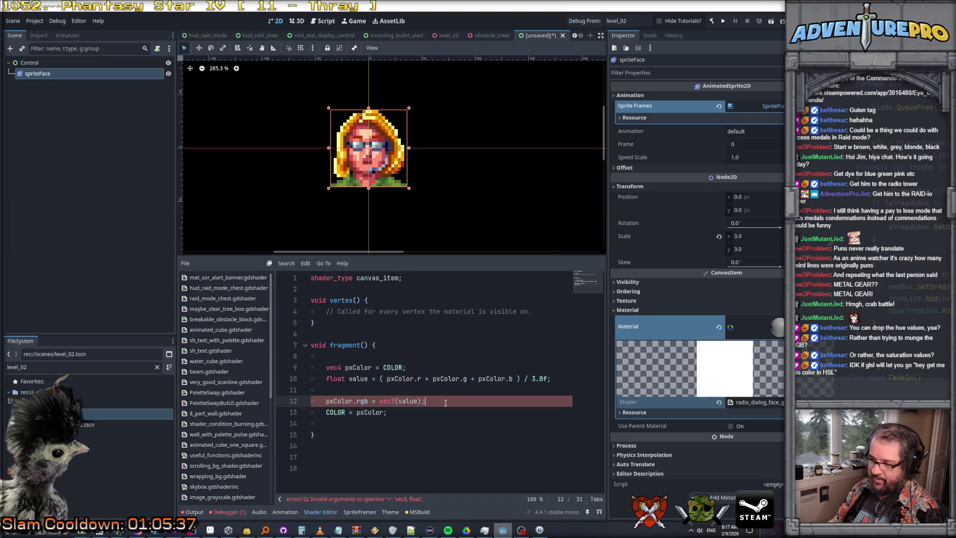
{"action": "key", "text": "Down"}
{"action": "key", "text": "Up"}
{"action": "key", "text": "Up"}
{"action": "key", "text": "ctrl+shift+k"}
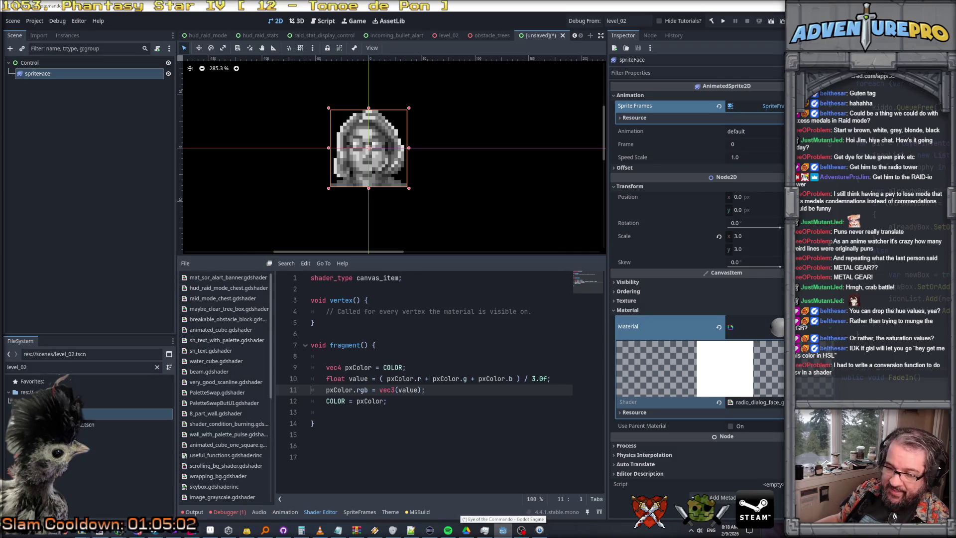
Step: Rename the portrait layer in Aseprite to 'control face rgb 1'
{"action": "left_click", "coordinate": [209, 530]}
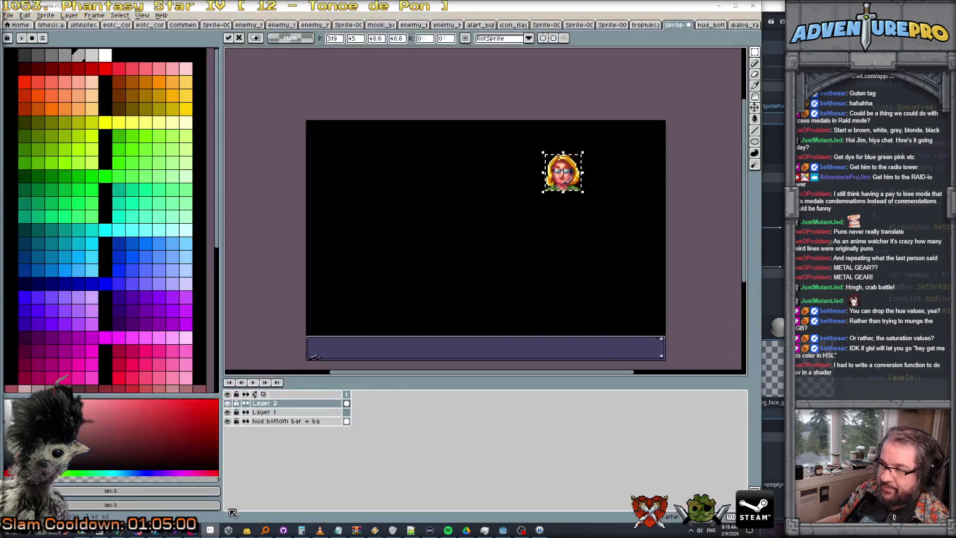
{"action": "scroll", "coordinate": [498, 169], "scroll_direction": "up", "scroll_amount": 3}
{"action": "scroll", "coordinate": [509, 156], "scroll_direction": "down", "scroll_amount": 1}
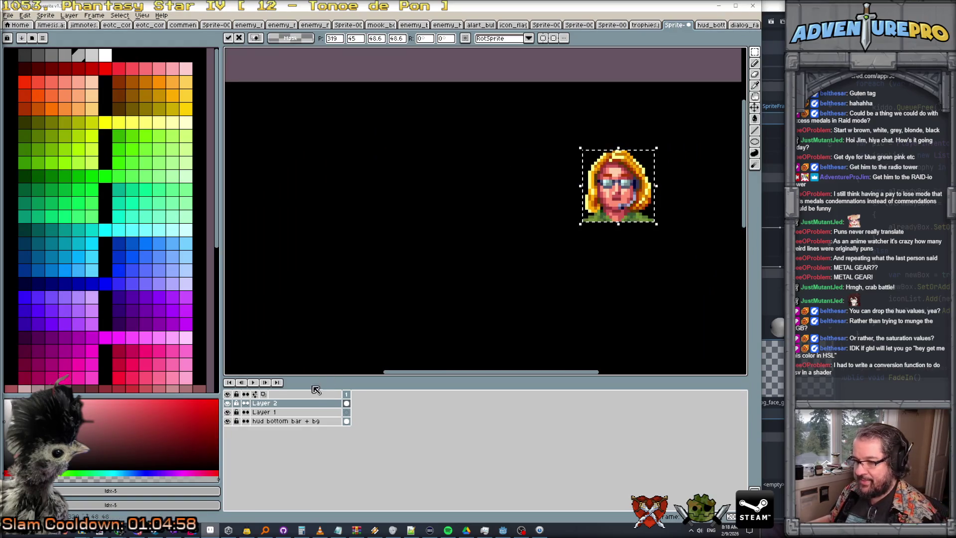
{"action": "double_click", "coordinate": [306, 405]}
{"action": "type", "text": "contro"}
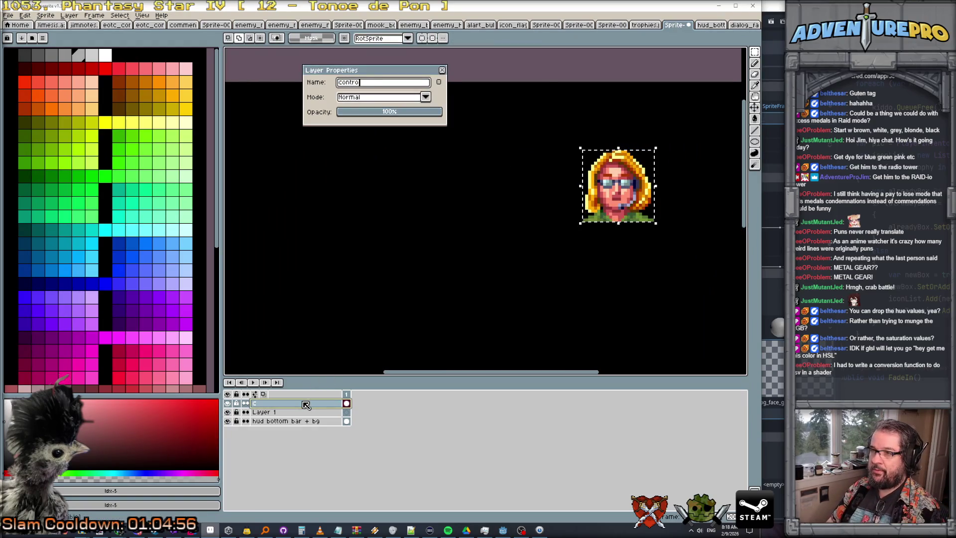
{"action": "type", "text": "l face rgb "}
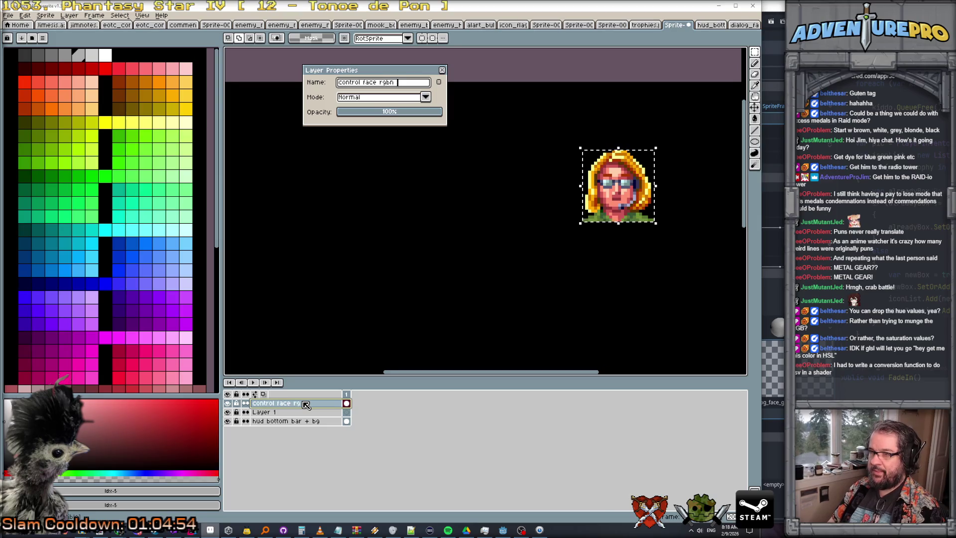
{"action": "type", "text": "1"}
{"action": "key", "text": "Return"}
Step: Duplicate the layer, paste a second face to the left, and rename it 'control face rgb 2'
{"action": "right_click", "coordinate": [306, 403]}
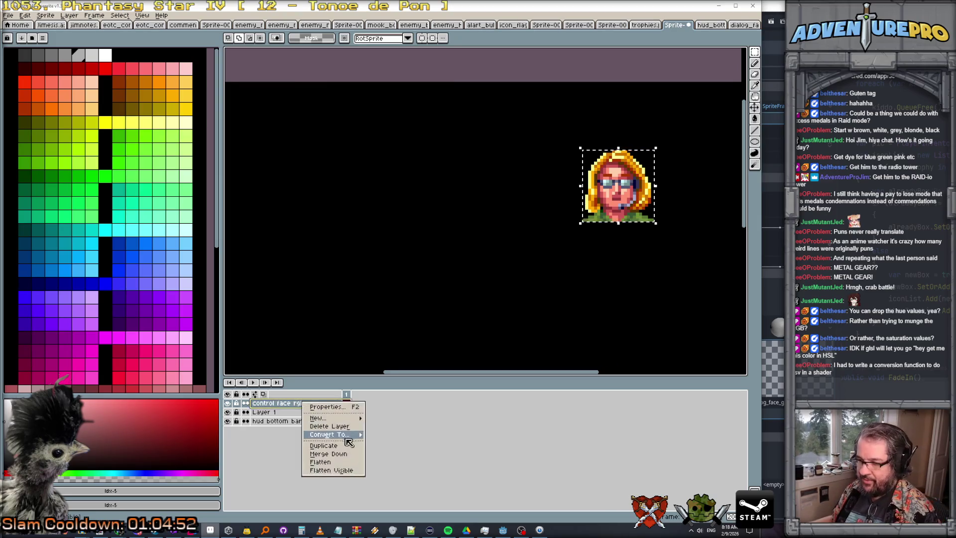
{"action": "left_click", "coordinate": [341, 446]}
{"action": "key", "text": "ctrl+v"}
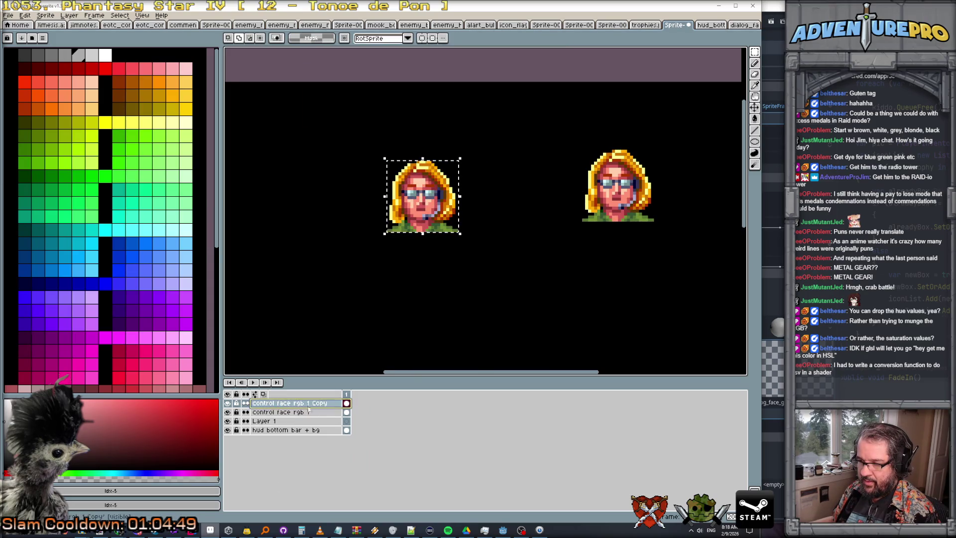
{"action": "double_click", "coordinate": [311, 404]}
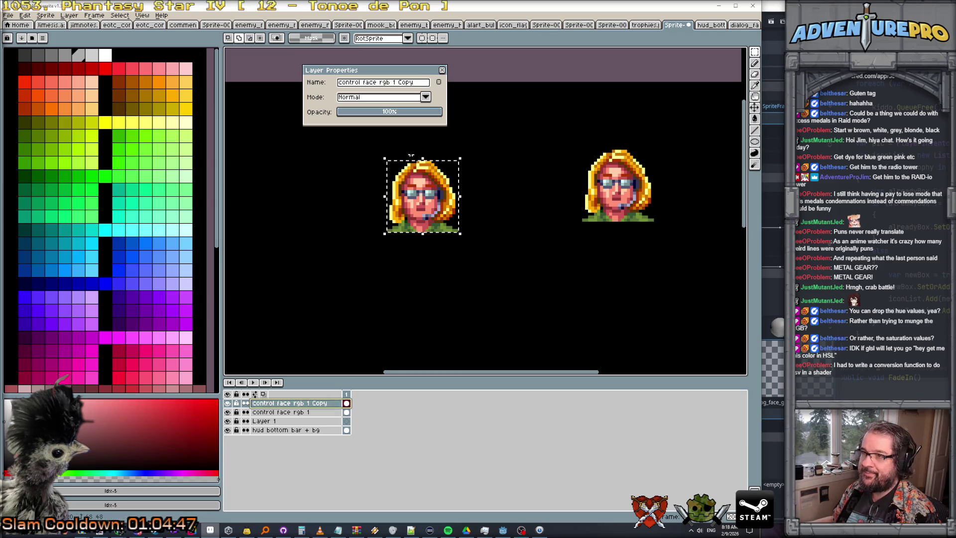
{"action": "double_click", "coordinate": [397, 90]}
{"action": "type", "text": "2"}
{"action": "key", "text": "Delete"}
{"action": "key", "text": "Delete"}
{"action": "key", "text": "Delete"}
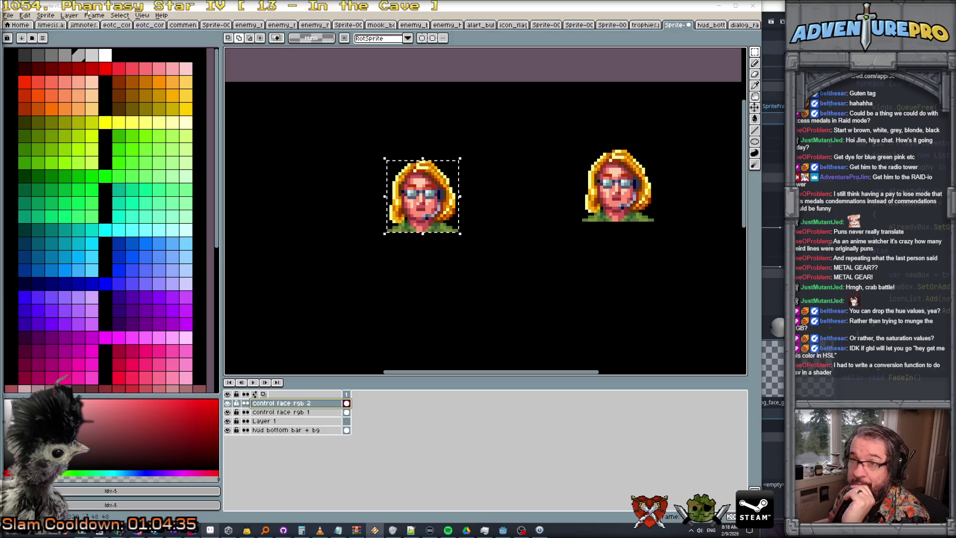
Step: Desaturate the left portrait copy with Hue/Saturation set to S -100
{"action": "left_click", "coordinate": [120, 15]}
{"action": "mouse_move", "coordinate": [137, 73]}
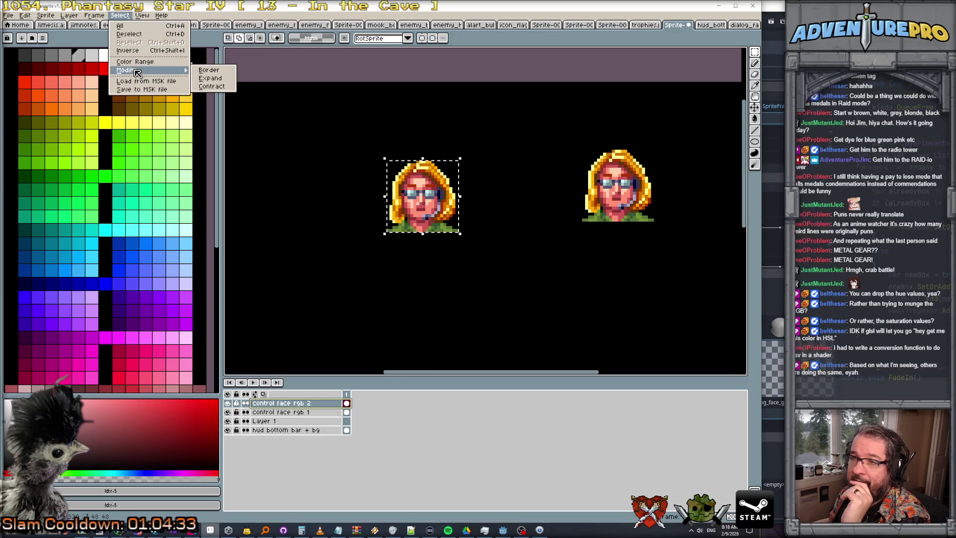
{"action": "mouse_move", "coordinate": [56, 18]}
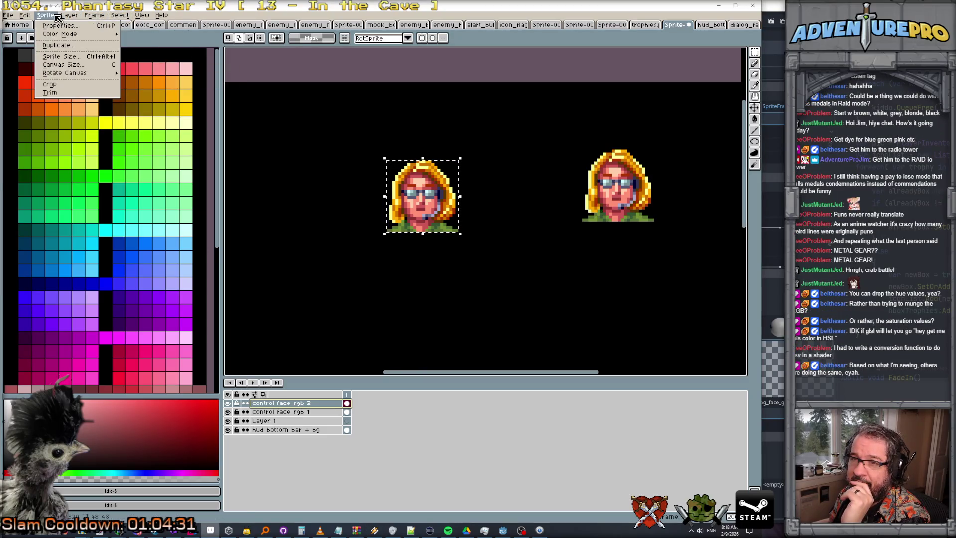
{"action": "mouse_move", "coordinate": [95, 19]}
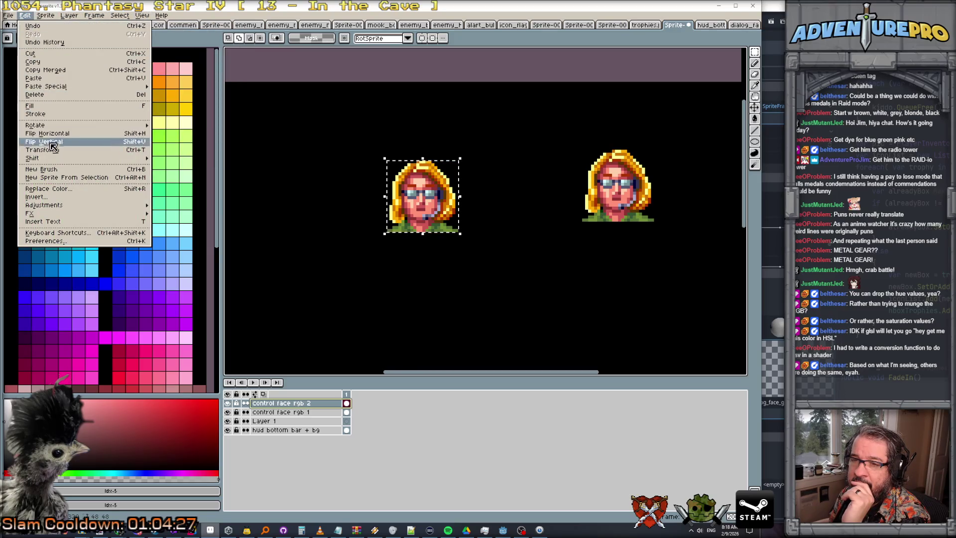
{"action": "mouse_move", "coordinate": [66, 205]}
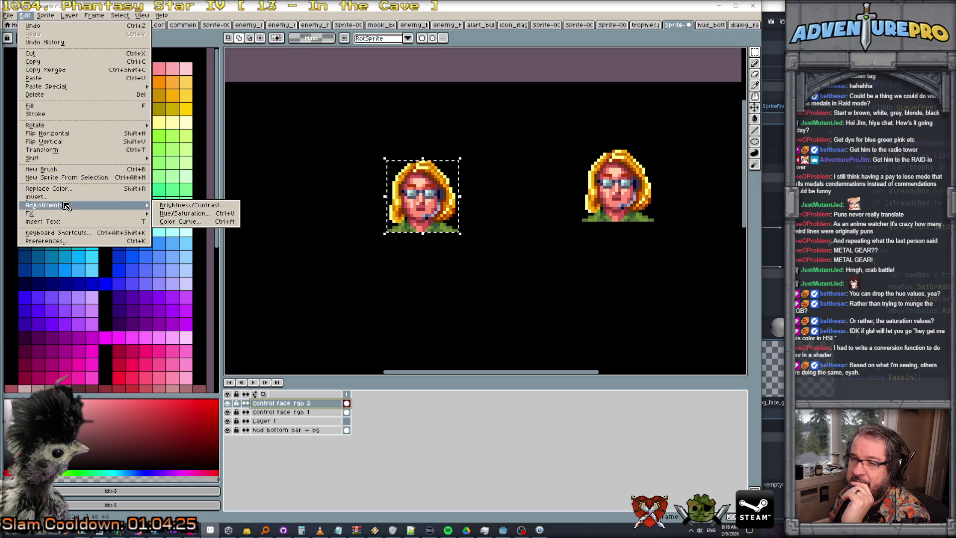
{"action": "left_click", "coordinate": [207, 213]}
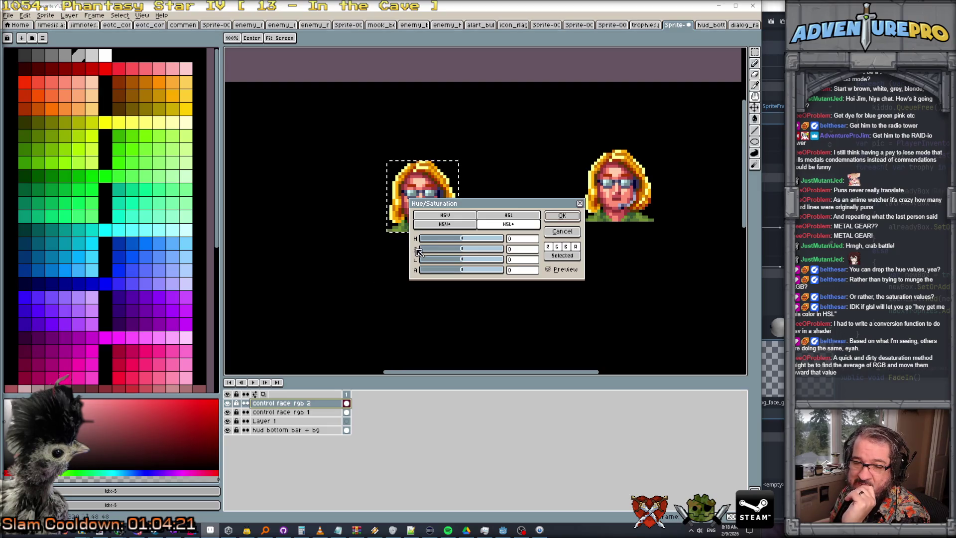
{"action": "mouse_move", "coordinate": [466, 254]}
{"action": "left_mouse_down"}
{"action": "mouse_move", "coordinate": [596, 286]}
{"action": "mouse_move", "coordinate": [563, 296]}
{"action": "mouse_move", "coordinate": [481, 292]}
{"action": "left_mouse_up"}
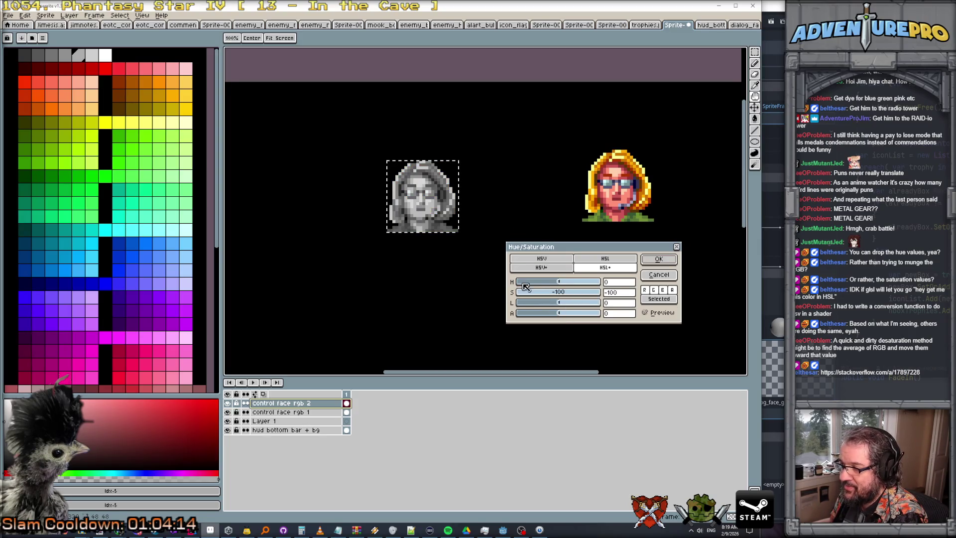
{"action": "left_click", "coordinate": [659, 259]}
{"action": "scroll", "coordinate": [458, 232], "scroll_direction": "up", "scroll_amount": 1}
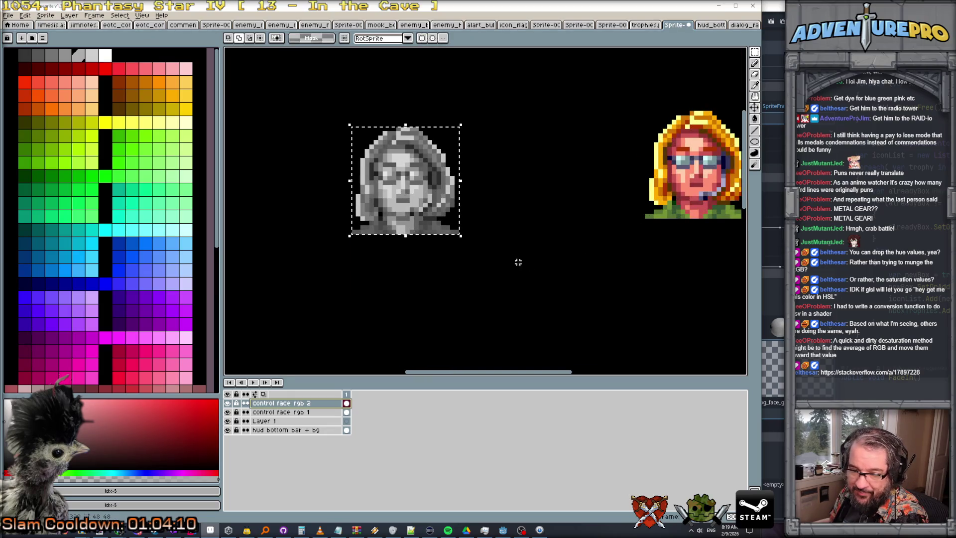
{"action": "left_click_drag", "start_coordinate": [593, 273], "coordinate": [518, 301]}
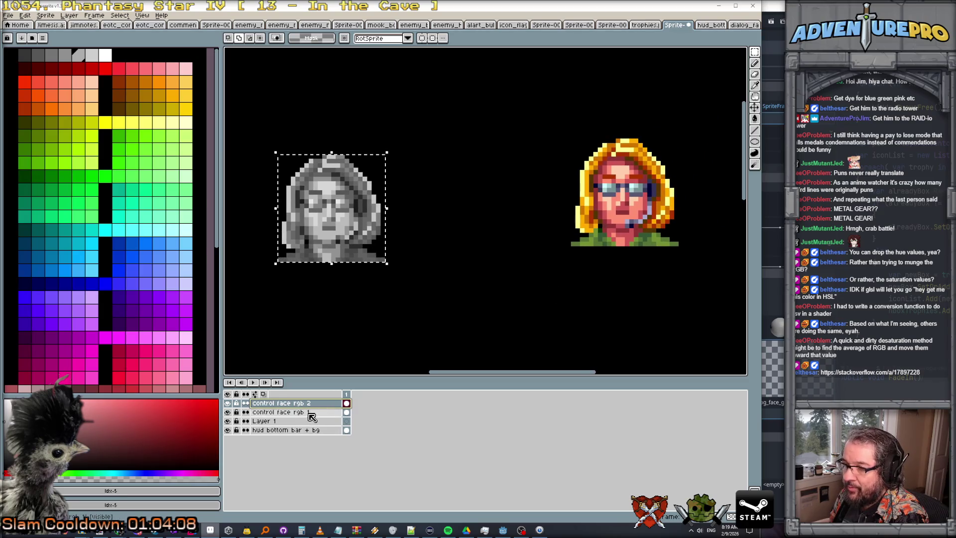
Step: On control face rgb 1, eyedrop greys from the greyscale face, ending on light grey #d6d6d6
{"action": "left_click", "coordinate": [299, 412]}
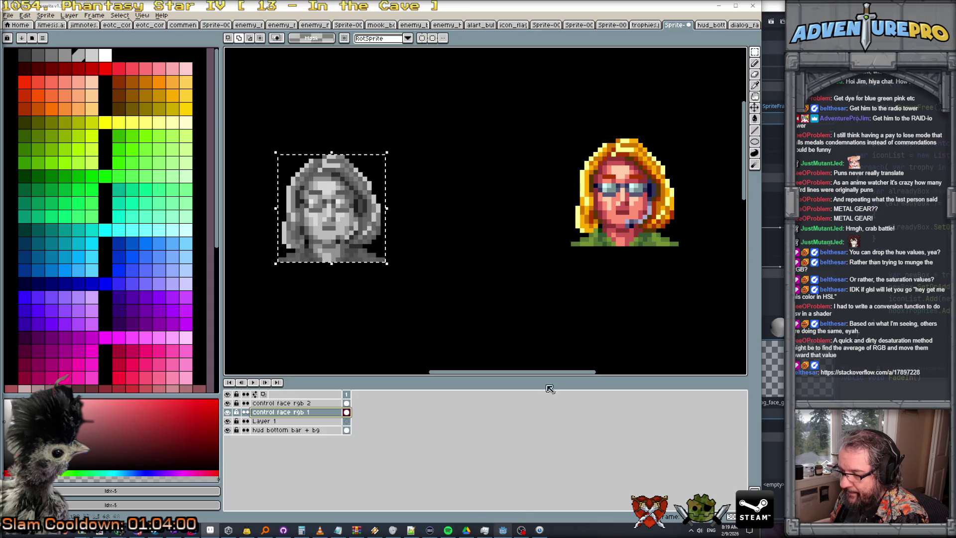
{"action": "key", "text": "b"}
{"action": "left_click", "coordinate": [343, 246], "text": "alt"}
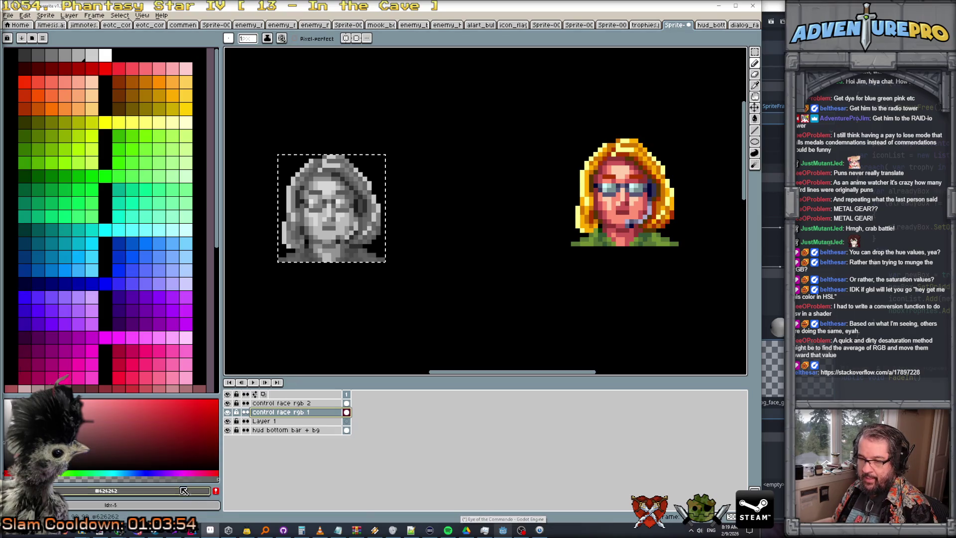
{"action": "left_click", "coordinate": [185, 491]}
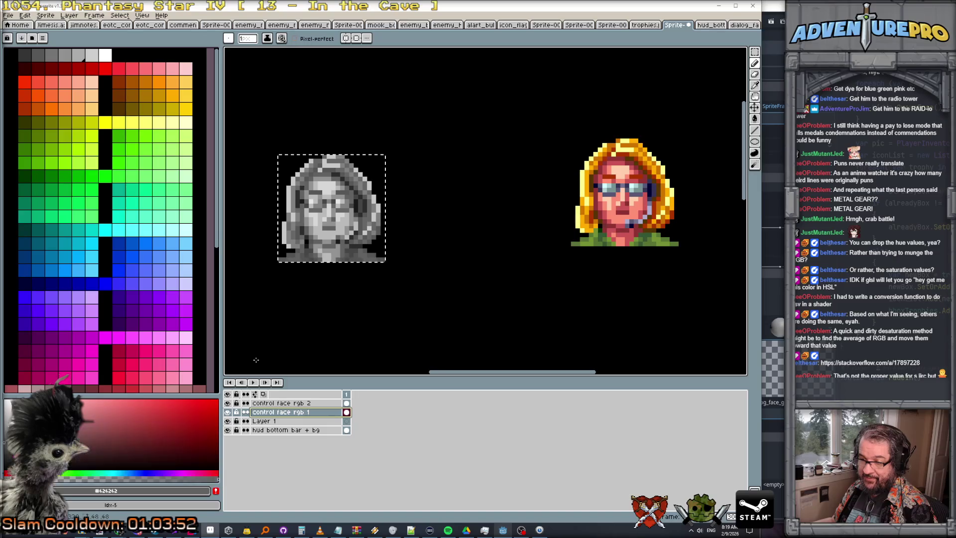
{"action": "left_click", "coordinate": [339, 215], "text": "alt"}
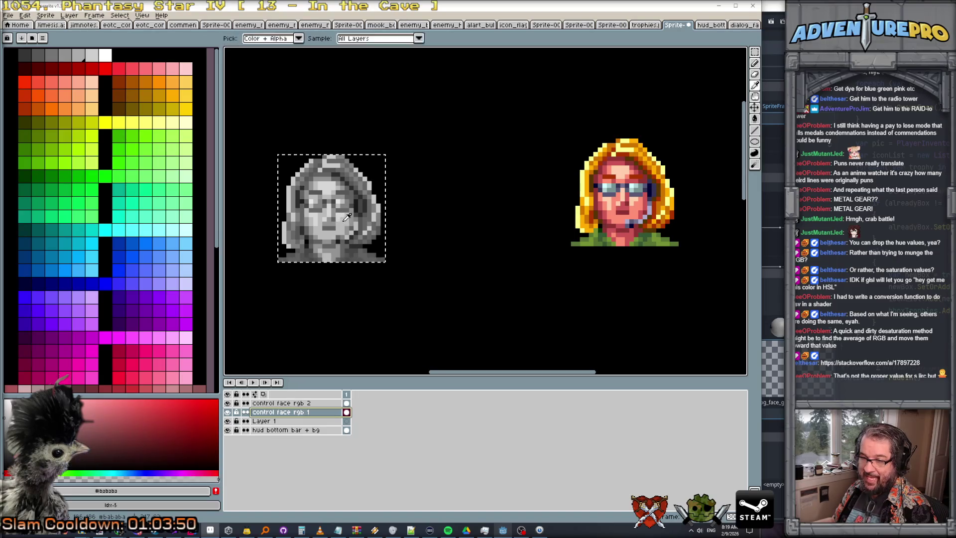
{"action": "left_click", "coordinate": [313, 213], "text": "alt"}
{"action": "left_click", "coordinate": [322, 195], "text": "alt"}
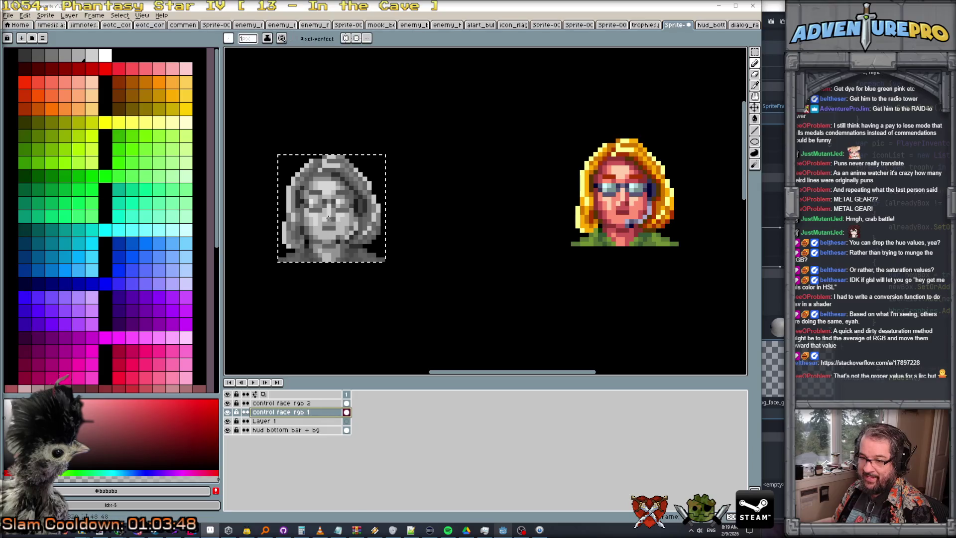
{"action": "left_click", "coordinate": [330, 177], "text": "alt"}
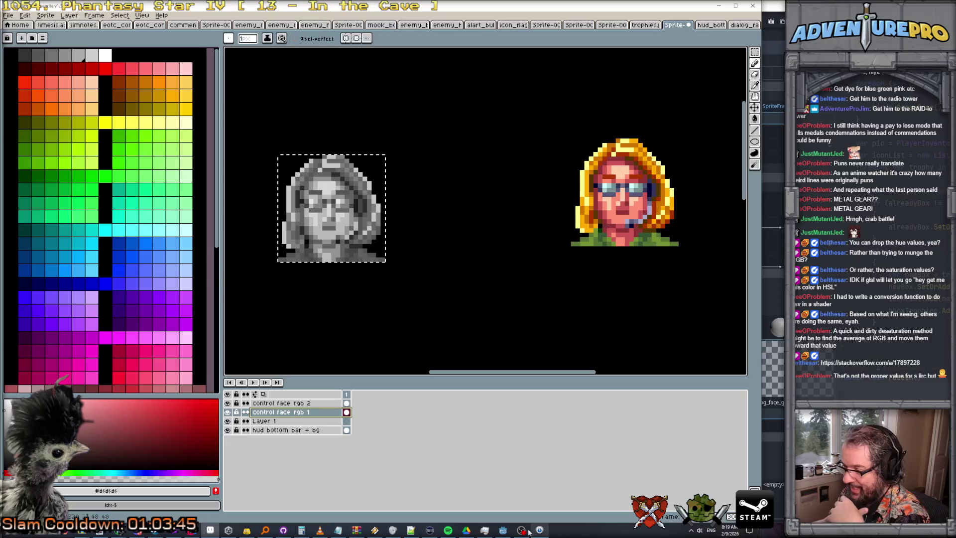
{"action": "left_click", "coordinate": [503, 530]}
Step: Paste the Godot screenshot into Paint.NET as a new image and cut out the greyscale face
{"action": "scroll", "coordinate": [382, 155], "scroll_direction": "up", "scroll_amount": 2}
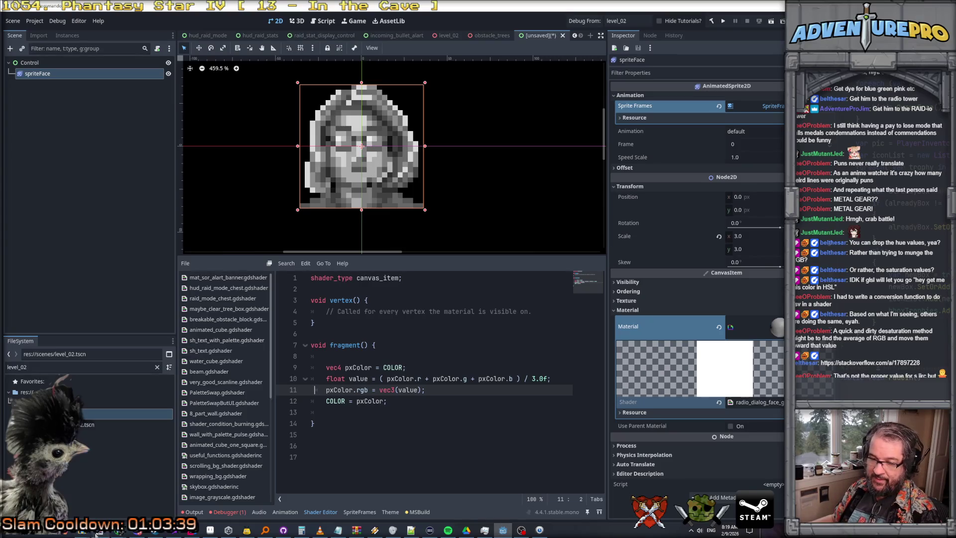
{"action": "left_click", "coordinate": [411, 530]}
{"action": "left_click", "coordinate": [309, 43]}
{"action": "left_click", "coordinate": [337, 120]}
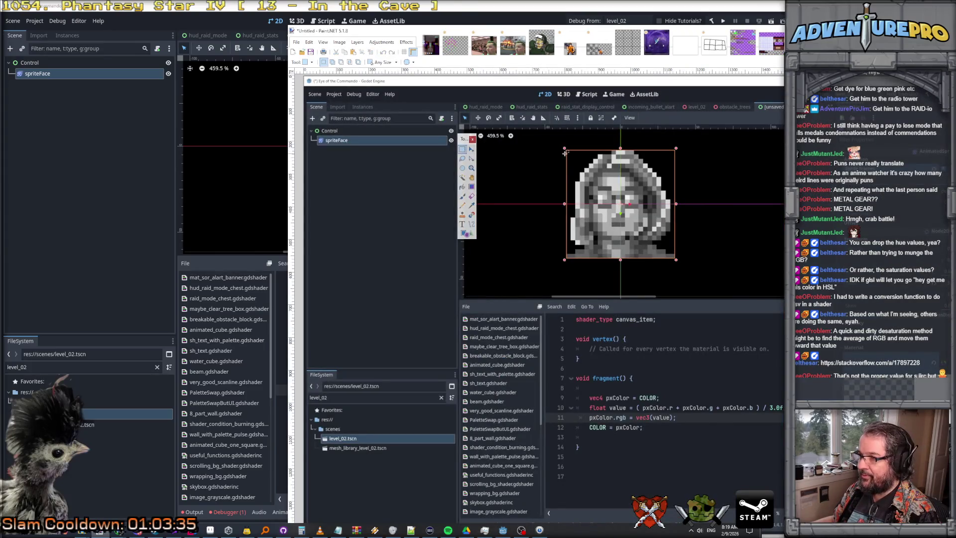
{"action": "left_click_drag", "start_coordinate": [566, 148], "coordinate": [676, 259]}
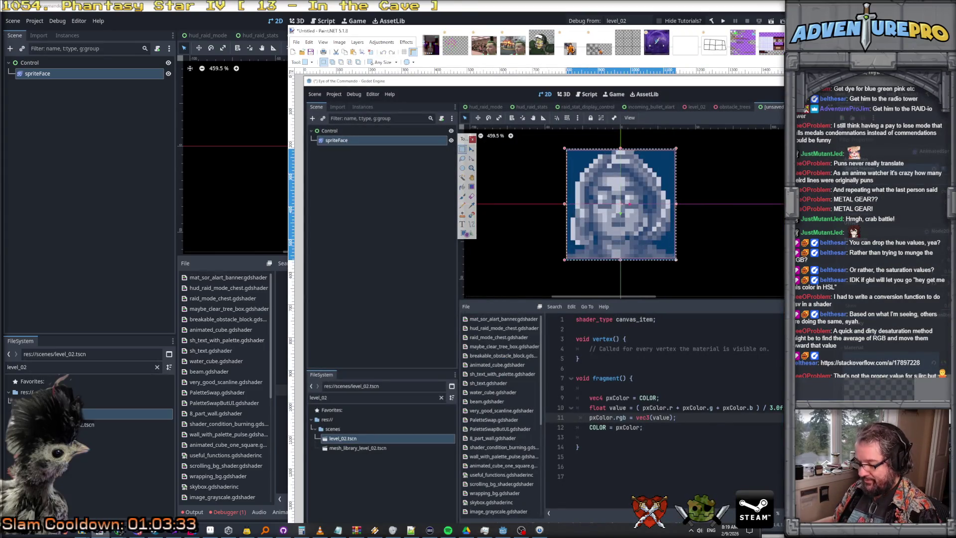
{"action": "key", "text": "Delete"}
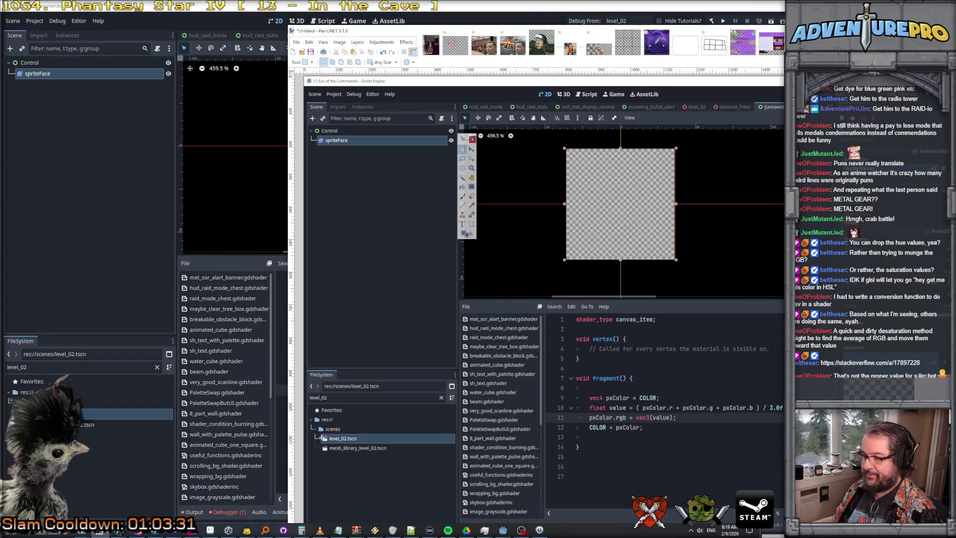
{"action": "left_click", "coordinate": [210, 530]}
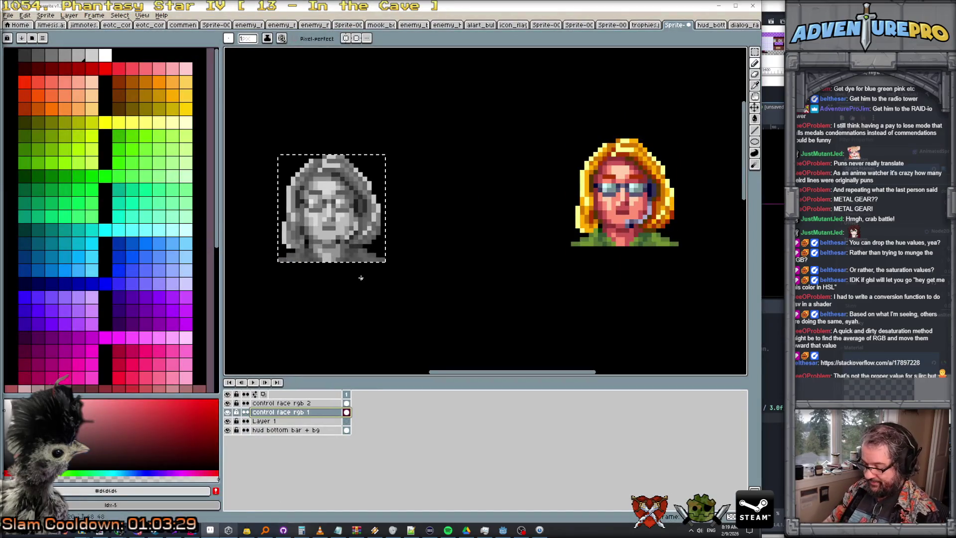
Step: Undo the first paste and add a new layer above control face rgb 1
{"action": "key", "text": "ctrl+v"}
{"action": "key", "text": "Return"}
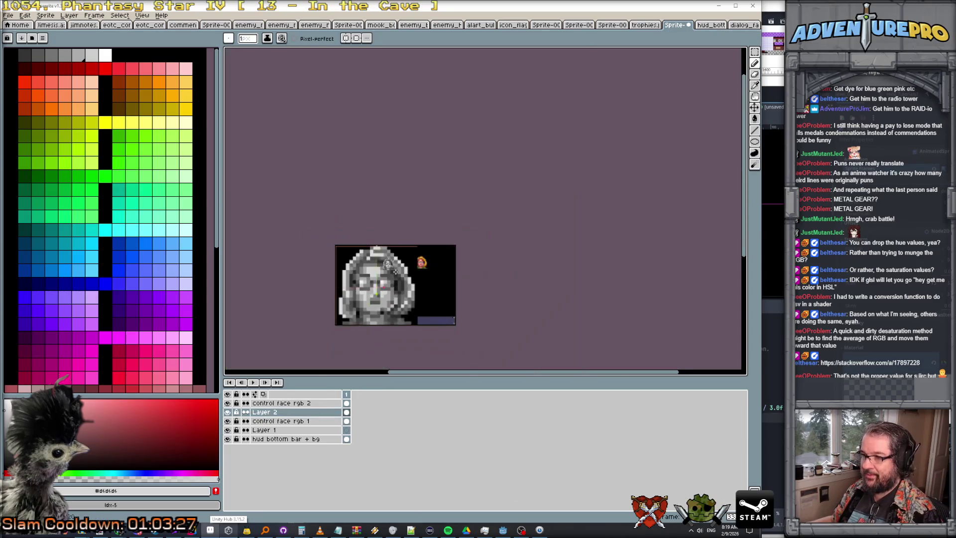
{"action": "key", "text": "ctrl+a"}
{"action": "key", "text": "ctrl+z"}
{"action": "key", "text": "ctrl+z"}
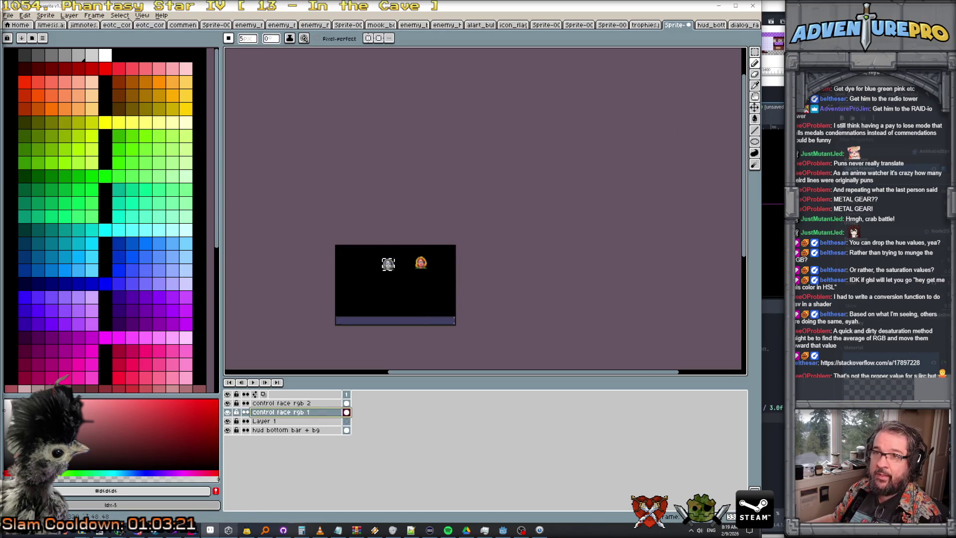
{"action": "left_click", "coordinate": [69, 15]}
{"action": "mouse_move", "coordinate": [90, 62]}
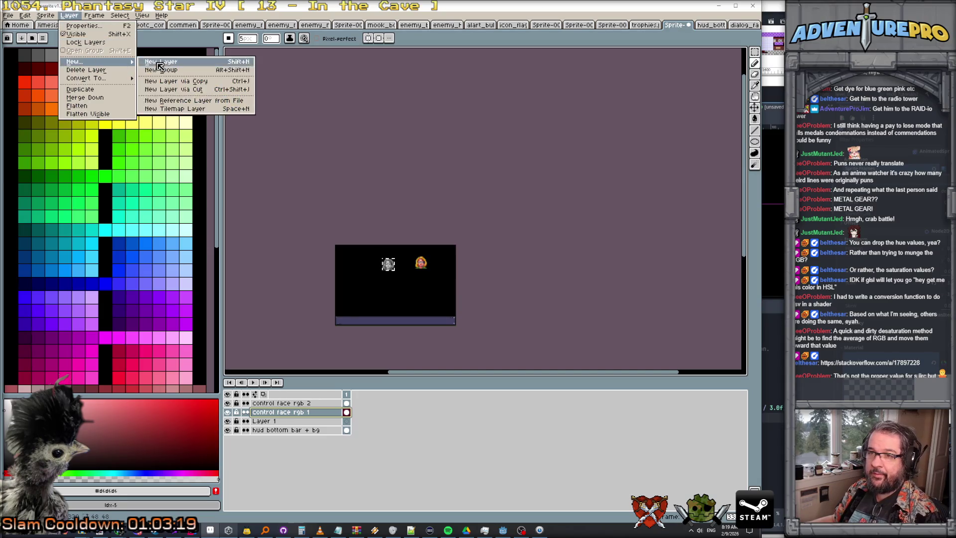
{"action": "left_click", "coordinate": [155, 63]}
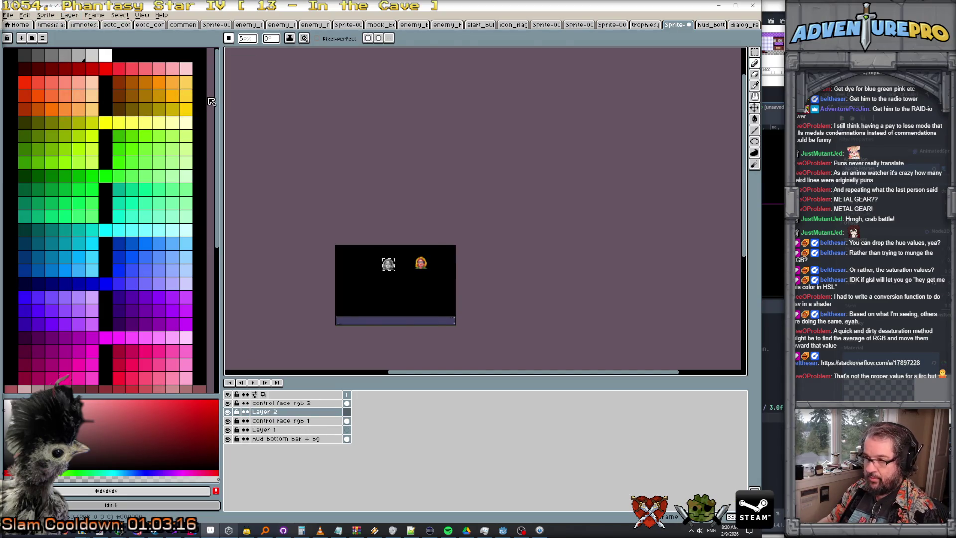
Step: Paste the greyscale face, shrink it to about 84×86 pixels, and place it beside the other face
{"action": "key", "text": "ctrl+v"}
{"action": "mouse_move", "coordinate": [441, 241]}
{"action": "left_mouse_down"}
{"action": "mouse_move", "coordinate": [377, 307]}
{"action": "mouse_move", "coordinate": [347, 293]}
{"action": "mouse_move", "coordinate": [369, 165]}
{"action": "left_mouse_up"}
{"action": "scroll", "coordinate": [382, 332], "scroll_direction": "up", "scroll_amount": 2}
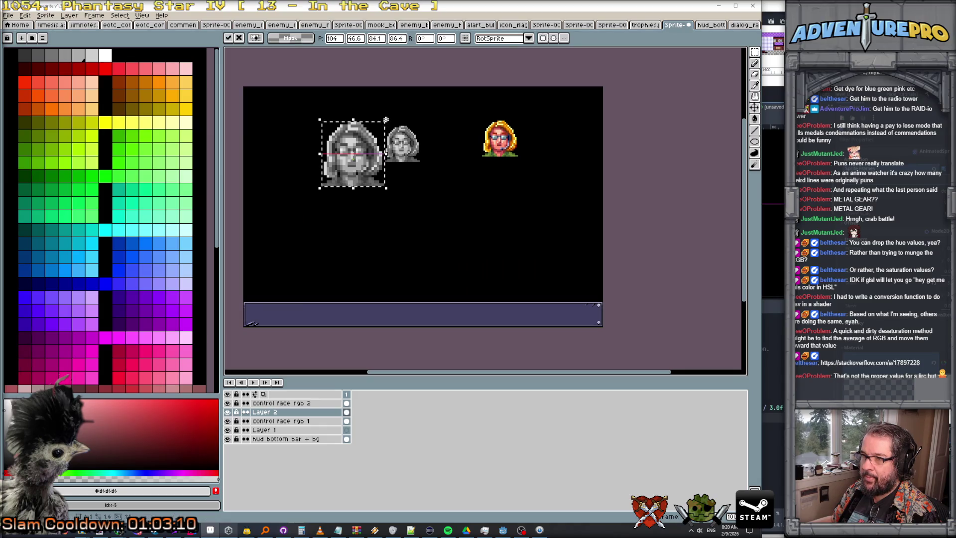
{"action": "key", "text": "Return"}
{"action": "mouse_move", "coordinate": [386, 118]}
{"action": "left_mouse_down"}
{"action": "mouse_move", "coordinate": [351, 152]}
{"action": "mouse_move", "coordinate": [432, 152]}
{"action": "left_mouse_up"}
{"action": "key", "text": "Return"}
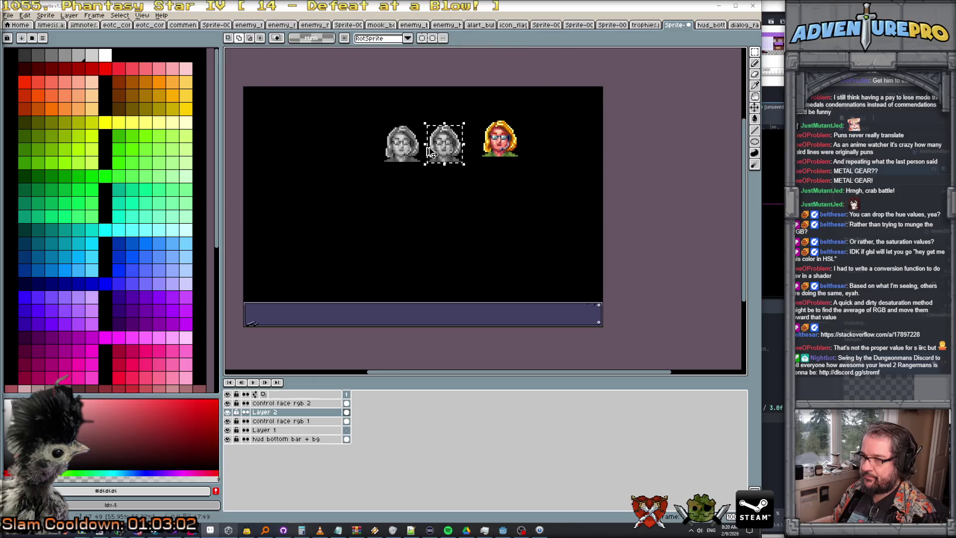
Step: Sample the light grey #dadada from the middle portrait as the drawing colour
{"action": "scroll", "coordinate": [431, 152], "scroll_direction": "up", "scroll_amount": 3}
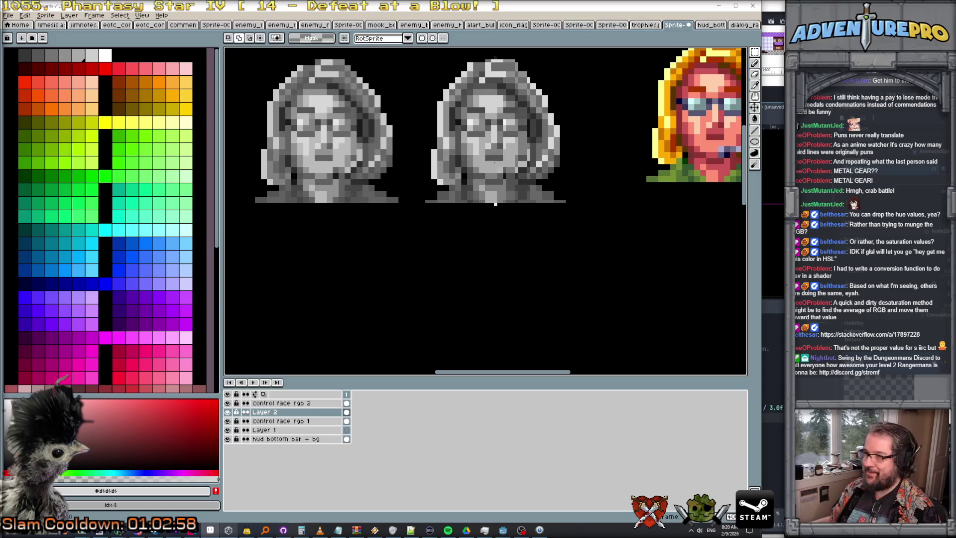
{"action": "key", "text": "b"}
{"action": "left_click", "coordinate": [488, 102], "text": "alt"}
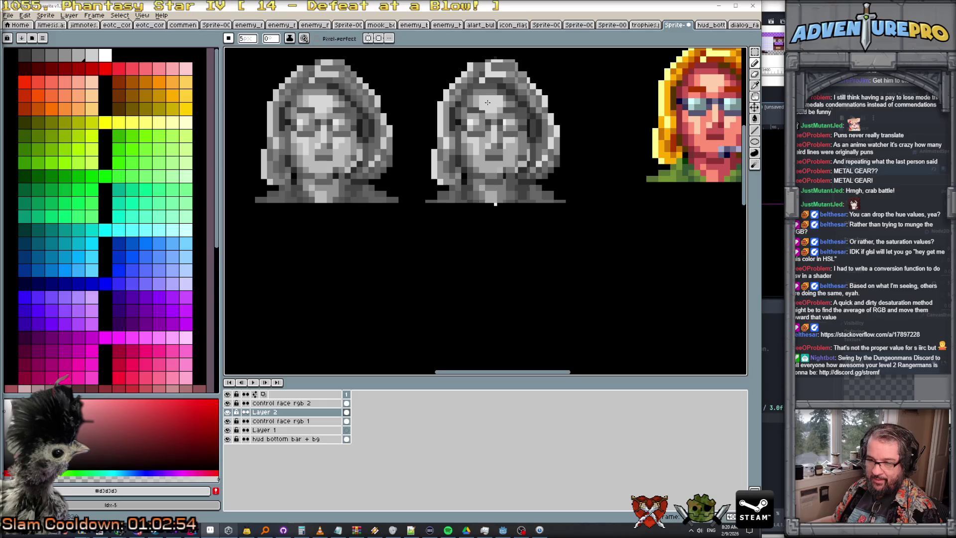
{"action": "left_click", "coordinate": [323, 102], "text": "alt"}
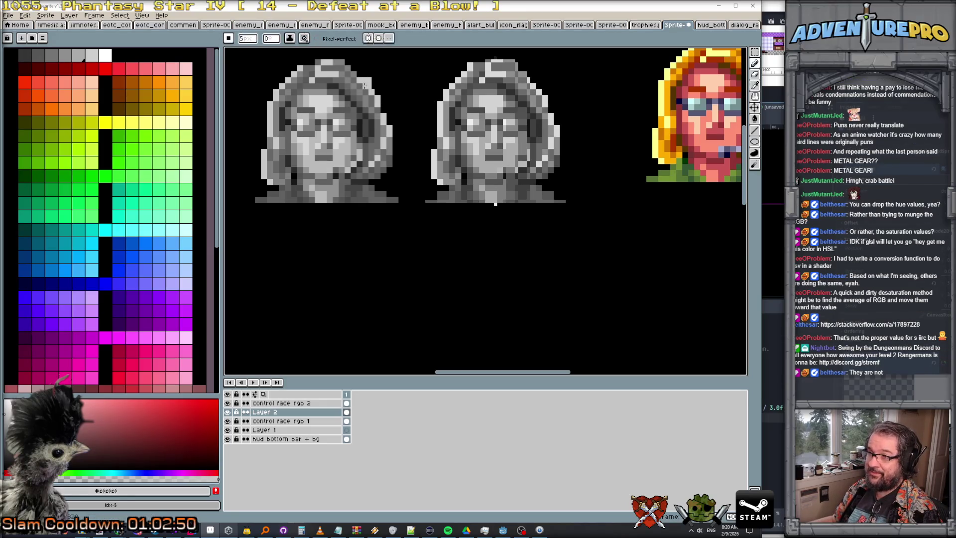
{"action": "left_click", "coordinate": [534, 83], "text": "alt"}
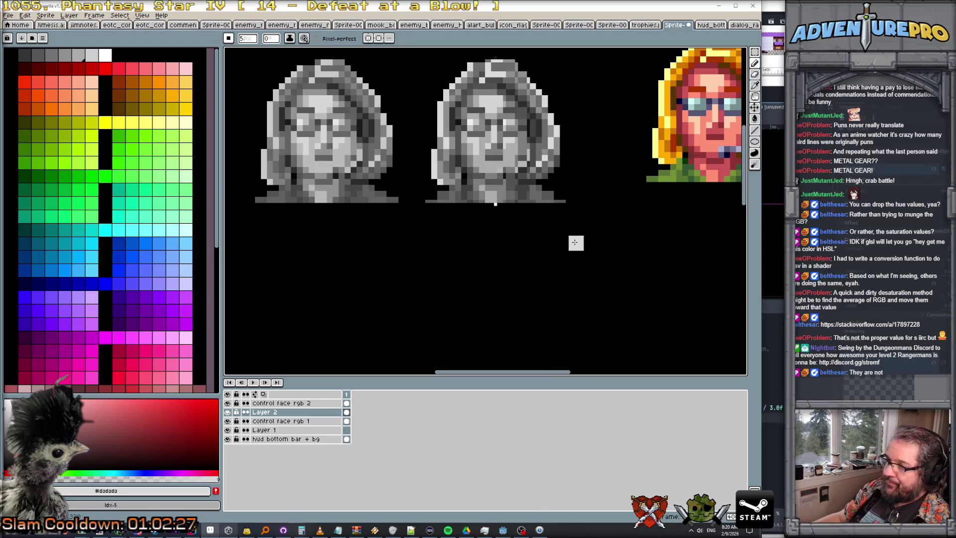
{"action": "scroll", "coordinate": [575, 243], "scroll_direction": "down", "scroll_amount": 2}
{"action": "scroll", "coordinate": [575, 243], "scroll_direction": "up", "scroll_amount": 1}
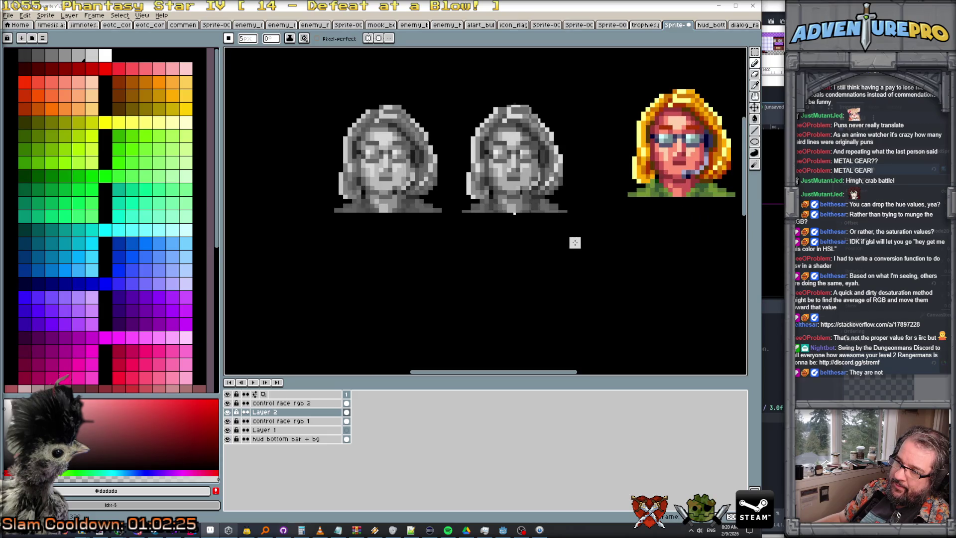
{"action": "scroll", "coordinate": [576, 243], "scroll_direction": "down", "scroll_amount": 2}
{"action": "scroll", "coordinate": [575, 242], "scroll_direction": "up", "scroll_amount": 1}
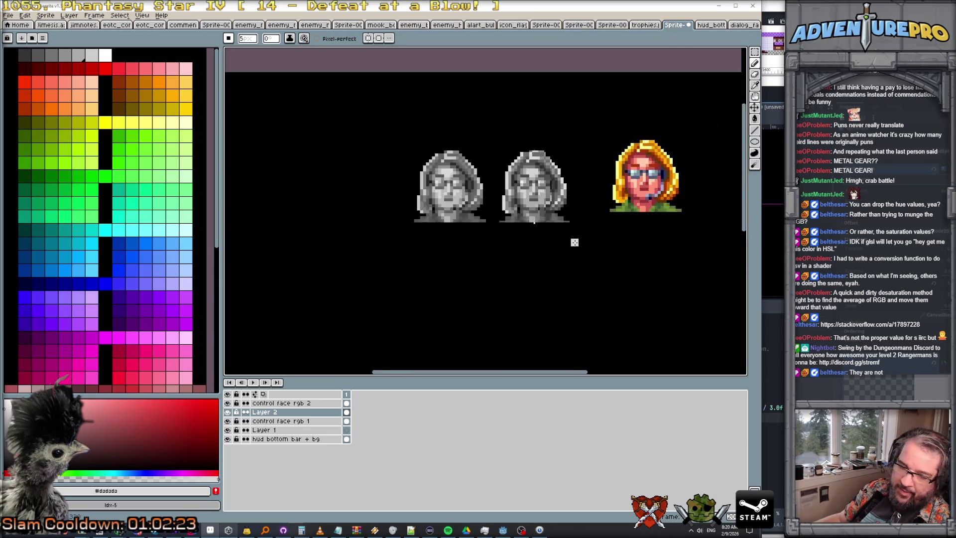
{"action": "scroll", "coordinate": [575, 243], "scroll_direction": "down", "scroll_amount": 1}
{"action": "scroll", "coordinate": [575, 242], "scroll_direction": "up", "scroll_amount": 2}
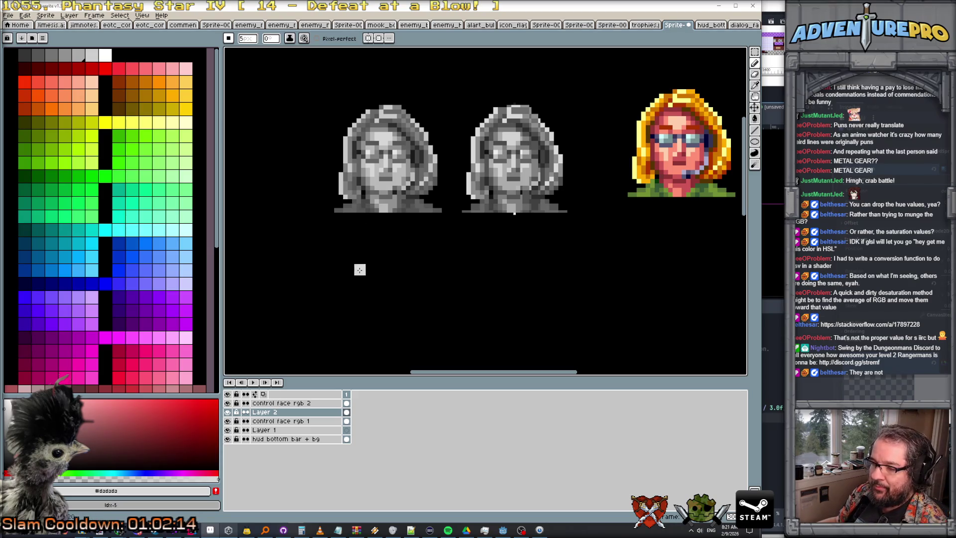
Step: On layer control face rgb 2, paint pure red, blue and green squares in a row below the portraits
{"action": "left_click", "coordinate": [329, 403]}
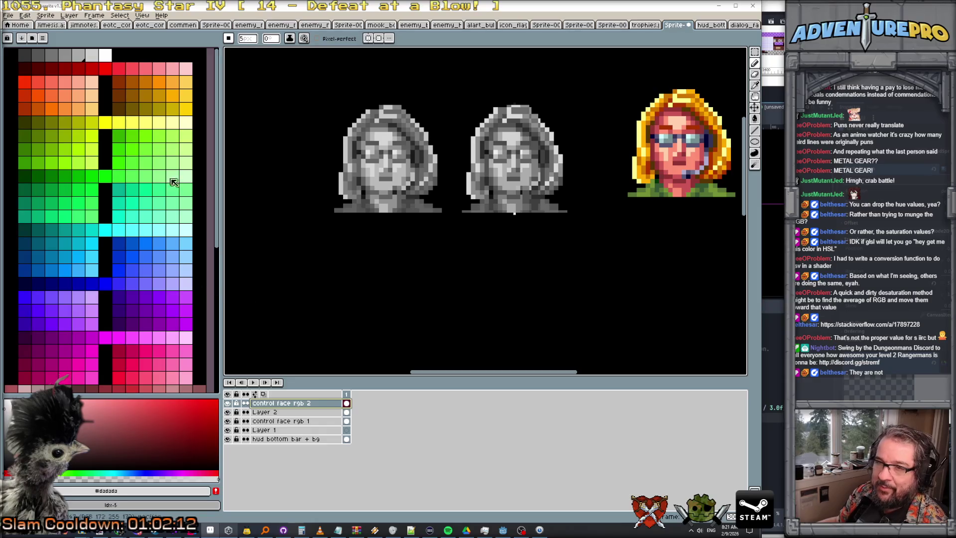
{"action": "left_click", "coordinate": [105, 70]}
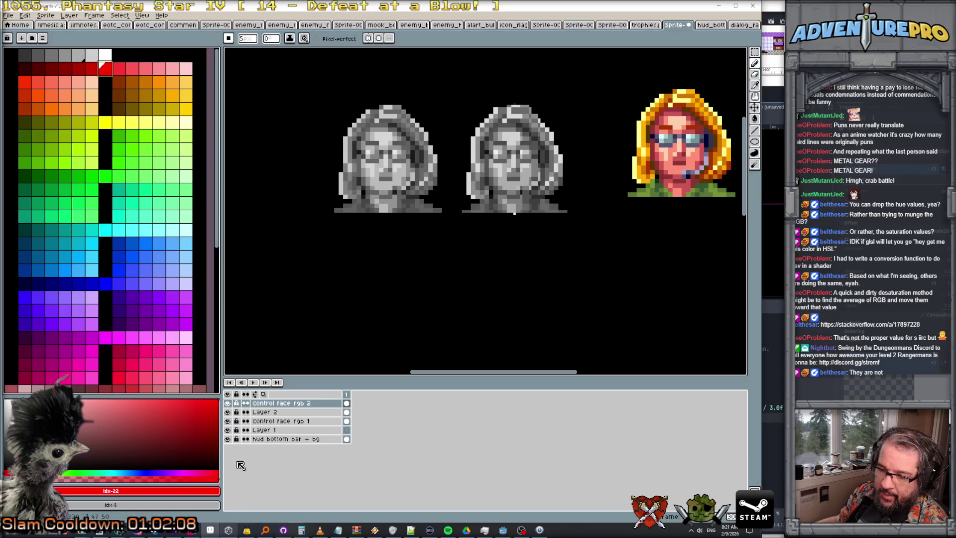
{"action": "left_click", "coordinate": [320, 333]}
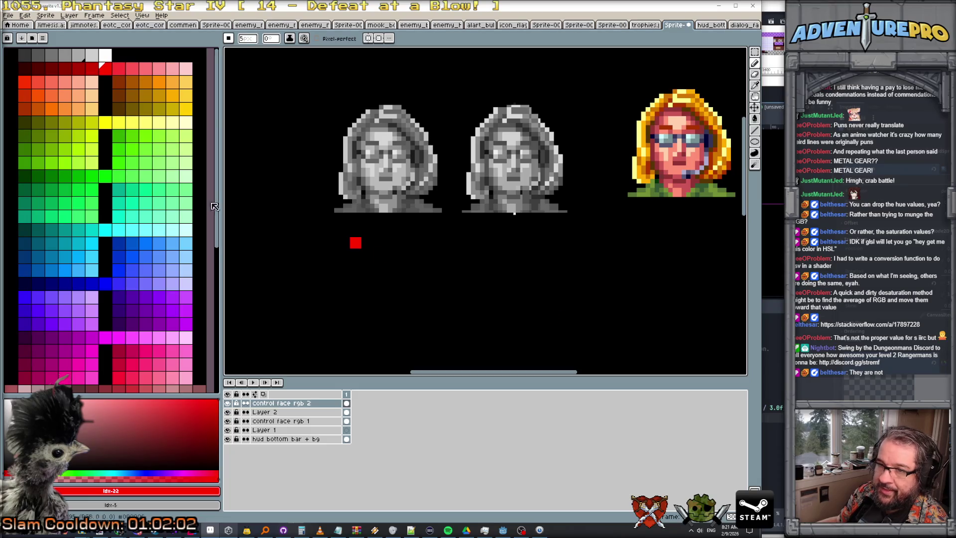
{"action": "left_click", "coordinate": [106, 284]}
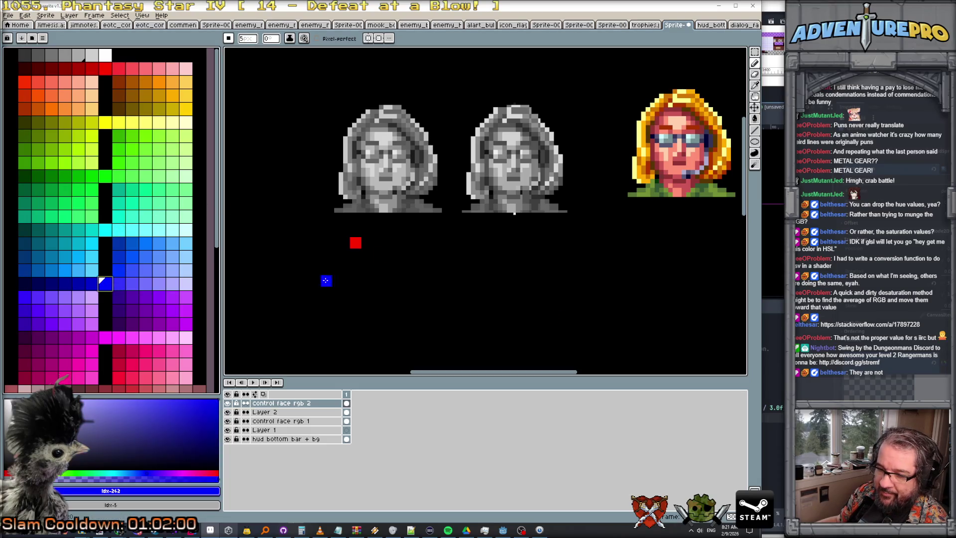
{"action": "left_click", "coordinate": [379, 243]}
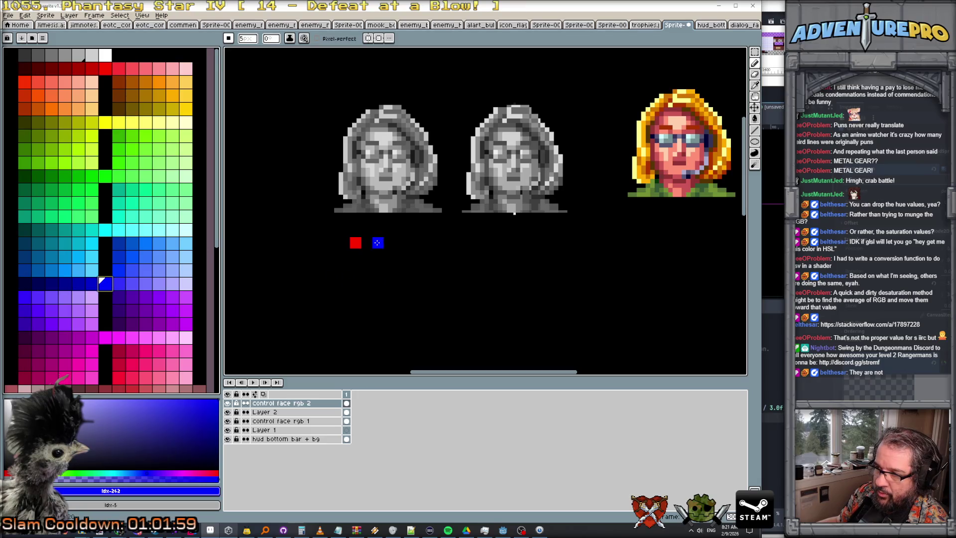
{"action": "left_click", "coordinate": [105, 176]}
{"action": "left_click", "coordinate": [398, 242]}
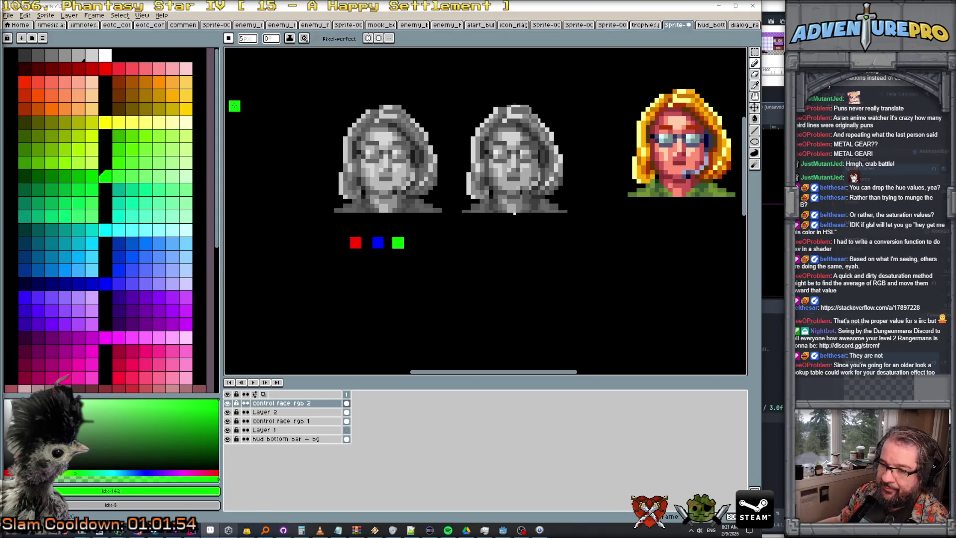
{"action": "left_click", "coordinate": [121, 17]}
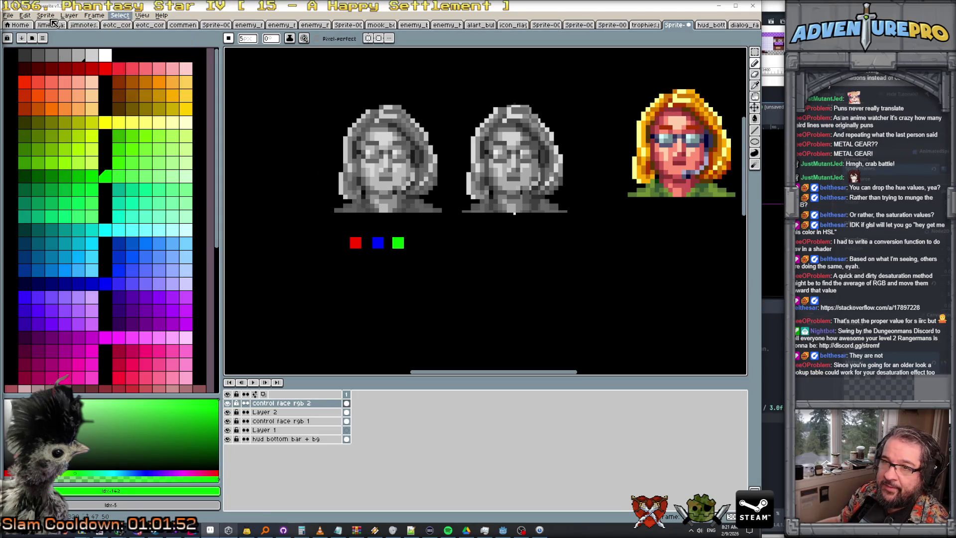
Step: Apply Hue/Saturation with saturation -100 to turn the three squares grey
{"action": "mouse_move", "coordinate": [25, 16]}
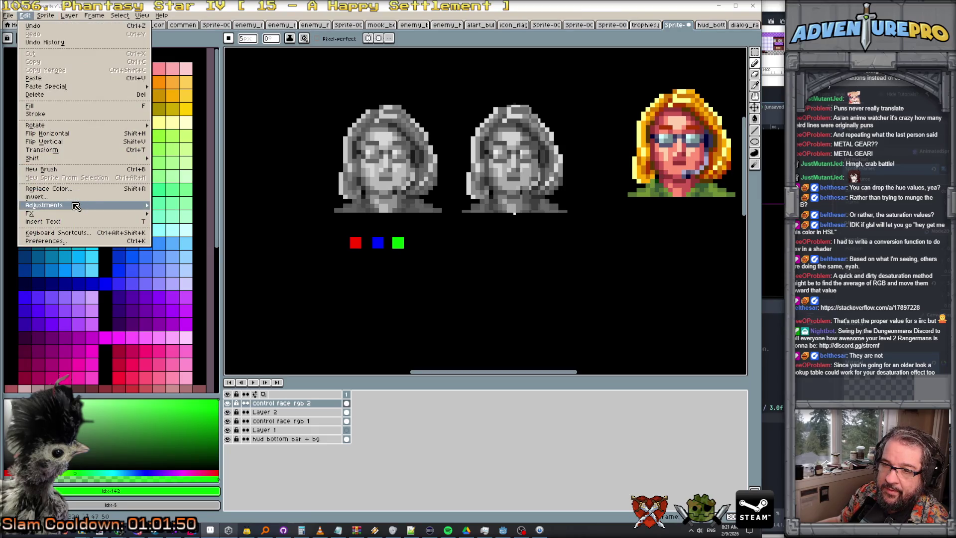
{"action": "mouse_move", "coordinate": [75, 206]}
{"action": "left_click", "coordinate": [200, 215]}
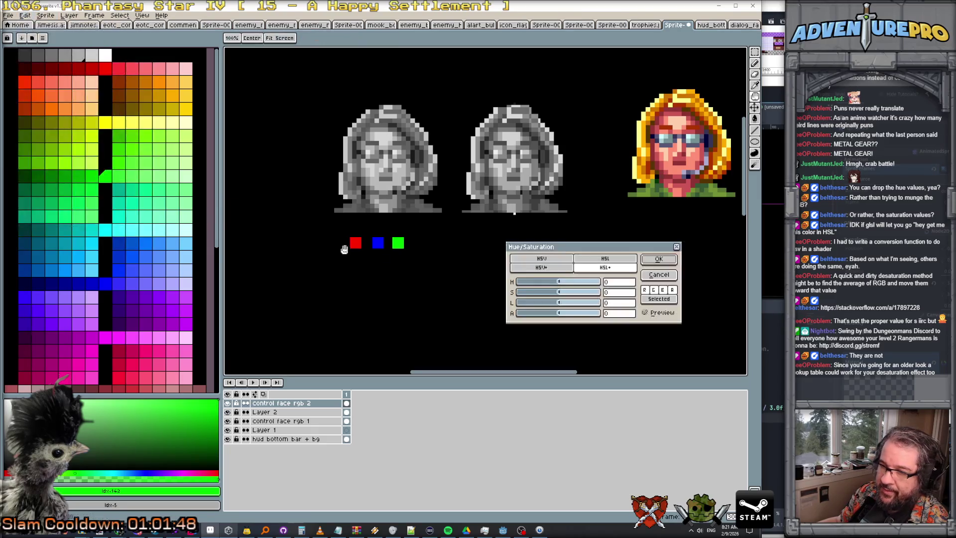
{"action": "left_click_drag", "start_coordinate": [558, 292], "coordinate": [488, 294]}
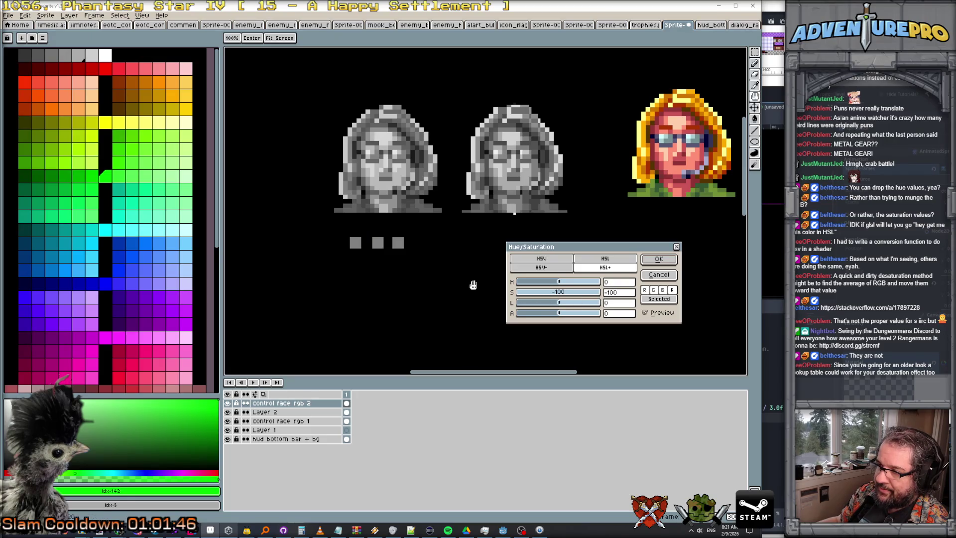
{"action": "left_click", "coordinate": [658, 259]}
{"action": "scroll", "coordinate": [395, 247], "scroll_direction": "up", "scroll_amount": 3}
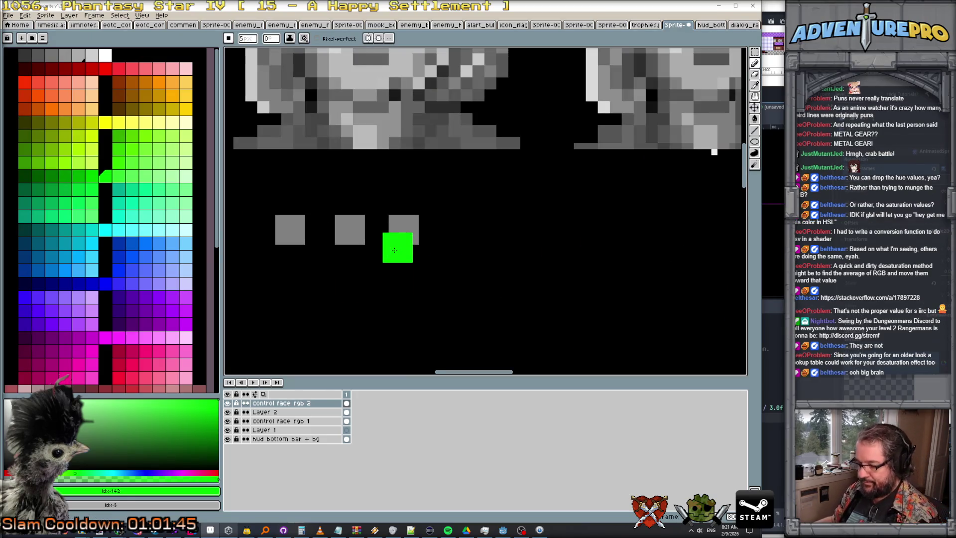
Step: Sample the grey of one desaturated square with the eyedropper
{"action": "left_click", "coordinate": [405, 229], "text": "alt"}
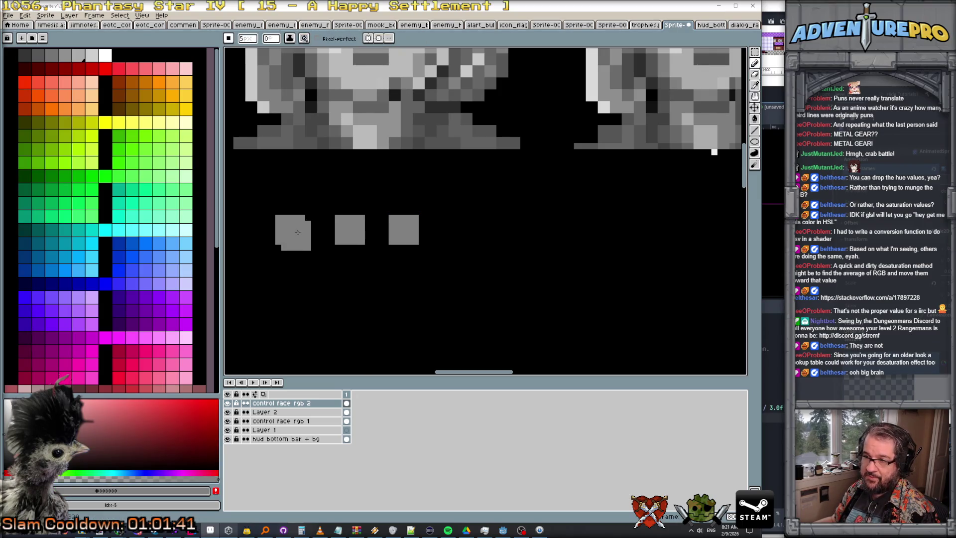
{"action": "key", "text": "alt"}
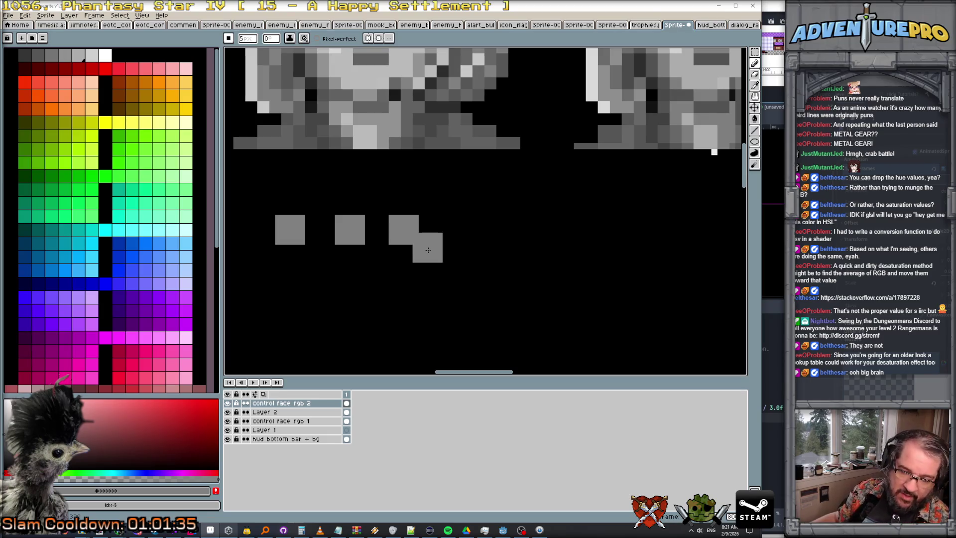
{"action": "scroll", "coordinate": [453, 270], "scroll_direction": "down", "scroll_amount": 3}
{"action": "scroll", "coordinate": [453, 269], "scroll_direction": "down", "scroll_amount": 1}
{"action": "scroll", "coordinate": [452, 269], "scroll_direction": "up", "scroll_amount": 1}
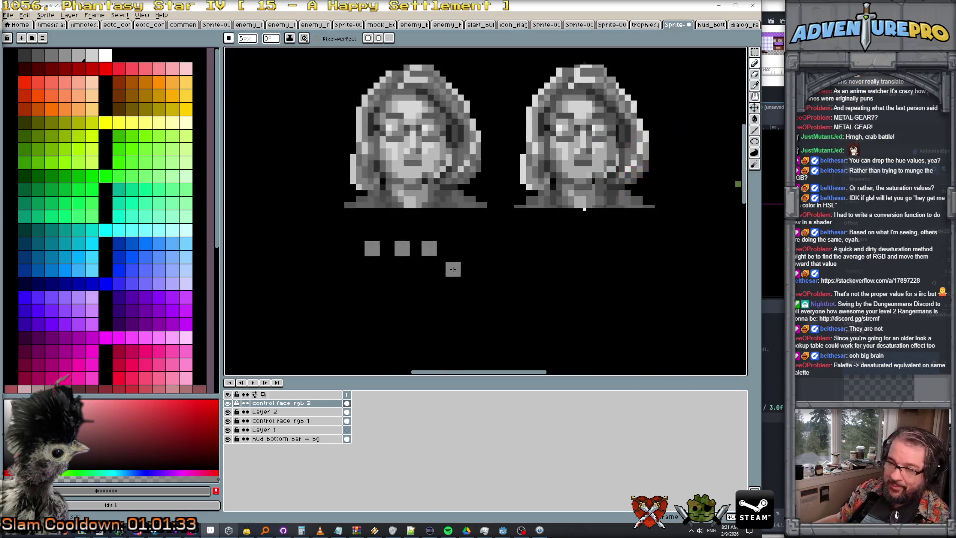
Step: Inspect the three grey squares up close, then return to the Godot editor
{"action": "scroll", "coordinate": [452, 270], "scroll_direction": "down", "scroll_amount": 1}
{"action": "scroll", "coordinate": [453, 269], "scroll_direction": "down", "scroll_amount": 1}
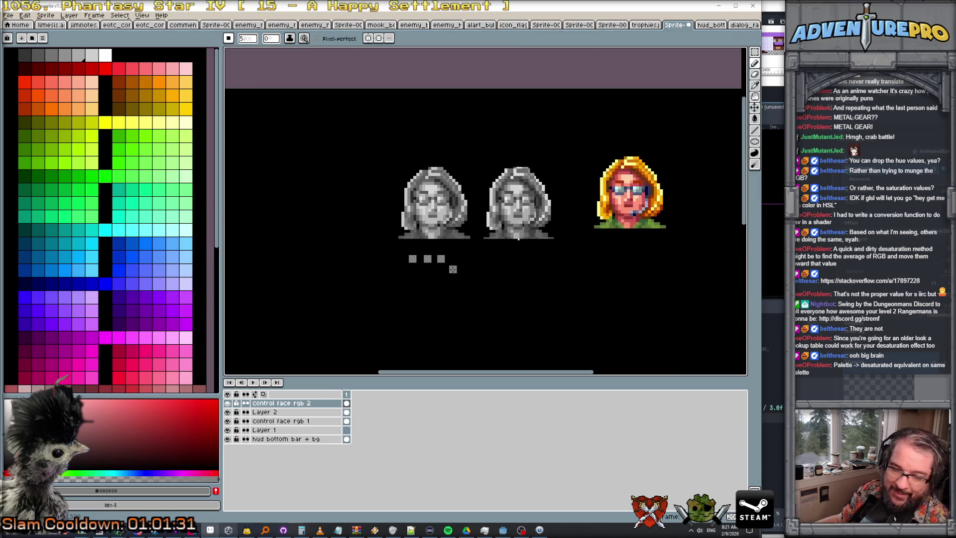
{"action": "scroll", "coordinate": [453, 269], "scroll_direction": "up", "scroll_amount": 1}
{"action": "scroll", "coordinate": [453, 270], "scroll_direction": "down", "scroll_amount": 1}
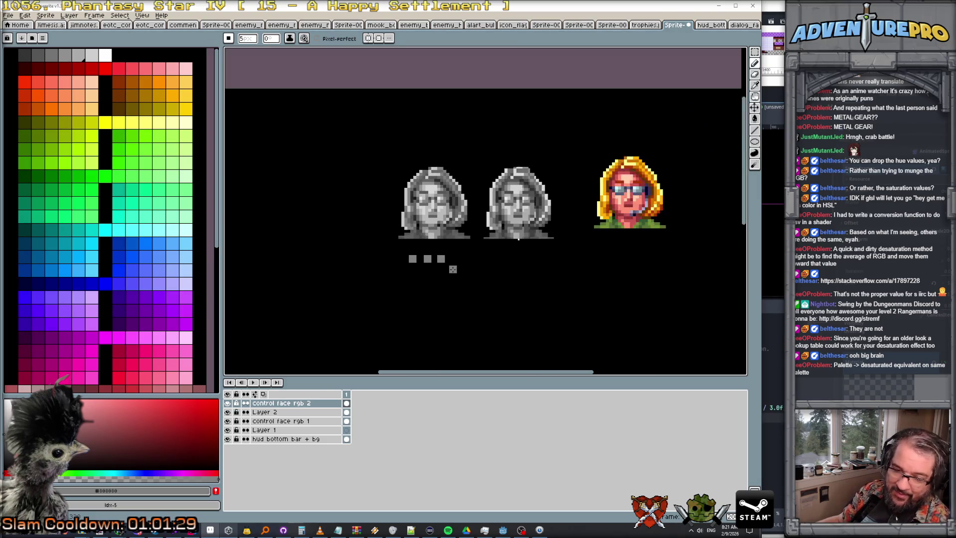
{"action": "scroll", "coordinate": [484, 281], "scroll_direction": "up", "scroll_amount": 1}
{"action": "scroll", "coordinate": [485, 281], "scroll_direction": "down", "scroll_amount": 1}
{"action": "scroll", "coordinate": [484, 281], "scroll_direction": "up", "scroll_amount": 2}
{"action": "scroll", "coordinate": [483, 279], "scroll_direction": "down", "scroll_amount": 1}
{"action": "scroll", "coordinate": [483, 280], "scroll_direction": "down", "scroll_amount": 1}
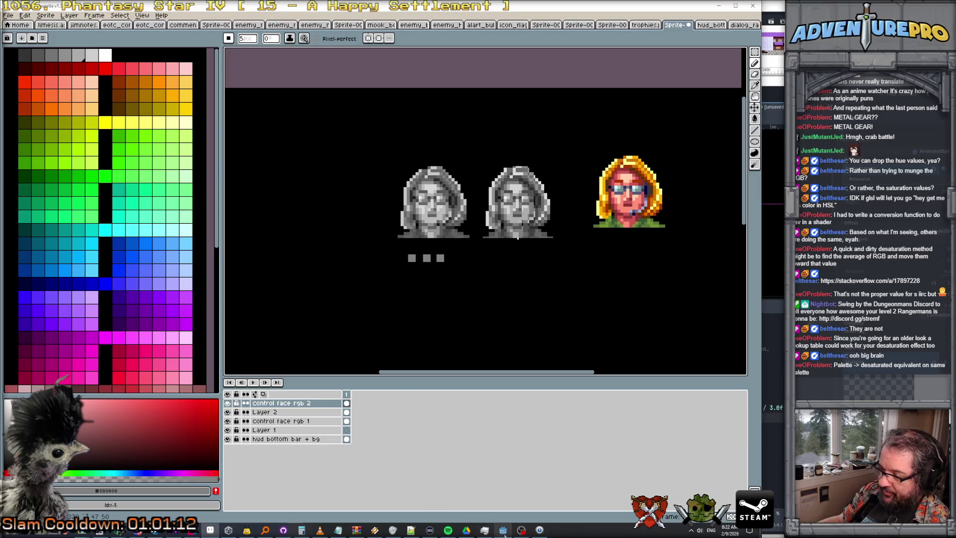
{"action": "scroll", "coordinate": [468, 305], "scroll_direction": "down", "scroll_amount": 1}
{"action": "scroll", "coordinate": [468, 304], "scroll_direction": "up", "scroll_amount": 1}
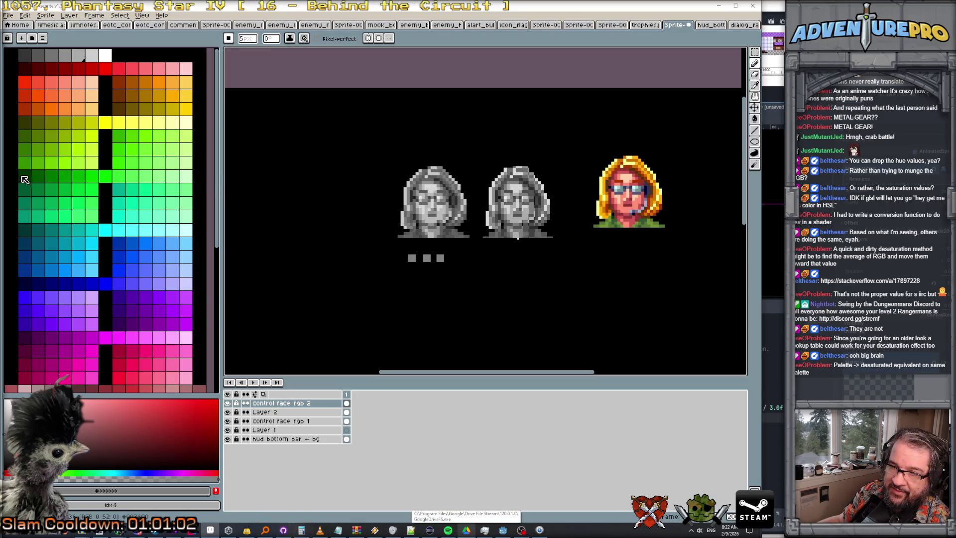
{"action": "left_click", "coordinate": [503, 530]}
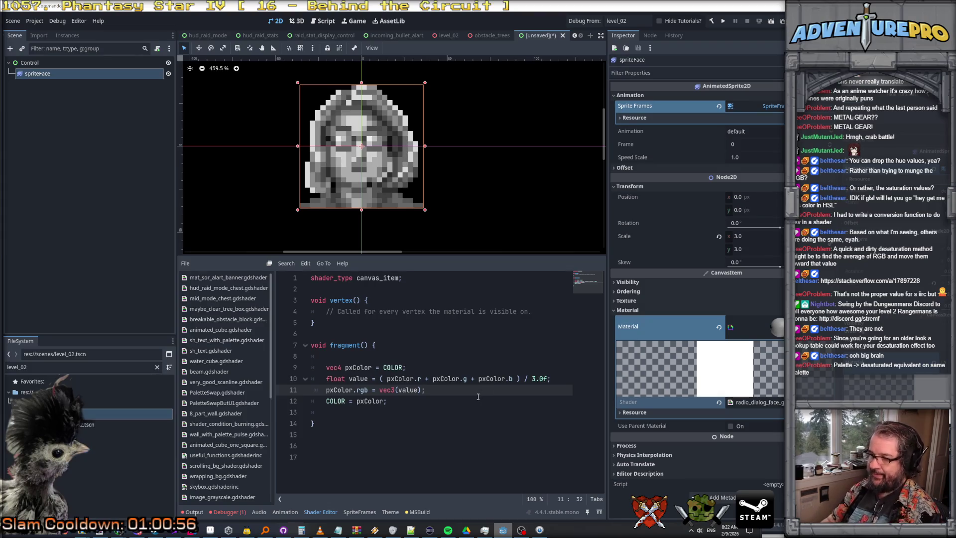
{"action": "key", "text": "Return"}
{"action": "key", "text": "Return"}
{"action": "key", "text": "Return"}
{"action": "key", "text": "Up"}
{"action": "type", "text": "x"}
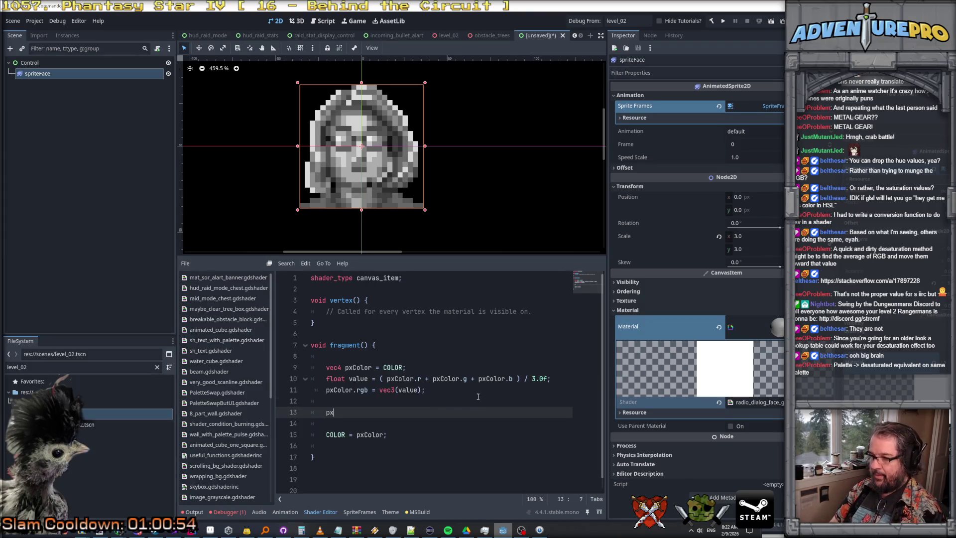
{"action": "type", "text": "Color.r "}
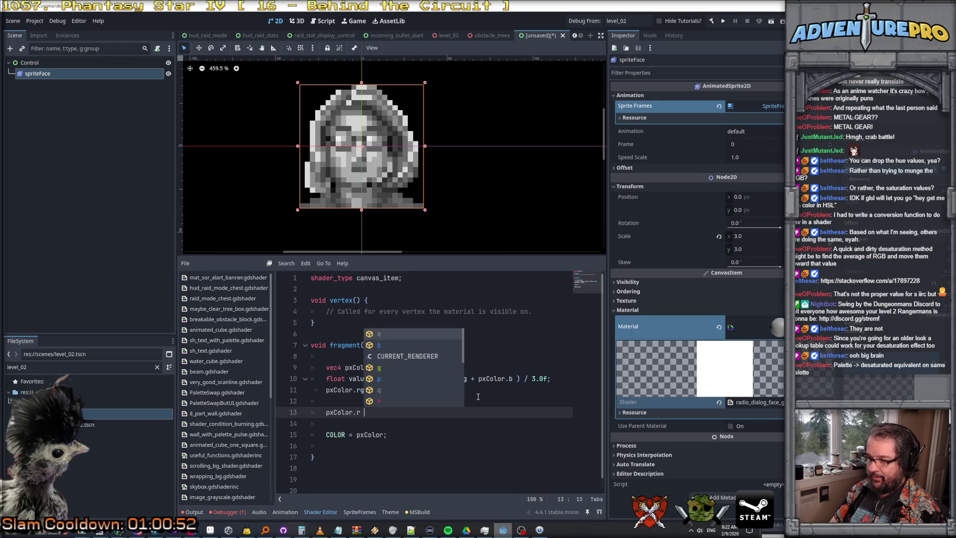
{"action": "type", "text": "*= 0.2f;"}
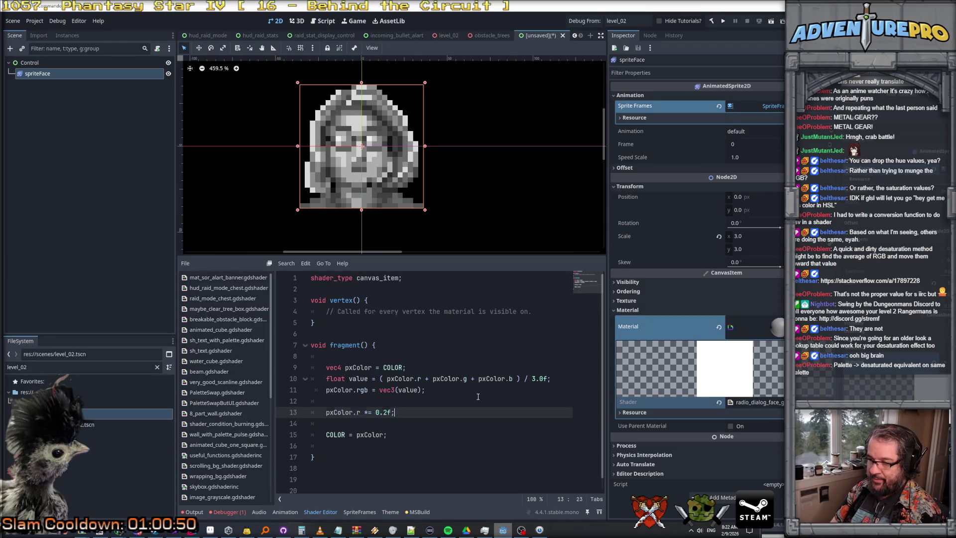
{"action": "key", "text": "Return"}
{"action": "type", "text": "pxColor.b "}
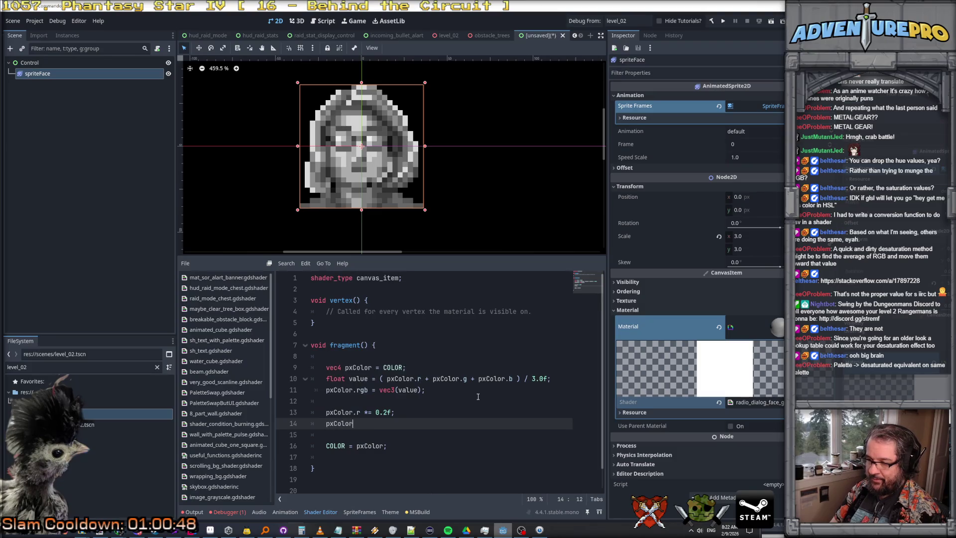
{"action": "type", "text": "*= 0.2f;"}
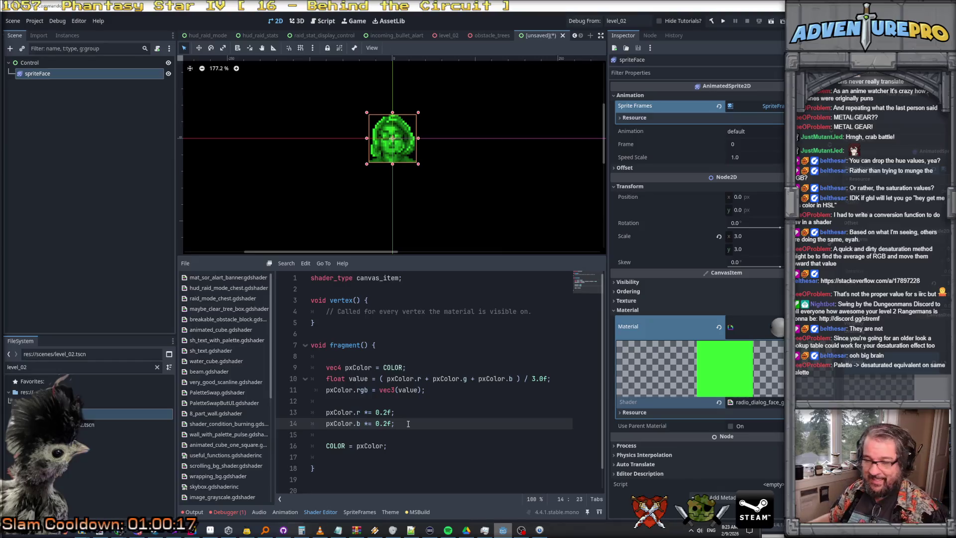
{"action": "left_click_drag", "start_coordinate": [409, 428], "coordinate": [315, 403]}
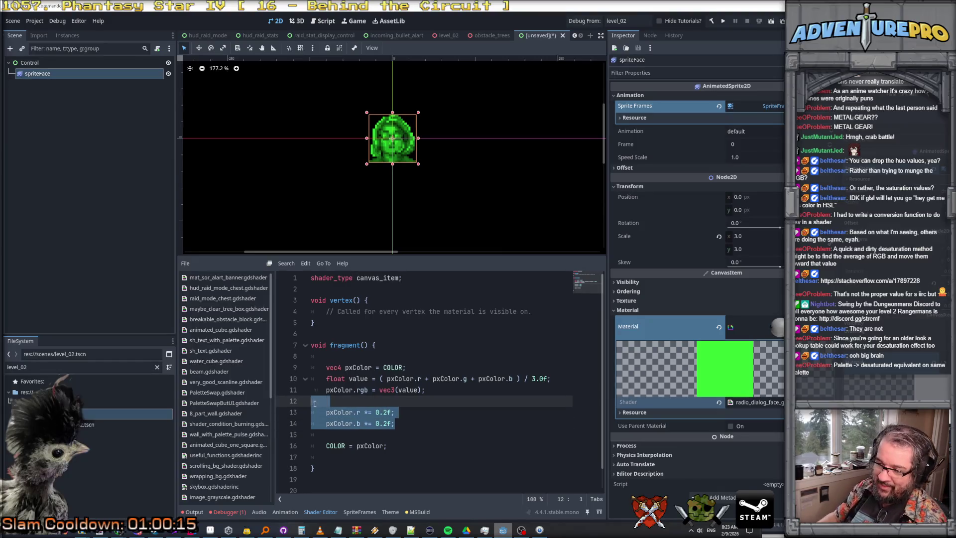
{"action": "key", "text": "Delete"}
{"action": "key", "text": "Delete"}
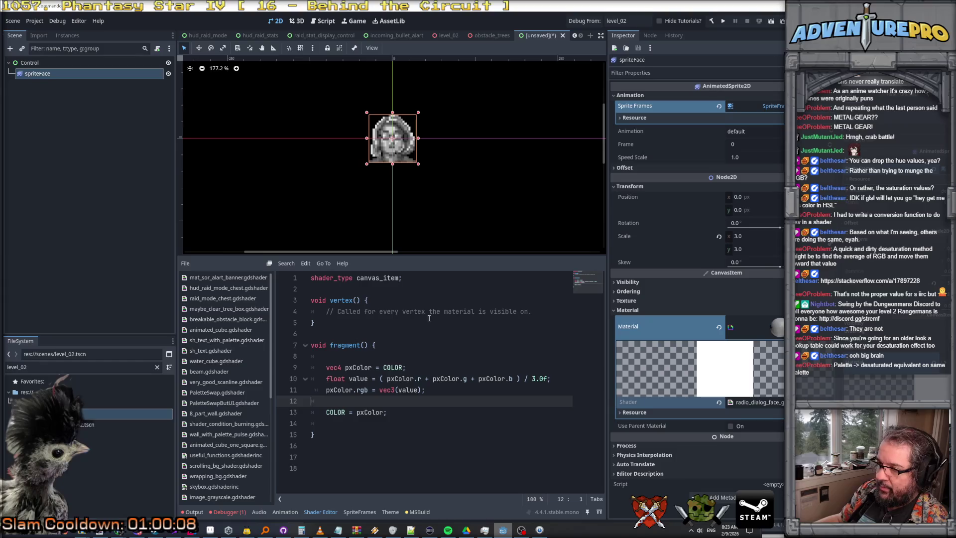
{"action": "left_click", "coordinate": [426, 289]}
{"action": "key", "text": "Return"}
{"action": "key", "text": "Return"}
{"action": "key", "text": "Up"}
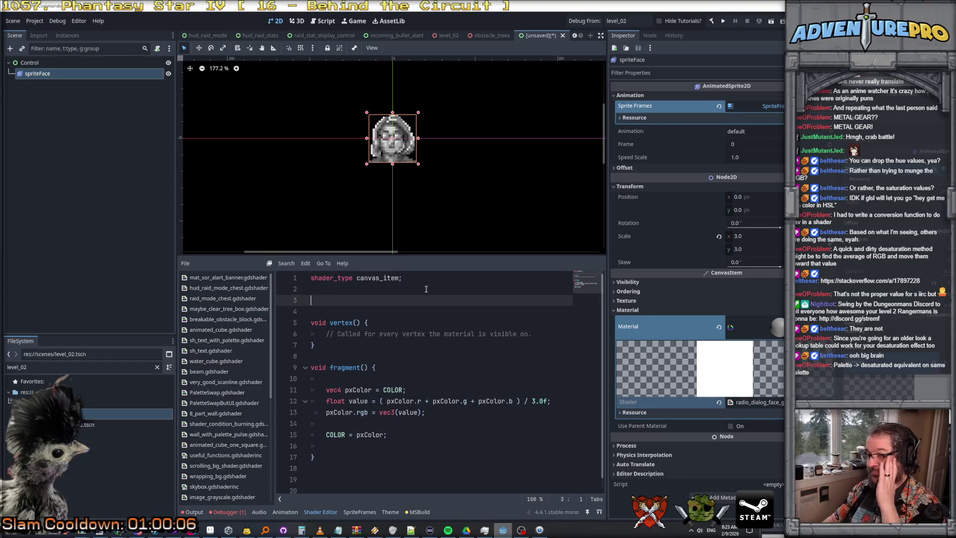
Step: Copy the palette, maxRows and idx uniforms from sh_text_with_palette into radio_dialog_face_green.gdshader
{"action": "left_click", "coordinate": [225, 341]}
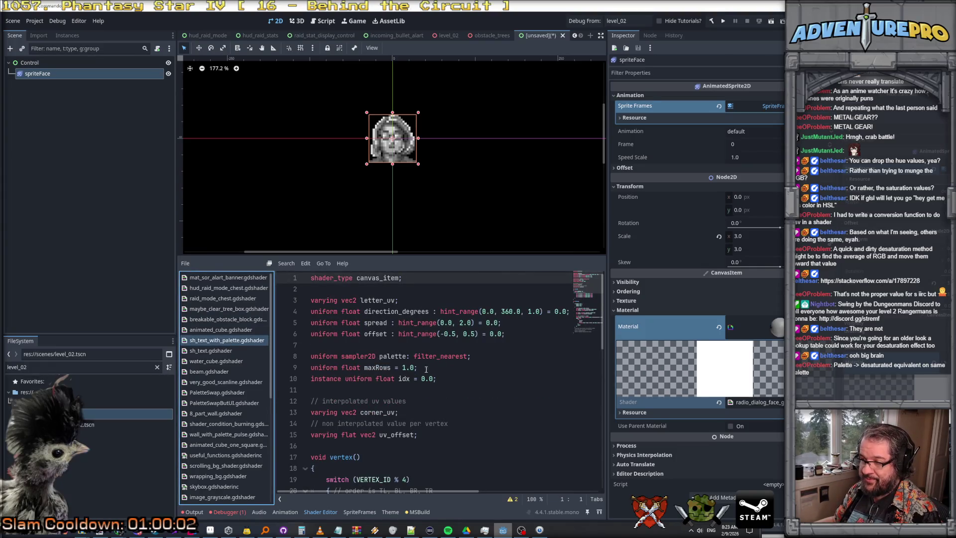
{"action": "left_click_drag", "start_coordinate": [485, 358], "coordinate": [281, 357]}
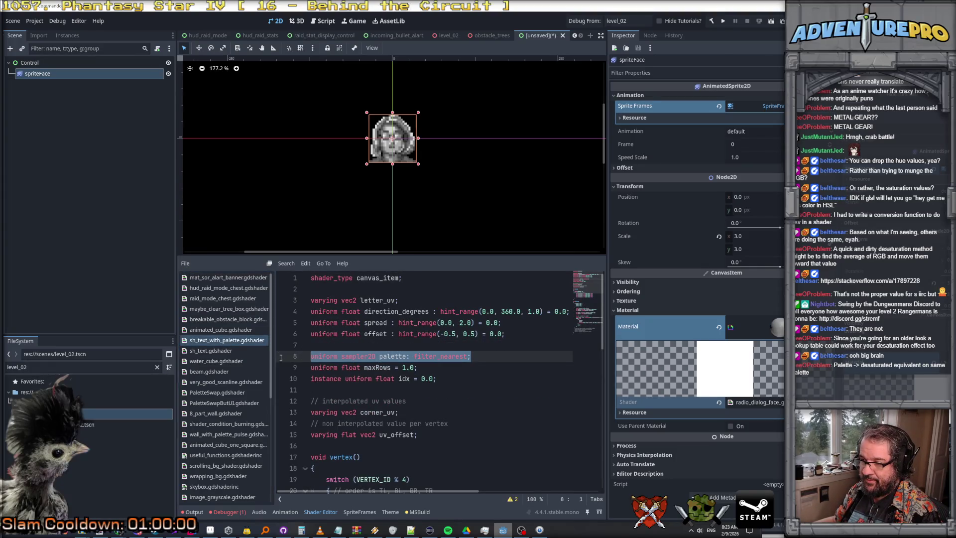
{"action": "mouse_move", "coordinate": [447, 380]}
{"action": "left_mouse_down"}
{"action": "mouse_move", "coordinate": [349, 379]}
{"action": "mouse_move", "coordinate": [270, 359]}
{"action": "left_mouse_up"}
{"action": "key", "text": "ctrl+c"}
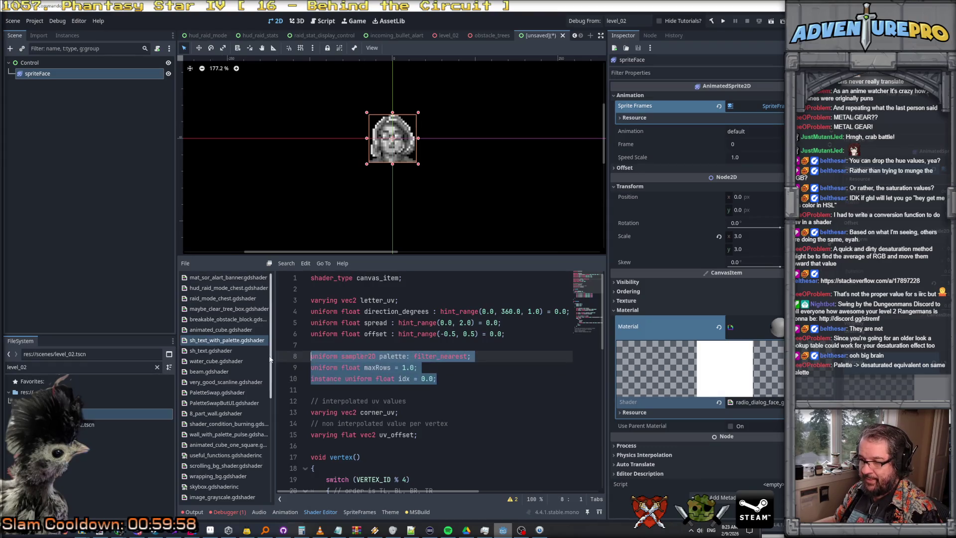
{"action": "scroll", "coordinate": [214, 396], "scroll_direction": "down", "scroll_amount": 8}
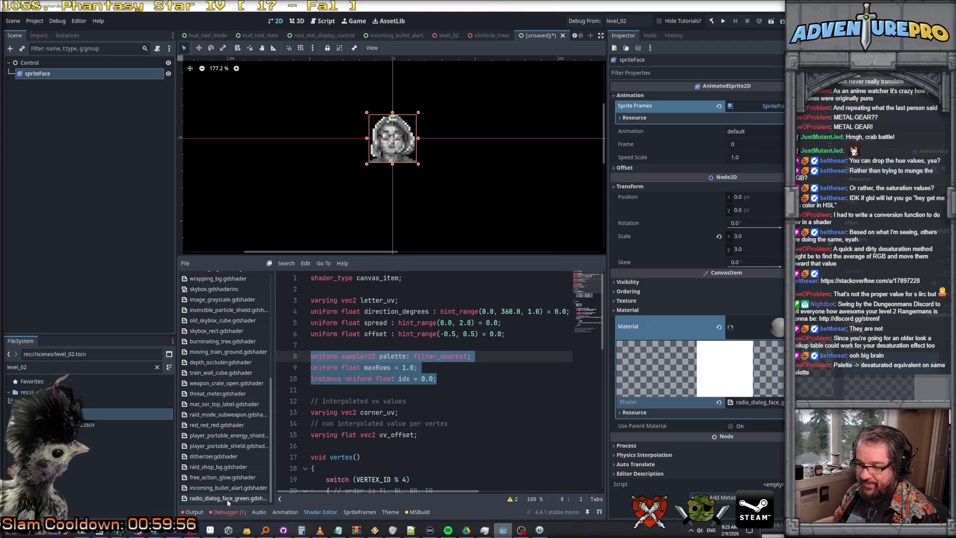
{"action": "left_click", "coordinate": [228, 498]}
{"action": "key", "text": "ctrl+z"}
{"action": "left_click", "coordinate": [332, 300]}
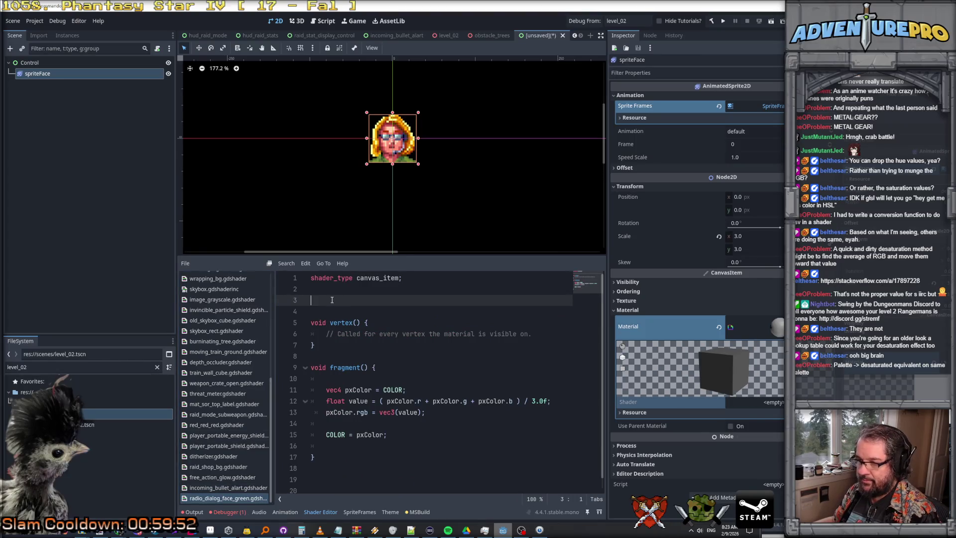
{"action": "key", "text": "ctrl+v"}
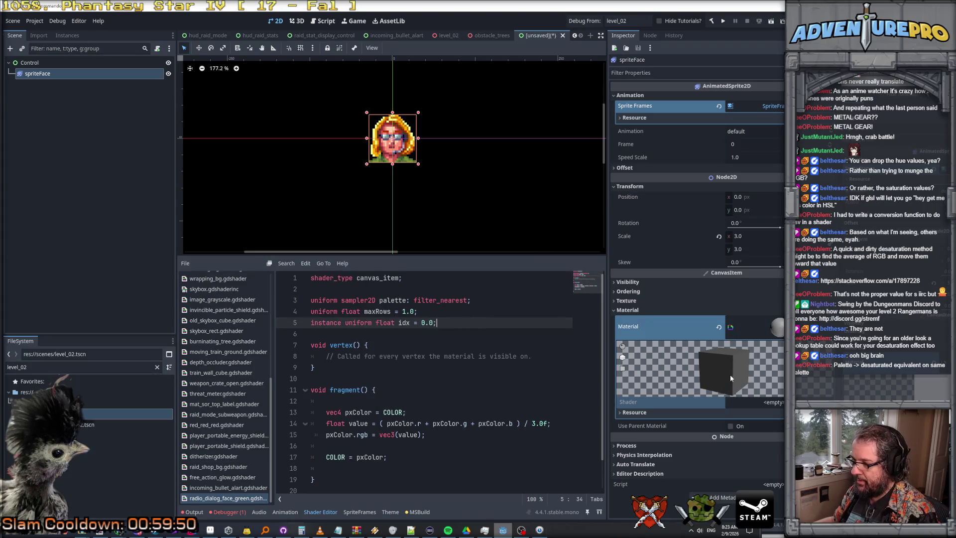
Step: Load the radio_dialog_face_green shader into the sprite's material
{"action": "left_click", "coordinate": [622, 367]}
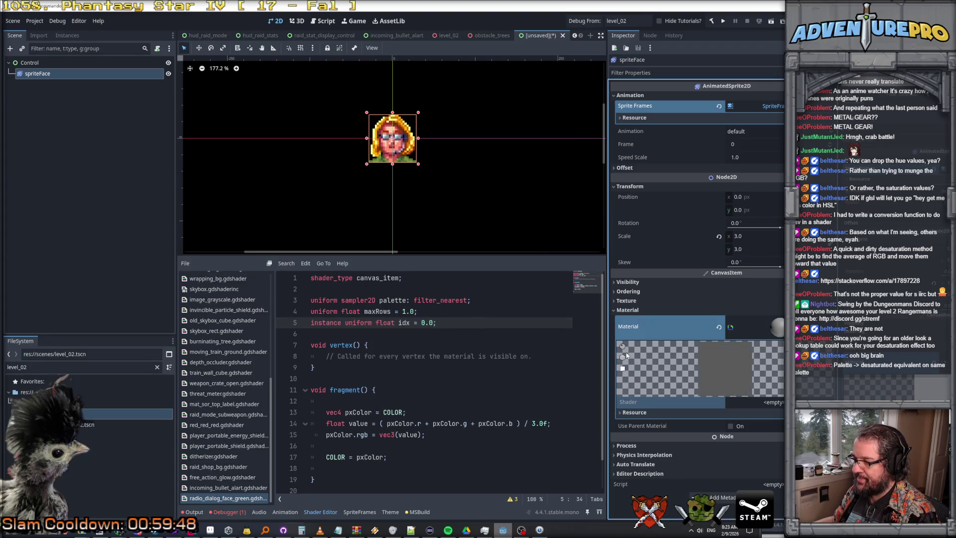
{"action": "left_click", "coordinate": [755, 402]}
{"action": "type", "text": "radio_dialog"}
{"action": "key", "text": "Return"}
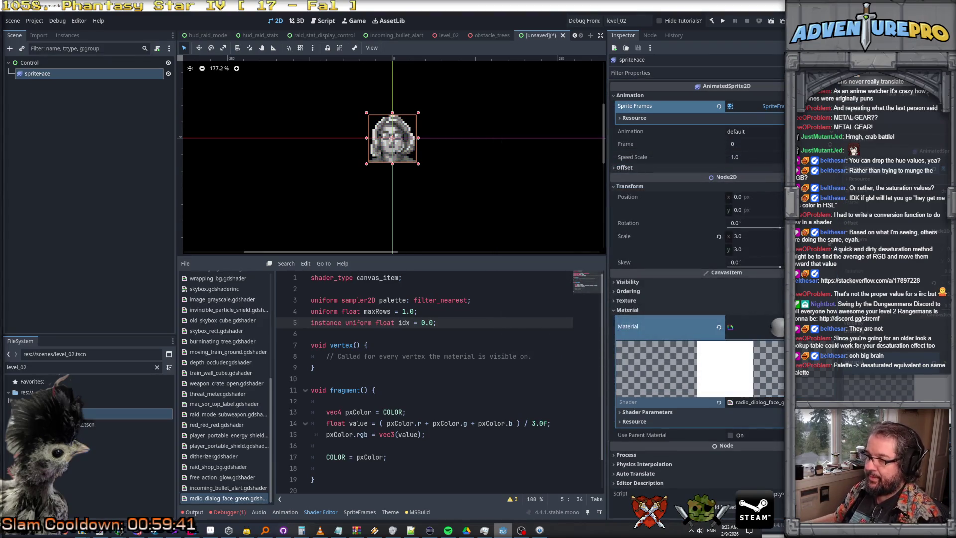
Step: Rename the palette uniform to greenPalette and expand the material's Shader Parameters
{"action": "left_click", "coordinate": [436, 315]}
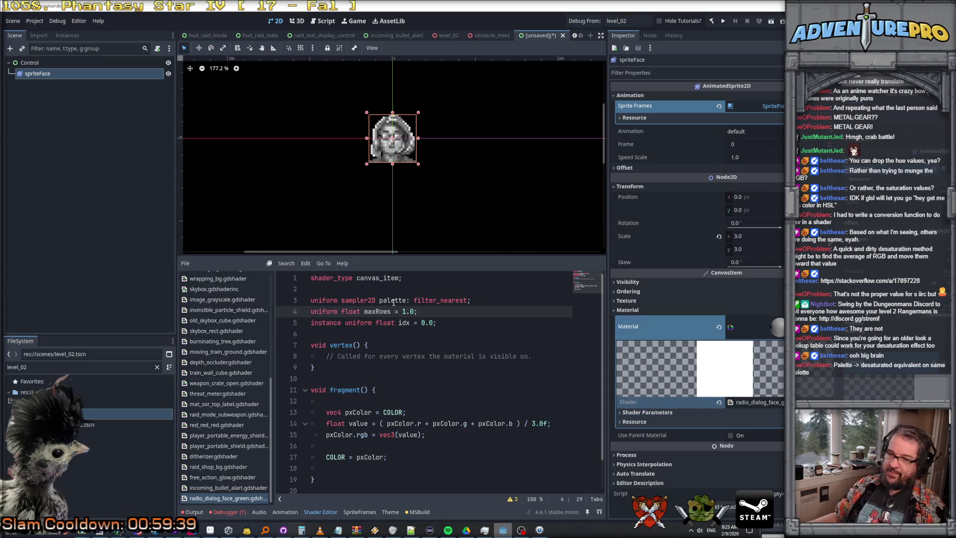
{"action": "left_click", "coordinate": [394, 301]}
{"action": "double_click", "coordinate": [408, 300]}
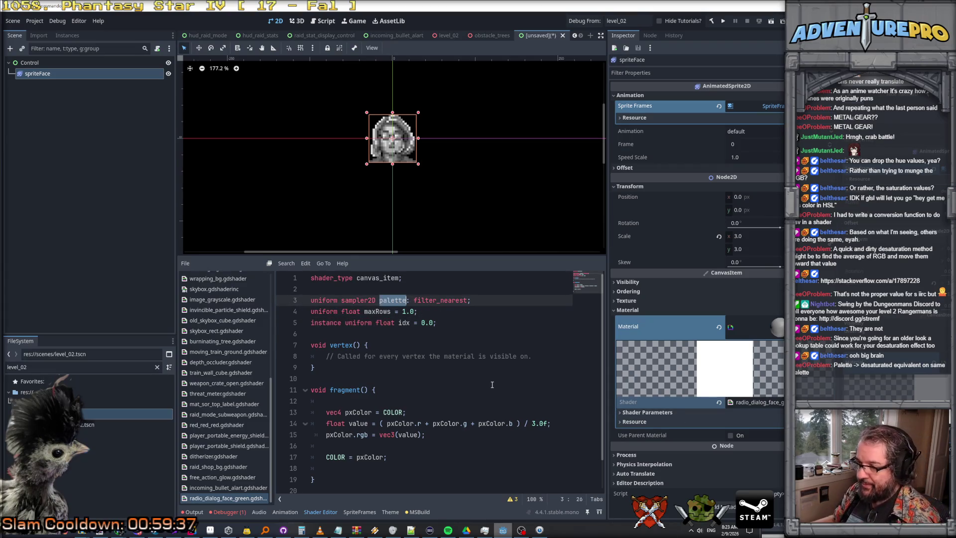
{"action": "type", "text": "greenPalette"}
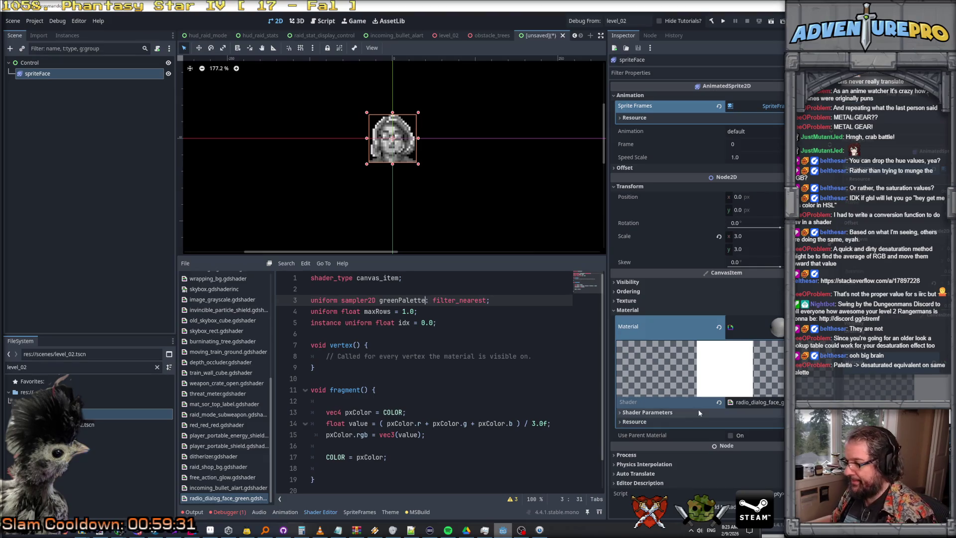
{"action": "left_click", "coordinate": [663, 413]}
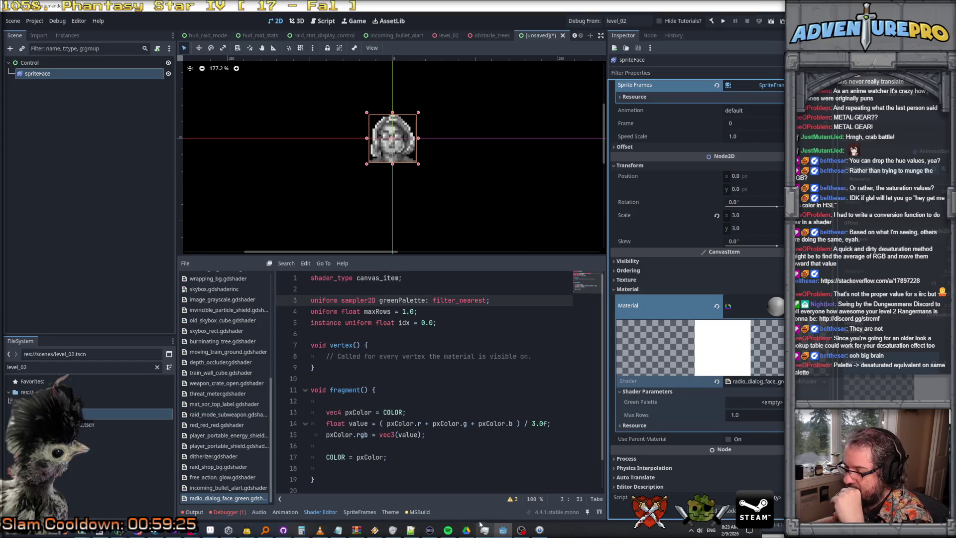
{"action": "left_click", "coordinate": [210, 531]}
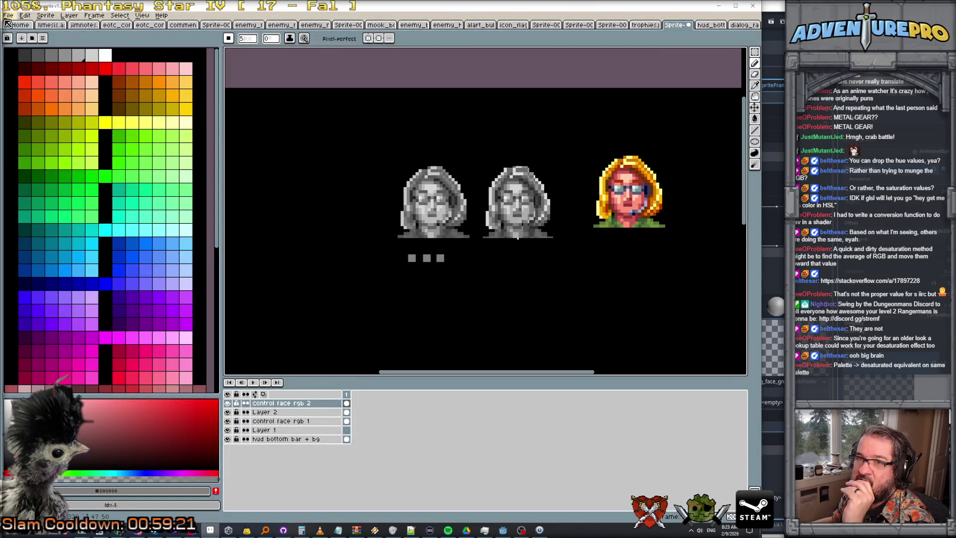
Step: Choose a dark green with a 1-pixel brush and paint the strip's first pixel at top-left
{"action": "left_click", "coordinate": [25, 177]}
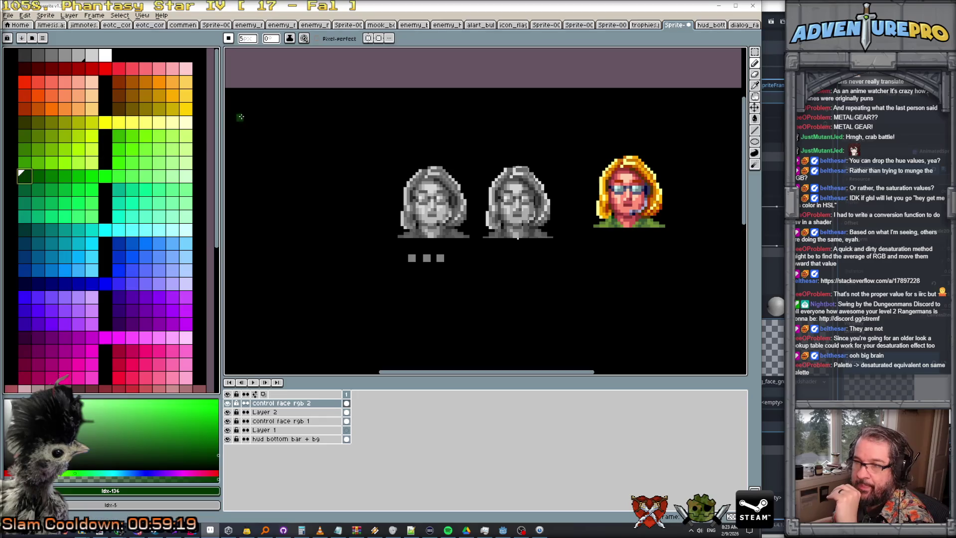
{"action": "scroll", "coordinate": [261, 108], "scroll_direction": "up", "scroll_amount": 1}
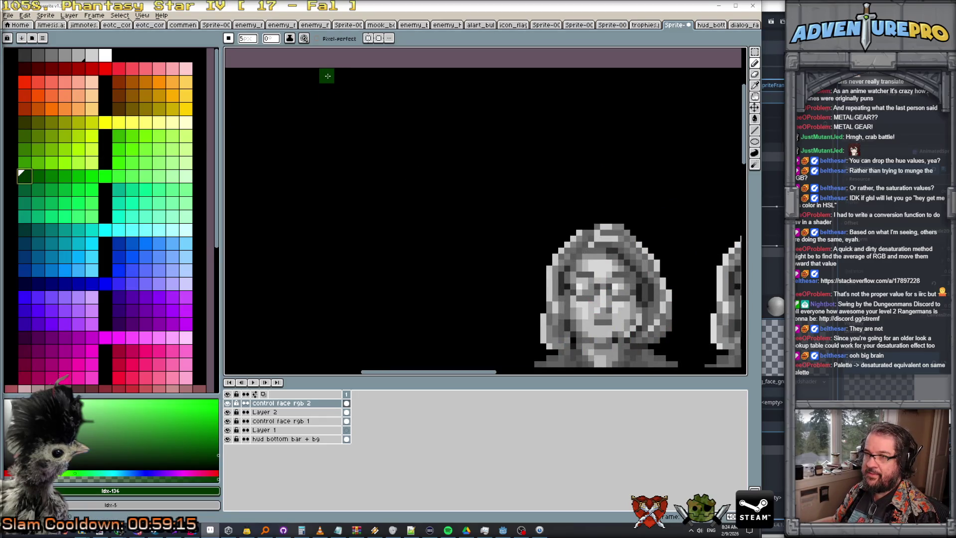
{"action": "left_click", "coordinate": [248, 39]}
{"action": "type", "text": "1"}
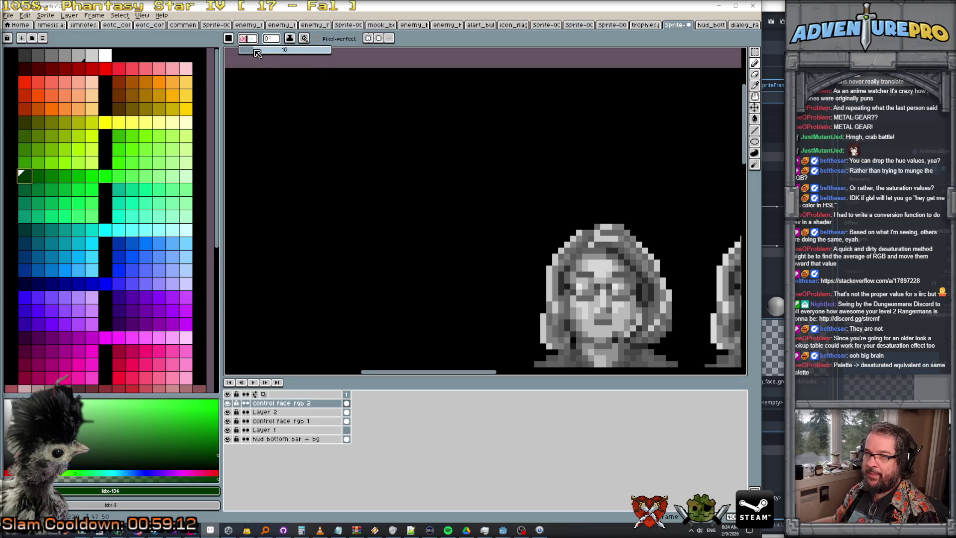
{"action": "scroll", "coordinate": [277, 89], "scroll_direction": "up", "scroll_amount": 5}
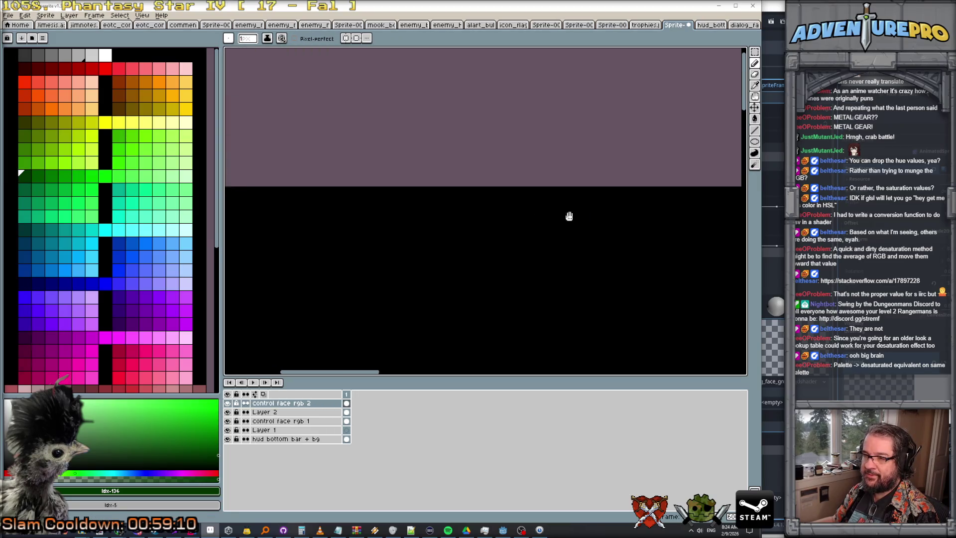
{"action": "scroll", "coordinate": [568, 213], "scroll_direction": "left", "scroll_amount": 3}
{"action": "scroll", "coordinate": [407, 200], "scroll_direction": "up", "scroll_amount": 6}
{"action": "left_click", "coordinate": [327, 152]}
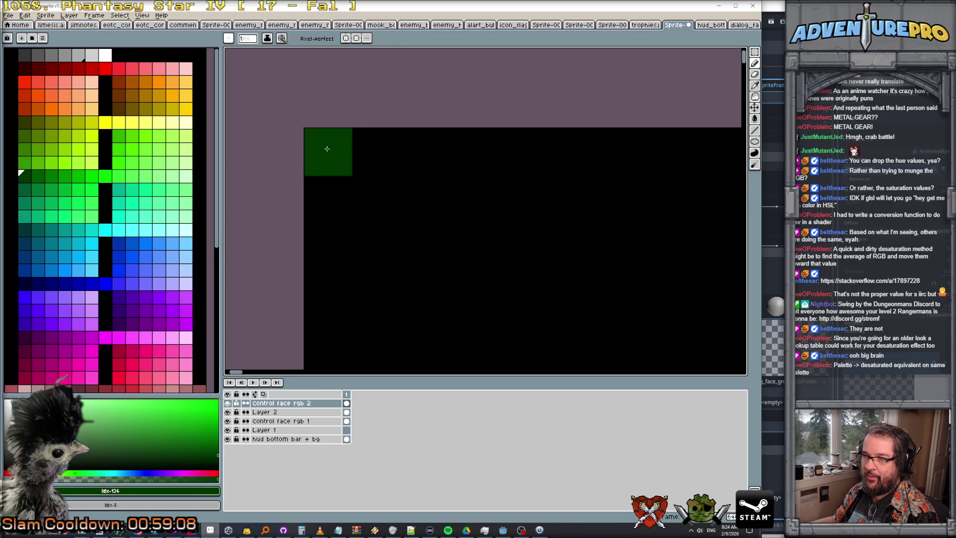
Step: Paint the next eight progressively lighter green swatches left to right along the strip
{"action": "left_click", "coordinate": [38, 177]}
{"action": "left_click", "coordinate": [376, 152]}
{"action": "left_click", "coordinate": [52, 176]}
{"action": "left_click", "coordinate": [64, 175]}
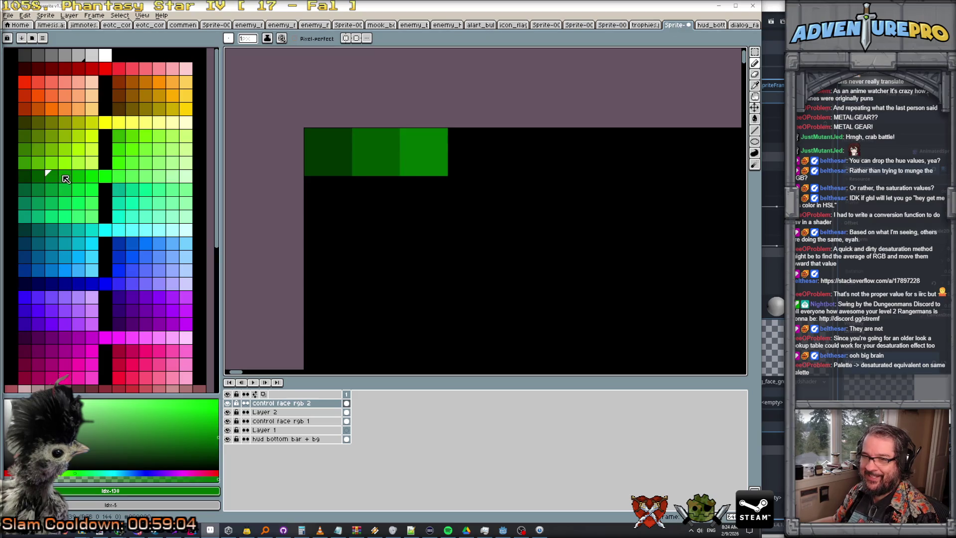
{"action": "left_click", "coordinate": [440, 157]}
{"action": "left_click", "coordinate": [472, 153]}
{"action": "left_click", "coordinate": [78, 176]}
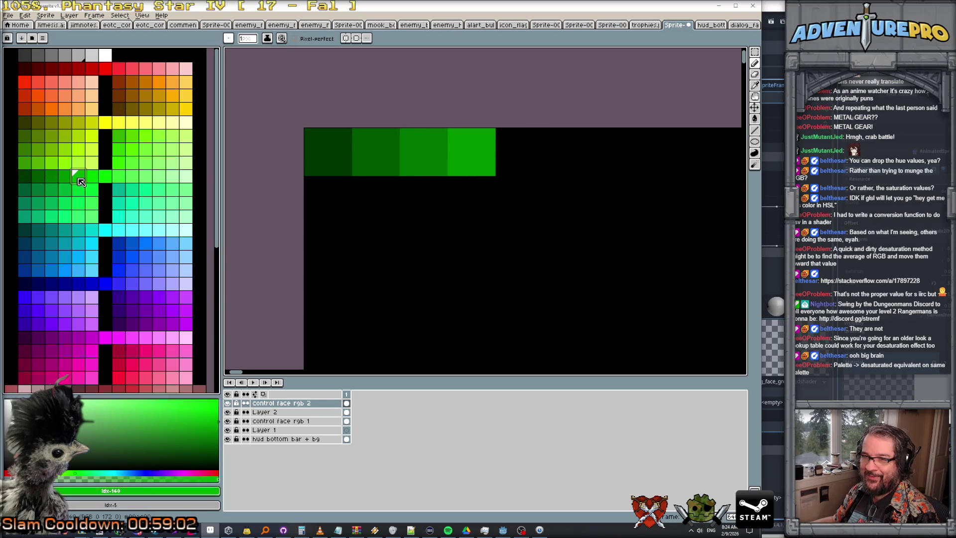
{"action": "left_click", "coordinate": [505, 155]}
{"action": "left_click", "coordinate": [91, 175]}
{"action": "left_click", "coordinate": [568, 152]}
{"action": "left_click", "coordinate": [105, 176]}
{"action": "left_click", "coordinate": [615, 152]}
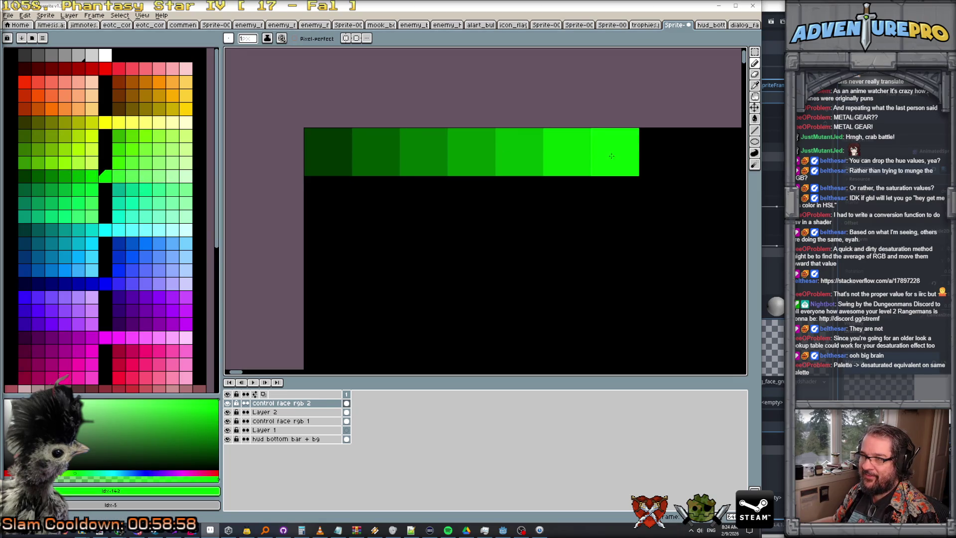
{"action": "left_click", "coordinate": [119, 175]}
{"action": "left_click", "coordinate": [663, 151]}
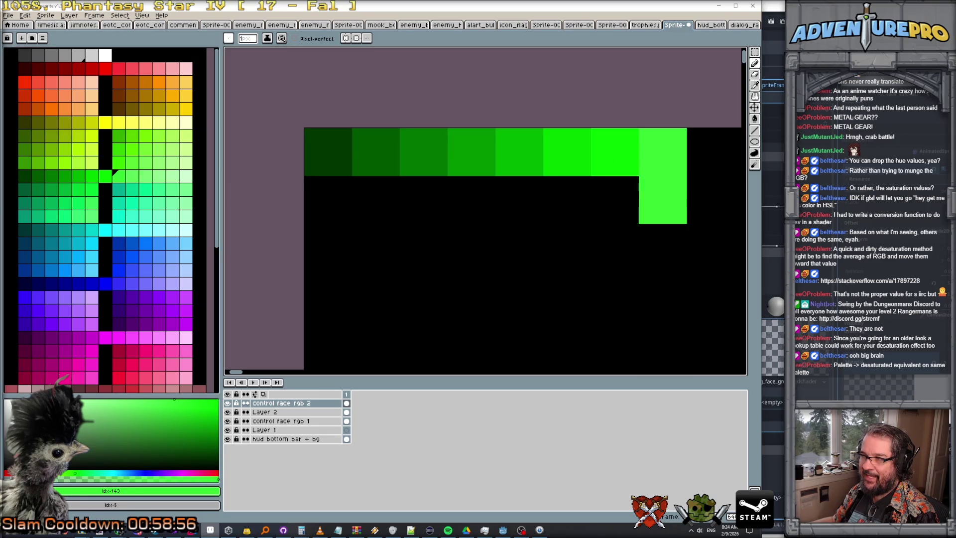
{"action": "left_click", "coordinate": [133, 177]}
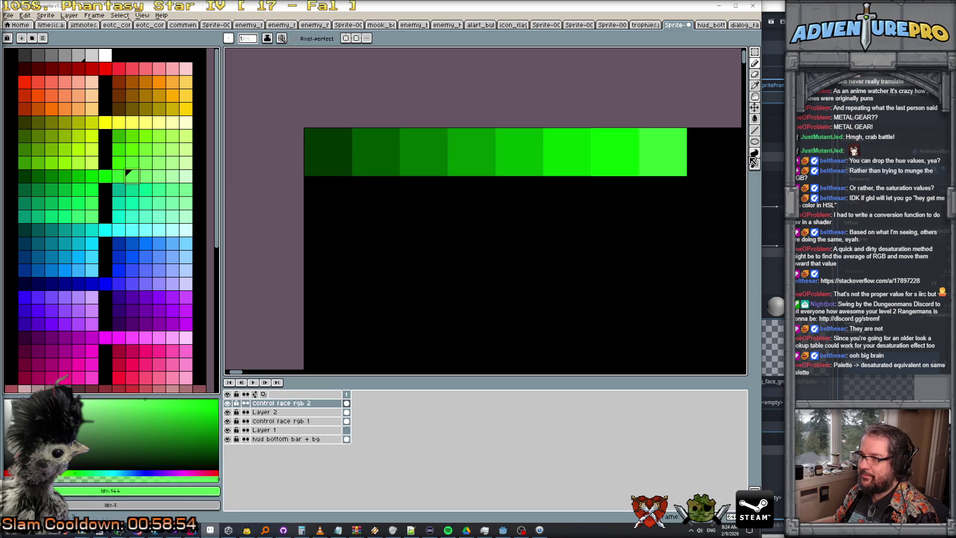
{"action": "left_click", "coordinate": [712, 154]}
Step: Finish the strip with the remaining lighter greens up to the lightest, undoing a stray pixel
{"action": "left_click", "coordinate": [146, 176]}
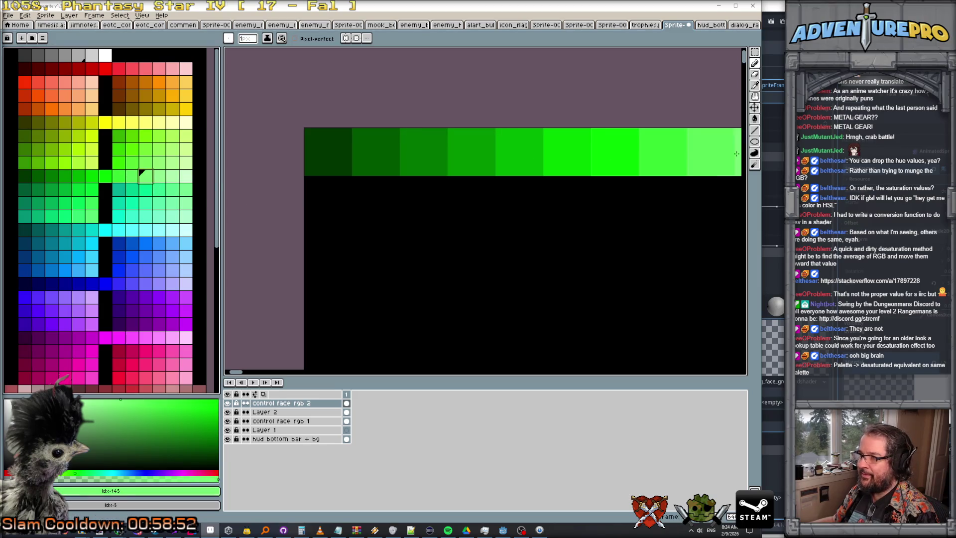
{"action": "scroll", "coordinate": [539, 164], "scroll_direction": "right", "scroll_amount": 5}
{"action": "left_click", "coordinate": [398, 152]}
{"action": "left_click", "coordinate": [159, 176]}
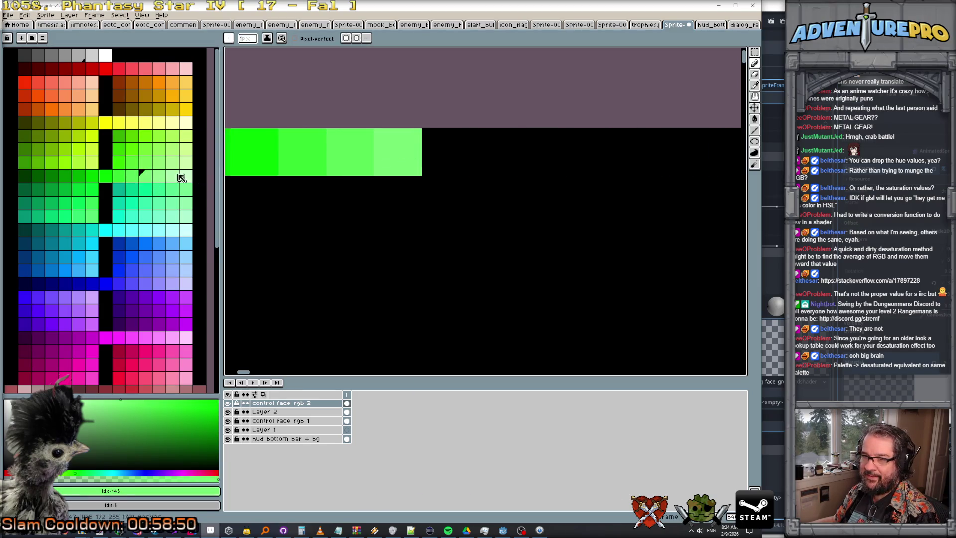
{"action": "left_click", "coordinate": [446, 152]}
{"action": "left_click", "coordinate": [173, 177]}
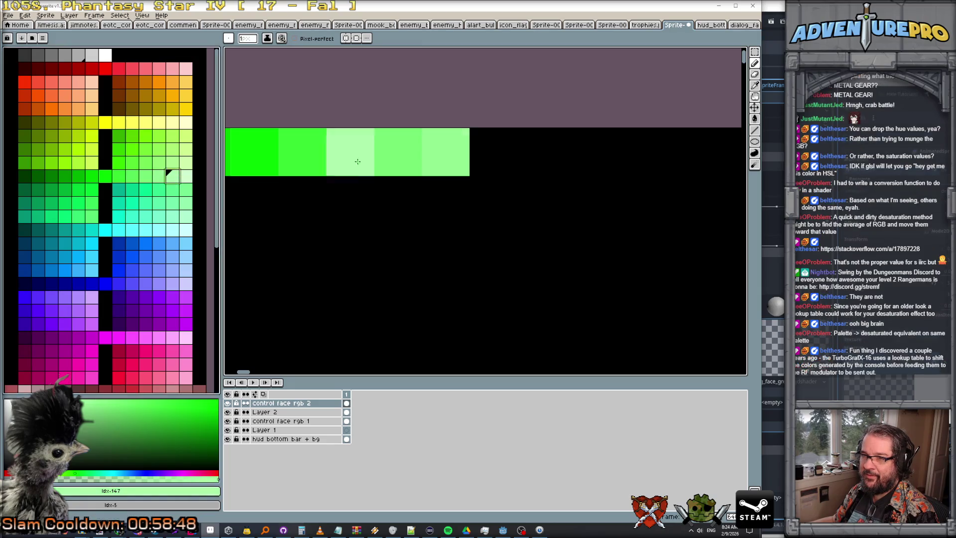
{"action": "left_click", "coordinate": [479, 152]}
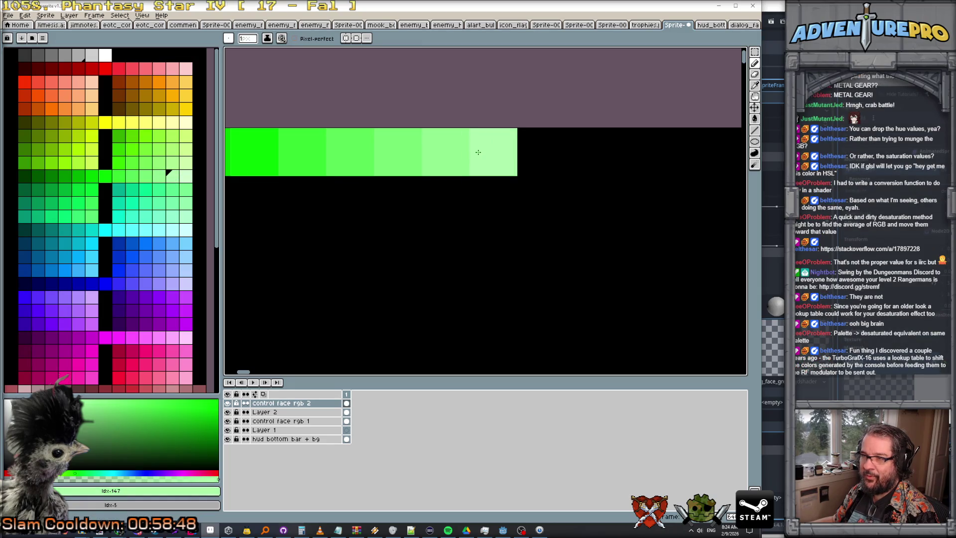
{"action": "left_click", "coordinate": [198, 177]}
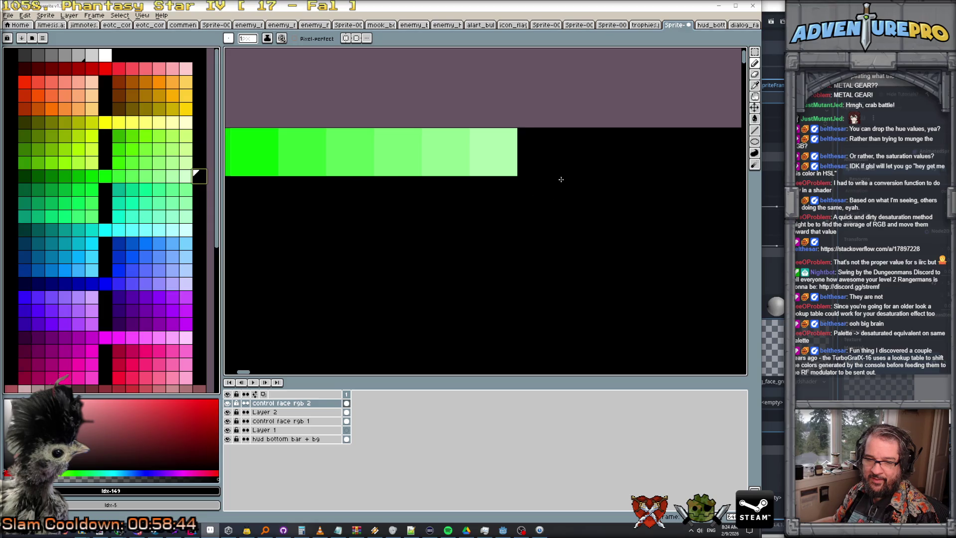
{"action": "left_click", "coordinate": [186, 176]}
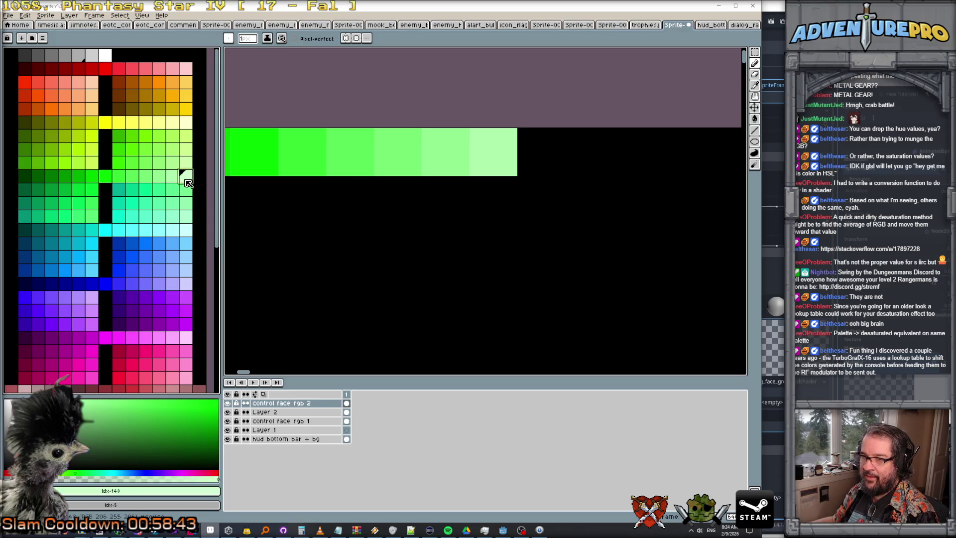
{"action": "left_click", "coordinate": [542, 152]}
{"action": "left_click", "coordinate": [538, 217]}
{"action": "scroll", "coordinate": [538, 218], "scroll_direction": "down", "scroll_amount": 3}
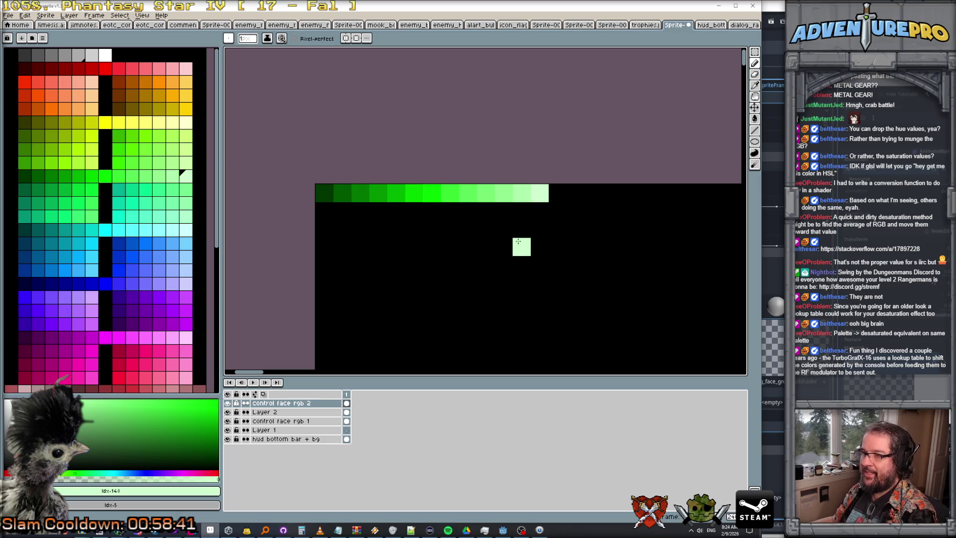
{"action": "scroll", "coordinate": [517, 240], "scroll_direction": "up", "scroll_amount": 2}
{"action": "key", "text": "ctrl+z"}
{"action": "scroll", "coordinate": [542, 220], "scroll_direction": "down", "scroll_amount": 1}
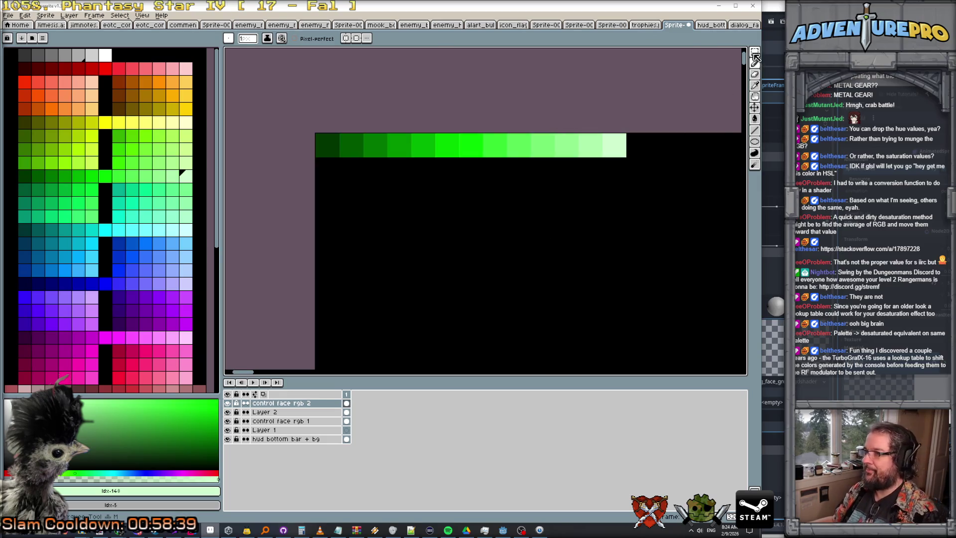
{"action": "left_click", "coordinate": [755, 52]}
Step: Copy the green gradient strip and paste it into a new blank sprite
{"action": "left_click_drag", "start_coordinate": [341, 158], "coordinate": [629, 158]}
{"action": "left_click", "coordinate": [25, 15]}
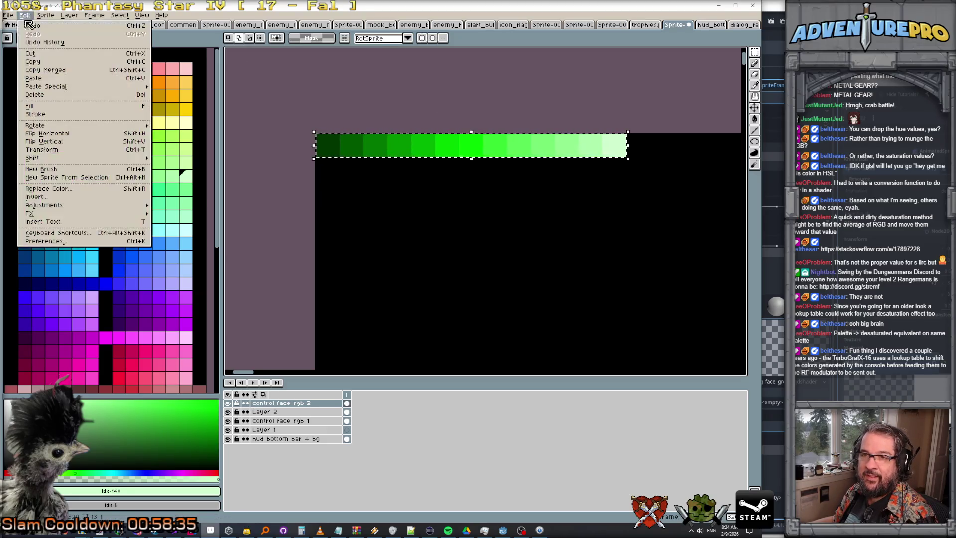
{"action": "left_click", "coordinate": [35, 63]}
{"action": "left_click", "coordinate": [8, 15]}
{"action": "left_click", "coordinate": [15, 26]}
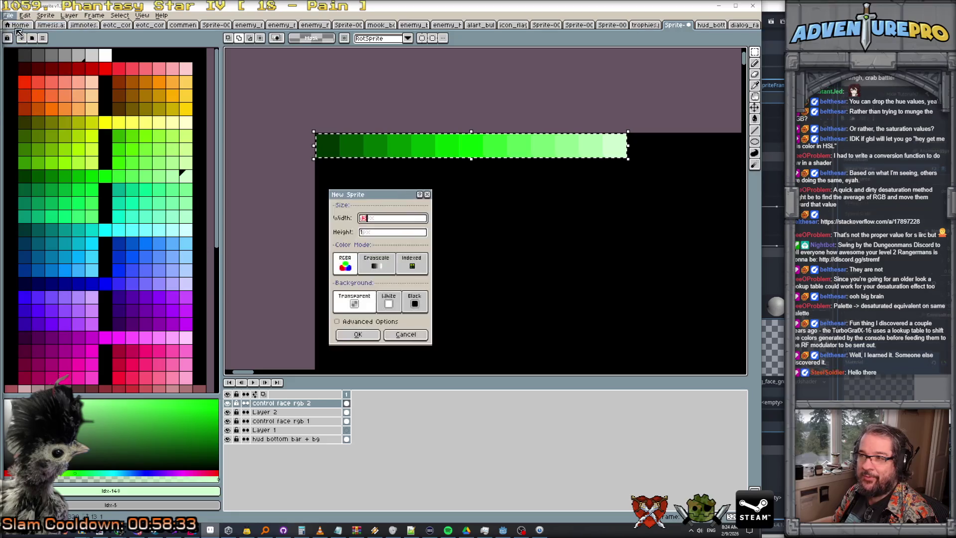
{"action": "left_click", "coordinate": [370, 334]}
{"action": "key", "text": "ctrl+v"}
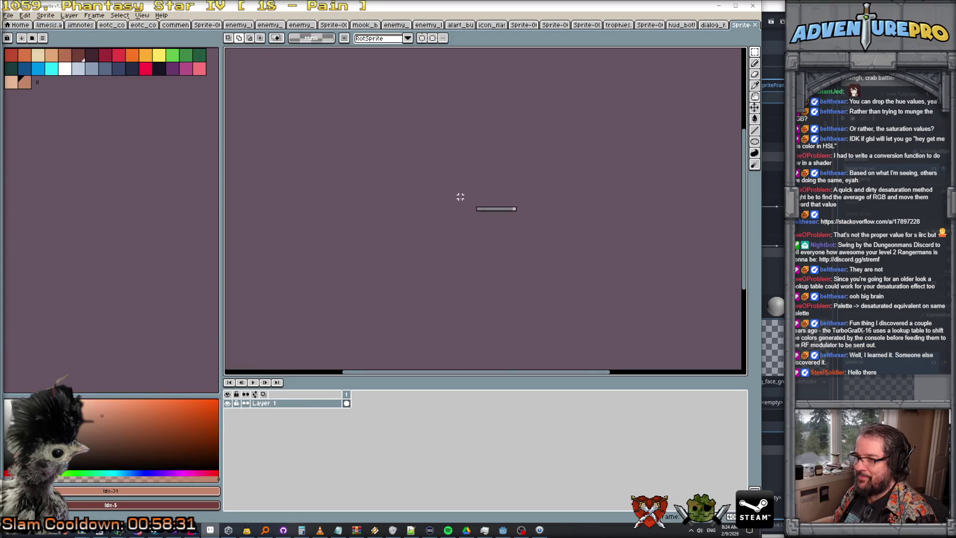
{"action": "key", "text": "Return"}
Step: Save the new sprite as palette_radio_green.png in the palettes folder
{"action": "scroll", "coordinate": [411, 170], "scroll_direction": "down", "scroll_amount": 2}
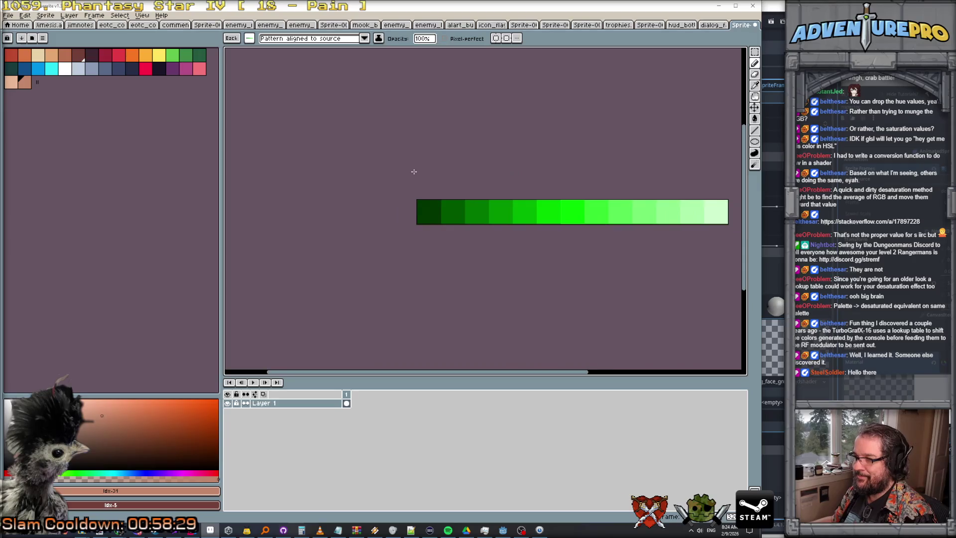
{"action": "left_click", "coordinate": [15, 16]}
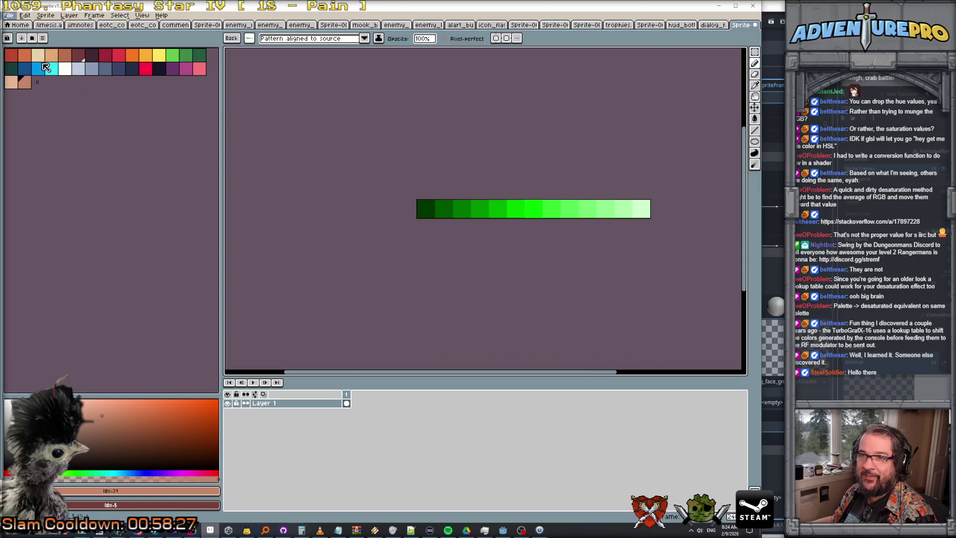
{"action": "left_click", "coordinate": [22, 64]}
{"action": "double_click", "coordinate": [425, 133]}
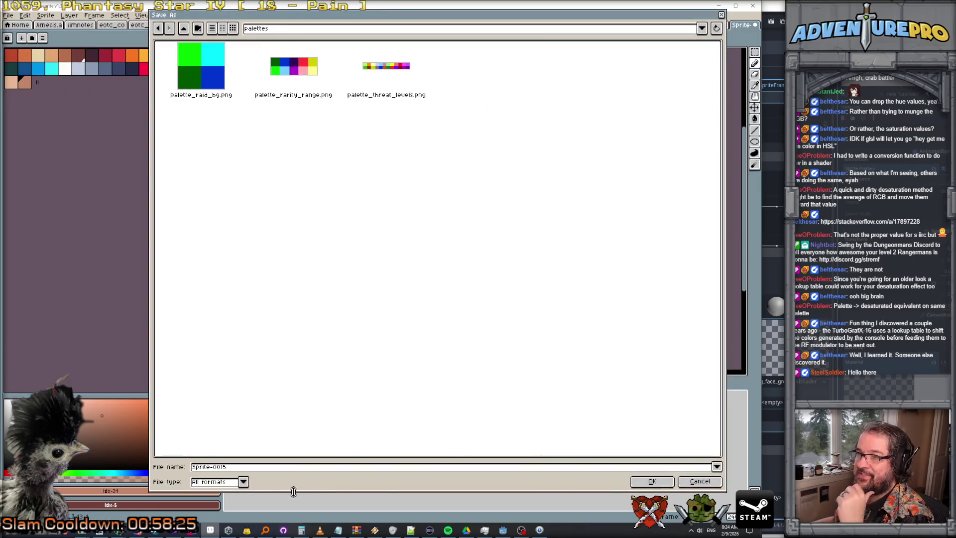
{"action": "left_click", "coordinate": [251, 468]}
{"action": "double_click", "coordinate": [251, 468]}
{"action": "type", "text": "palette_raido_gr"}
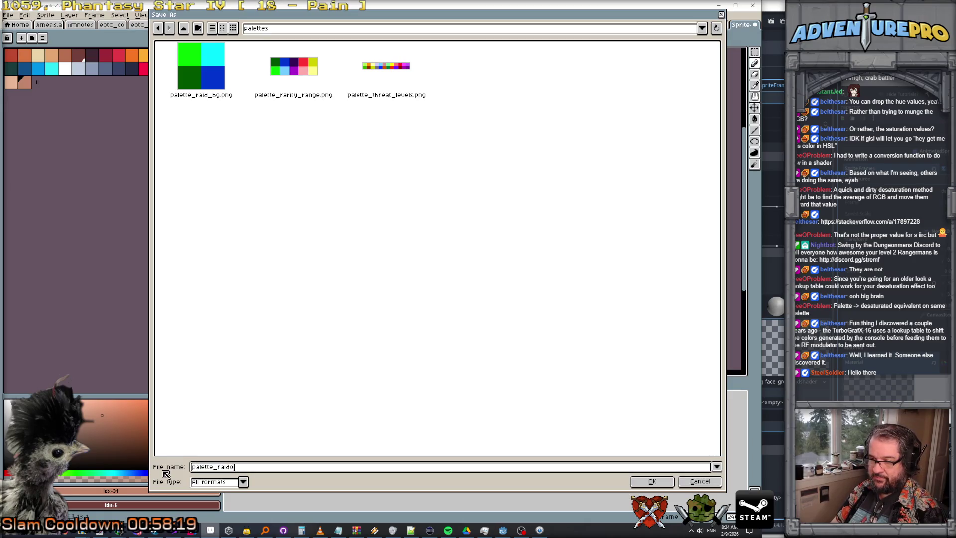
{"action": "key", "text": "BackSpace"}
{"action": "key", "text": "BackSpace"}
{"action": "key", "text": "BackSpace"}
{"action": "type", "text": "di"}
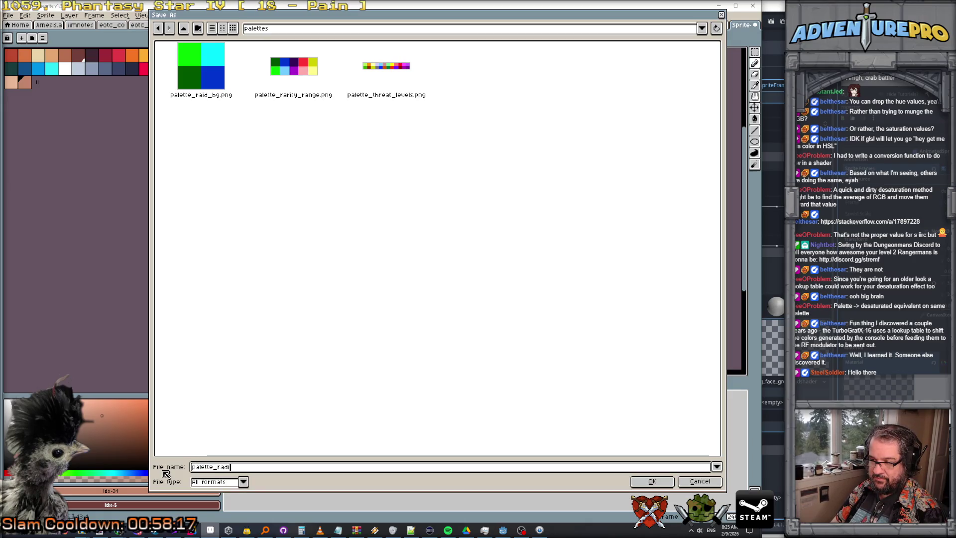
{"action": "type", "text": "o_png"}
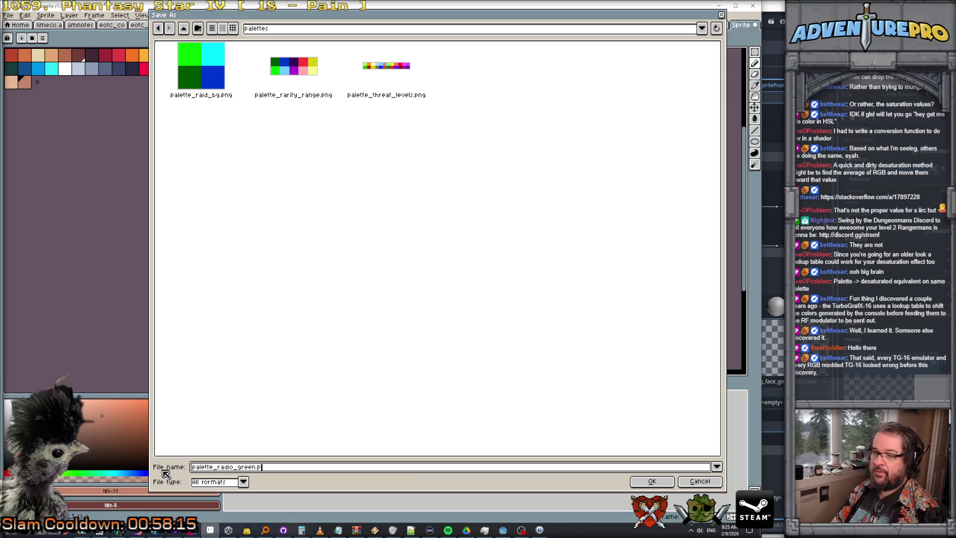
{"action": "key", "text": "Return"}
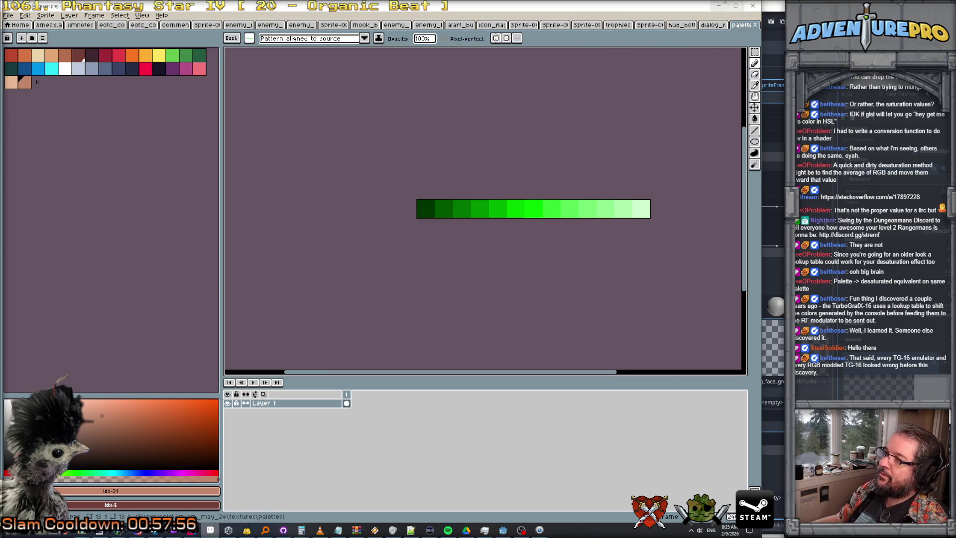
Step: Quick Load the palette_radio_green texture into the shader's Green Palette parameter
{"action": "left_click", "coordinate": [719, 6]}
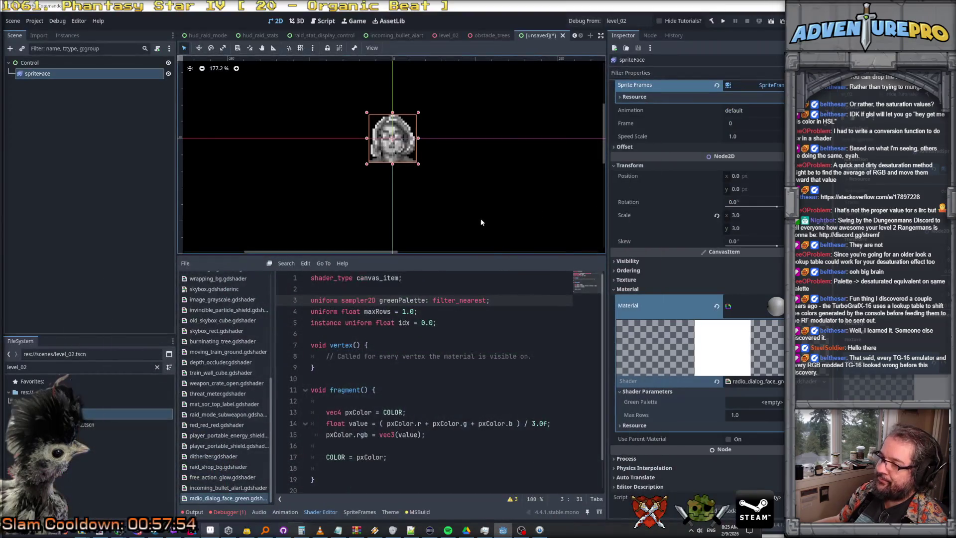
{"action": "left_click", "coordinate": [747, 402]}
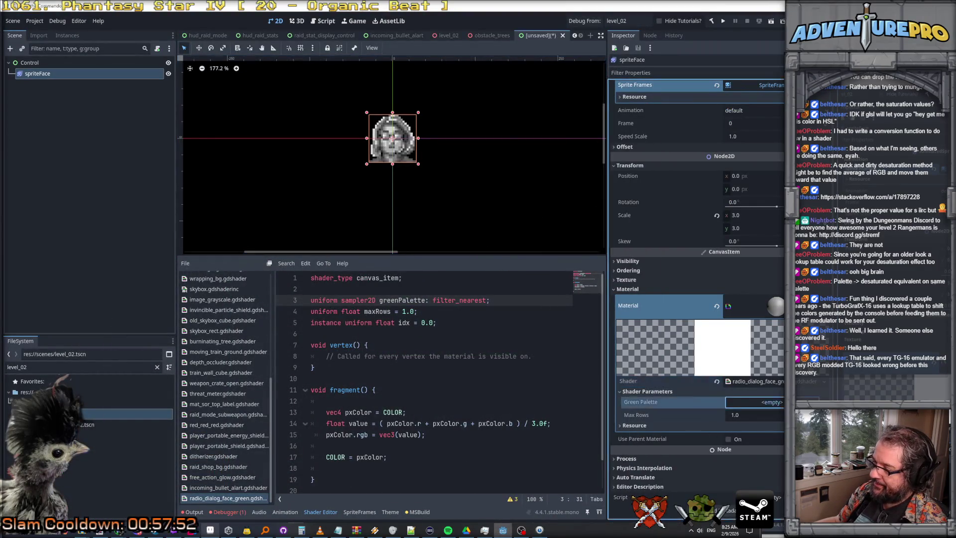
{"action": "left_click", "coordinate": [755, 517]}
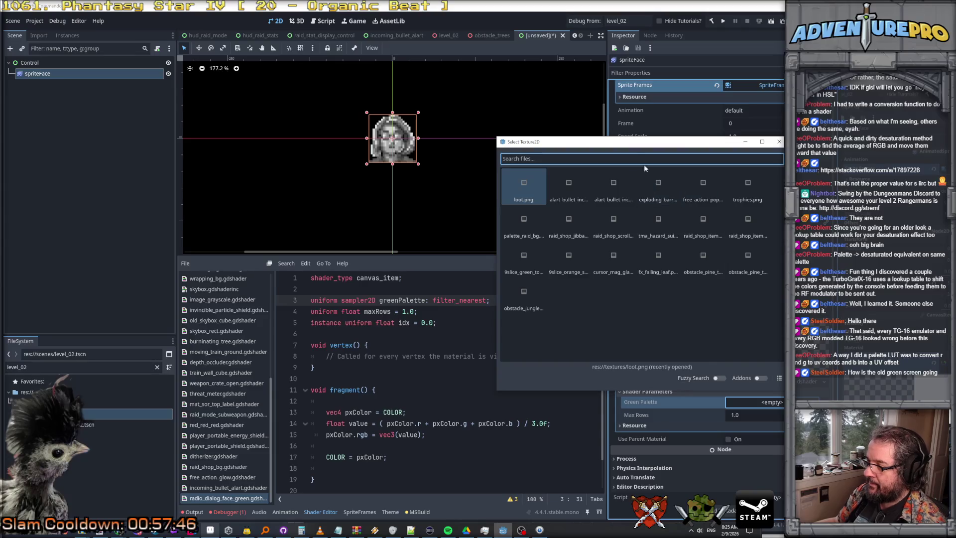
{"action": "type", "text": "gg"}
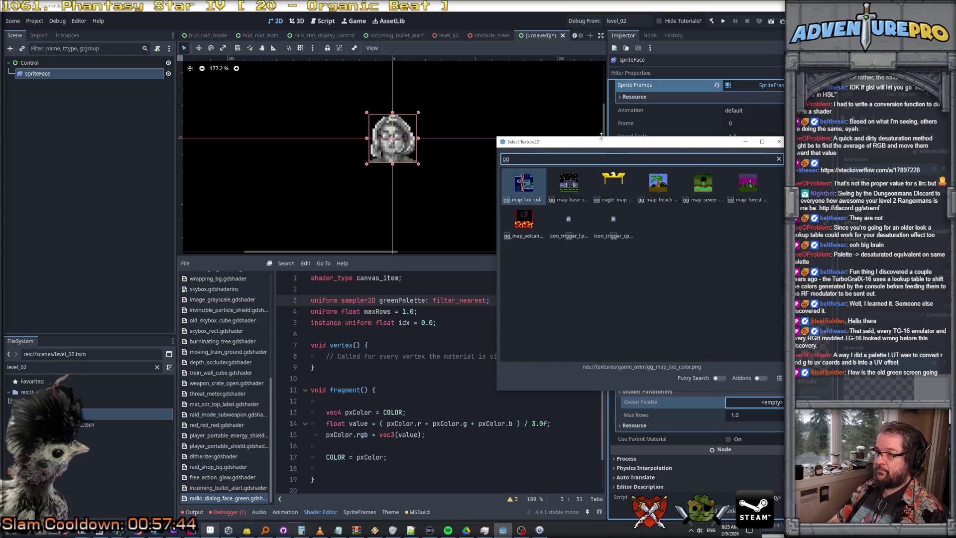
{"action": "key", "text": "BackSpace"}
{"action": "key", "text": "BackSpace"}
{"action": "type", "text": "green"}
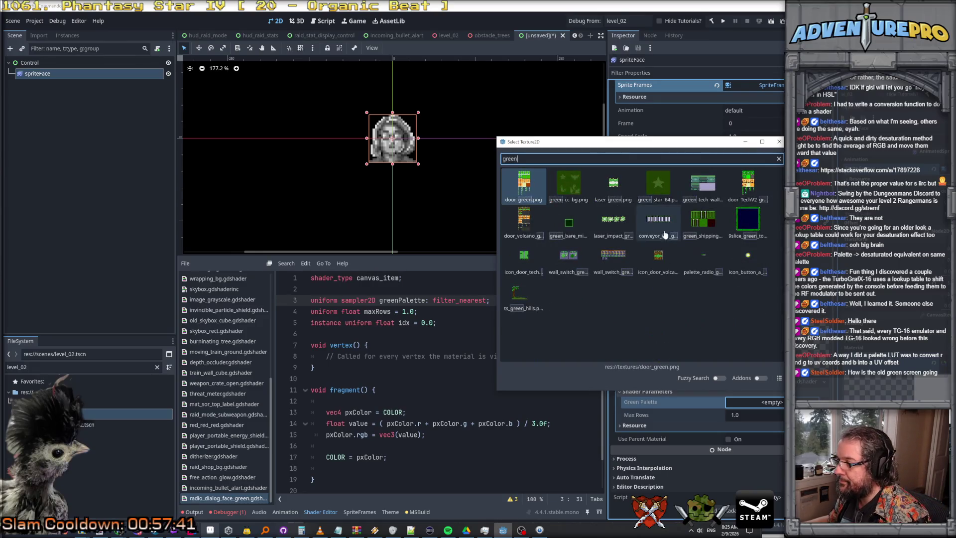
{"action": "double_click", "coordinate": [703, 254]}
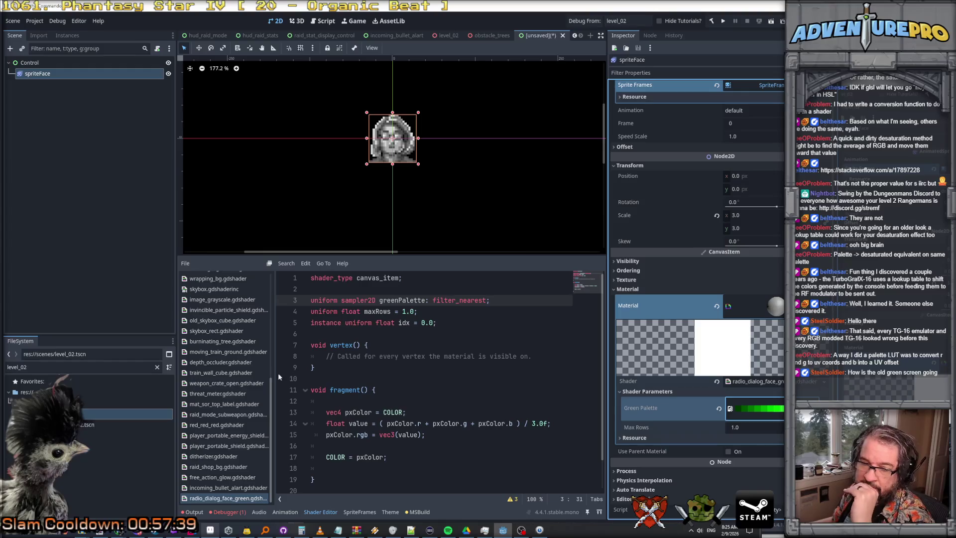
{"action": "scroll", "coordinate": [471, 152], "scroll_direction": "up", "scroll_amount": 5}
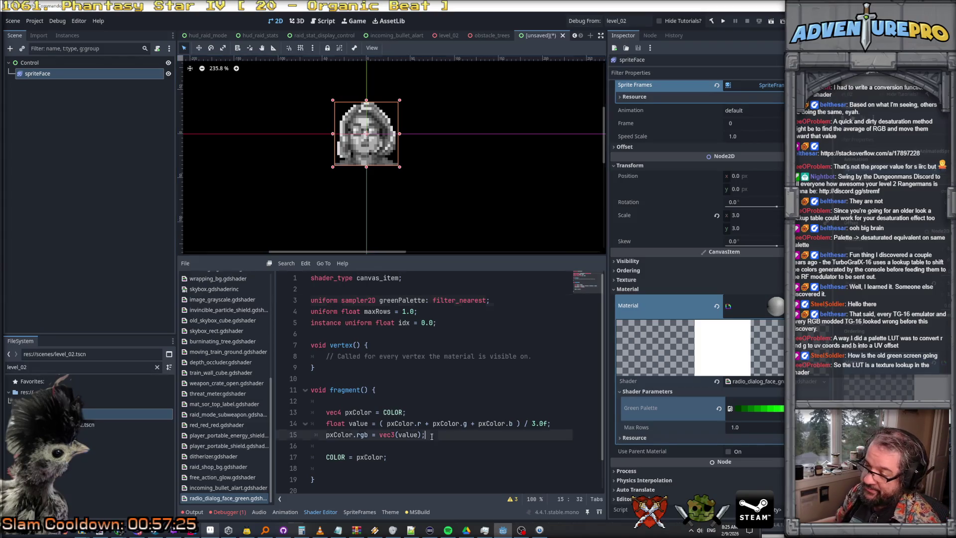
{"action": "left_click", "coordinate": [558, 433]}
Step: Replace the greyscale line 'pxColor.rgb = vec3(value);' with 'value *= maxRows'
{"action": "mouse_move", "coordinate": [558, 433]}
{"action": "left_mouse_down"}
{"action": "mouse_move", "coordinate": [349, 426]}
{"action": "mouse_move", "coordinate": [325, 434]}
{"action": "left_mouse_up"}
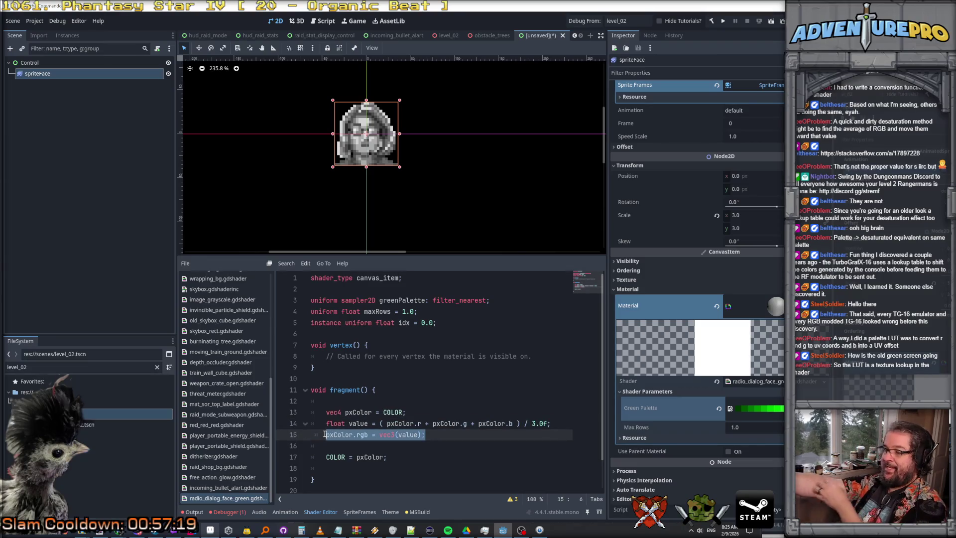
{"action": "key", "text": "BackSpace"}
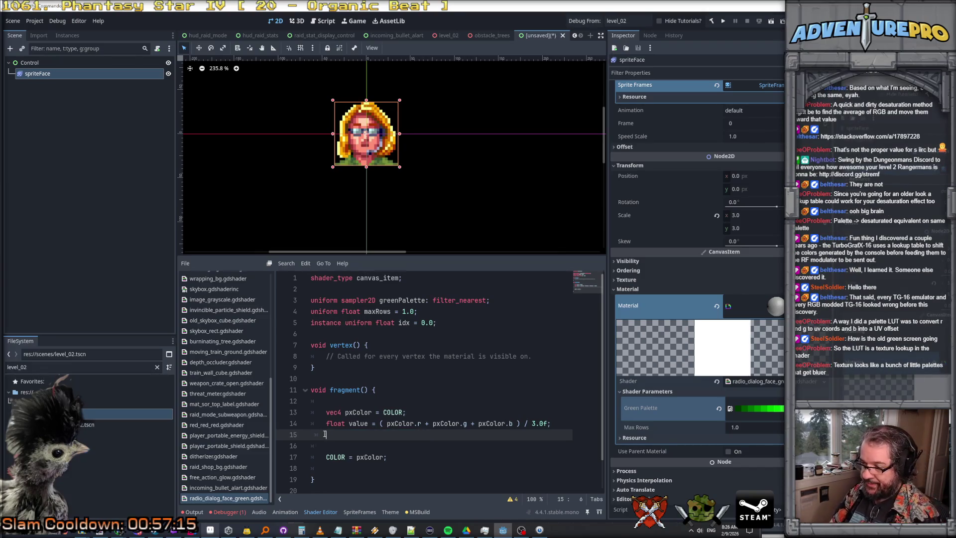
{"action": "type", "text": "val"}
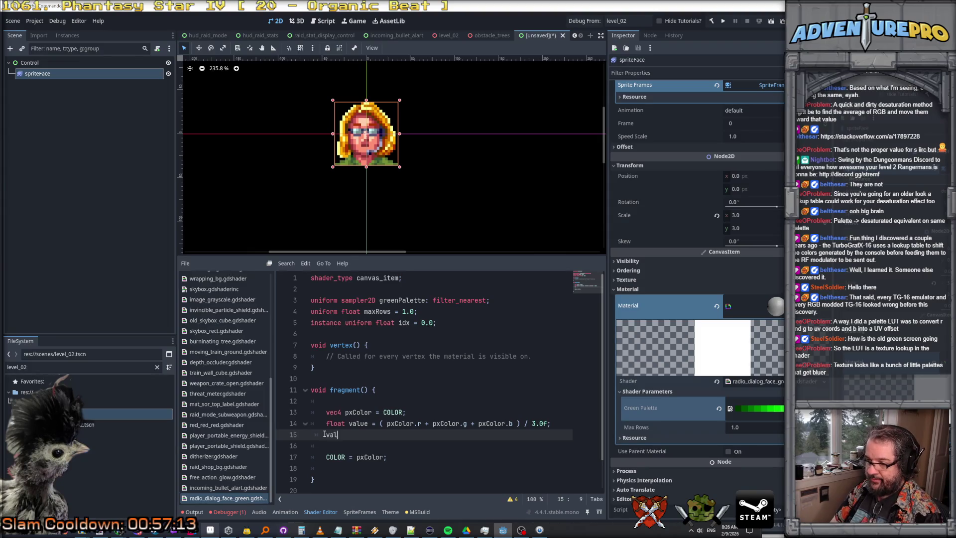
{"action": "type", "text": "ue "}
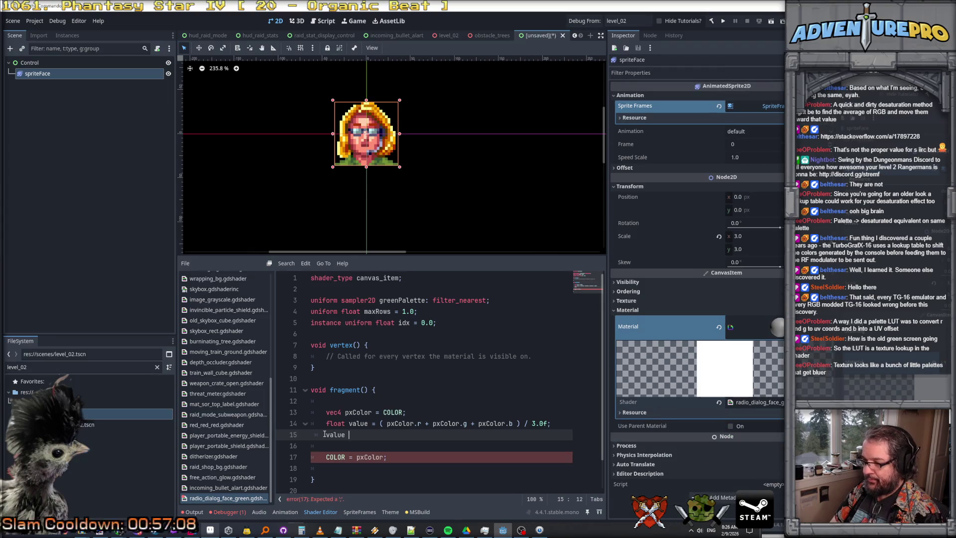
{"action": "type", "text": "*= "}
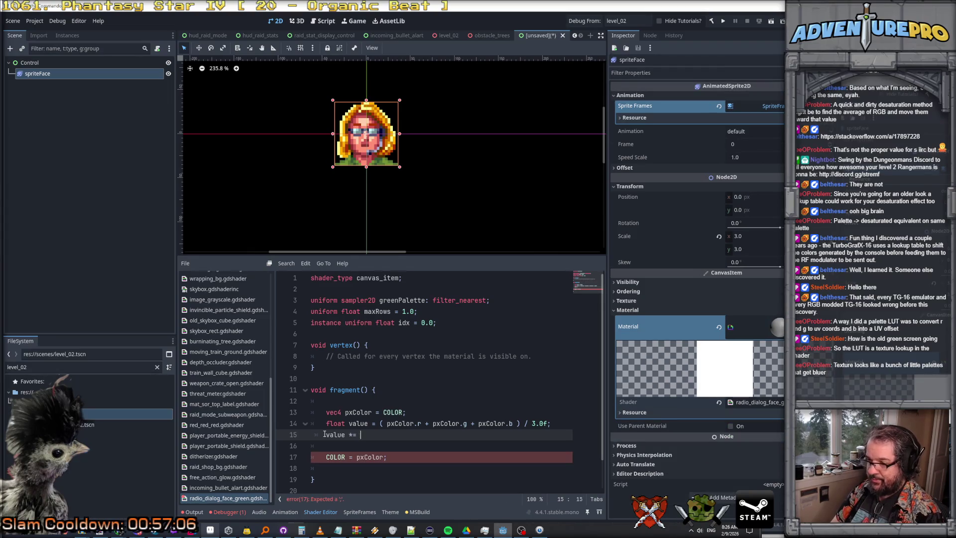
{"action": "type", "text": "maxRow"}
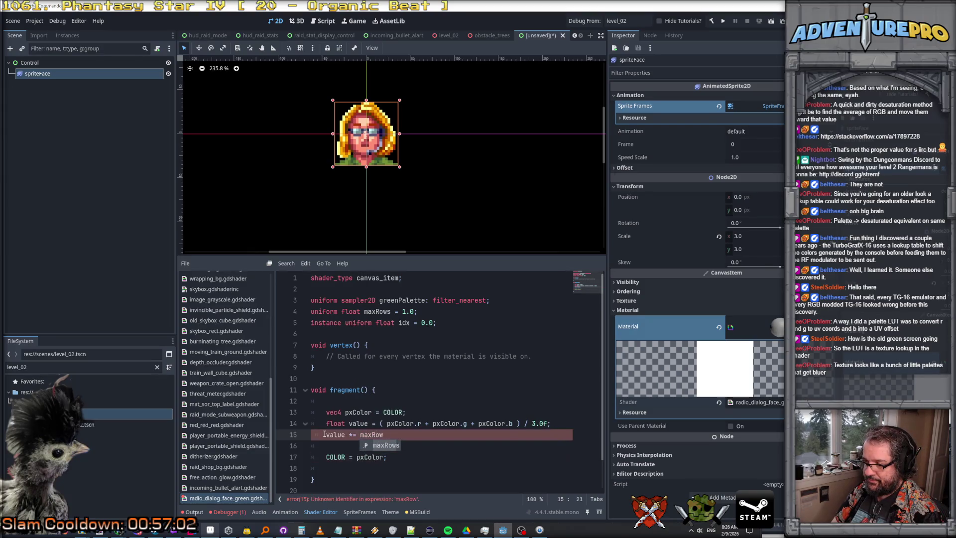
{"action": "type", "text": "s;"}
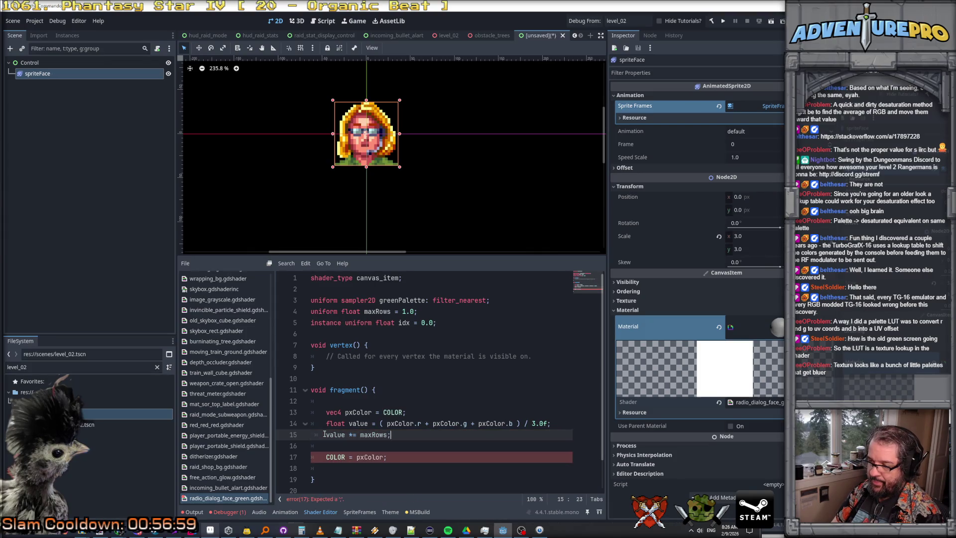
{"action": "key", "text": "Return"}
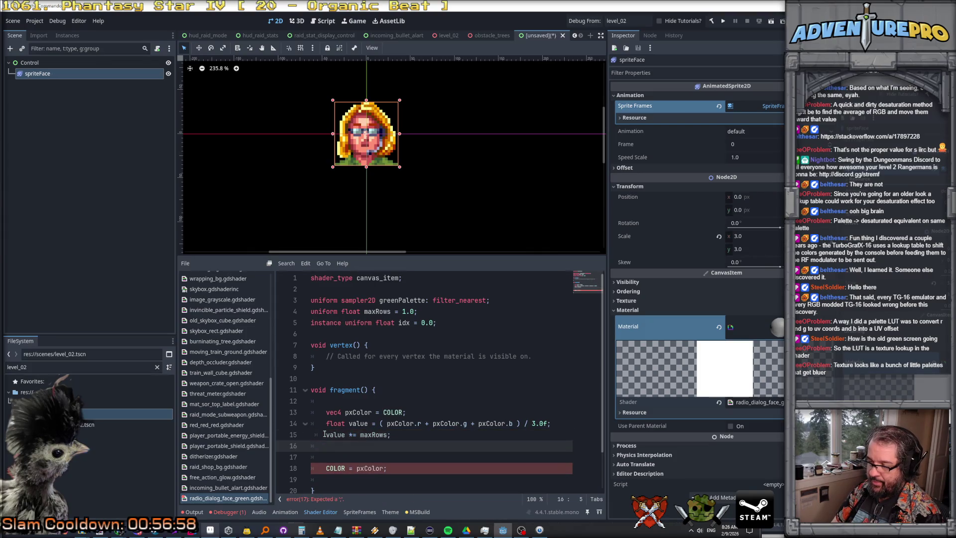
Step: Rewrite it as an unfinished 'float qValue = (value * maxRows)' line
{"action": "left_click", "coordinate": [350, 435]}
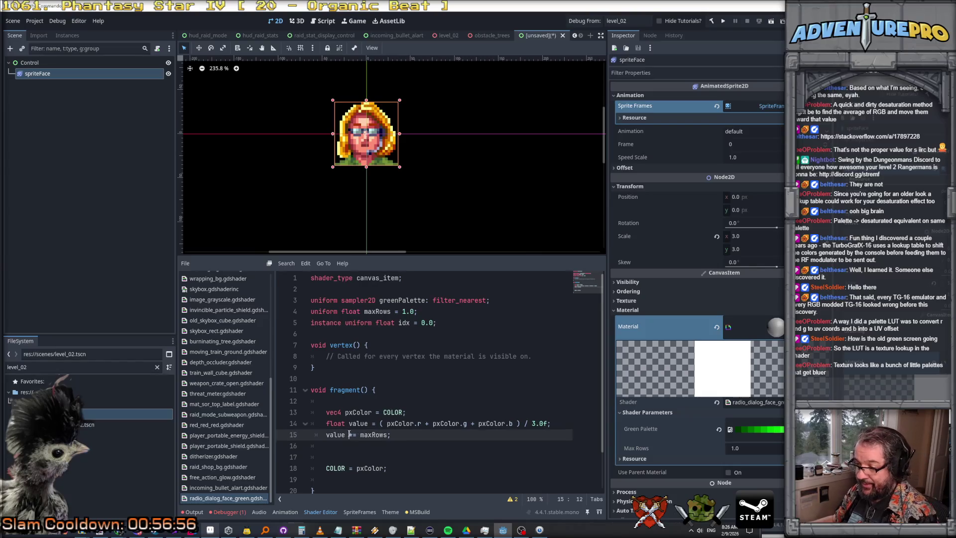
{"action": "key", "text": "BackSpace"}
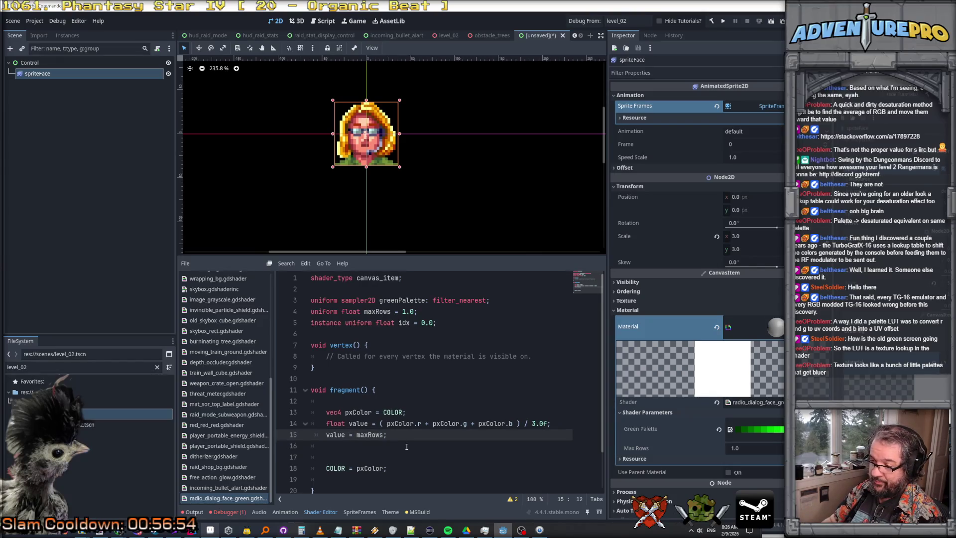
{"action": "key", "text": "ctrl+shift+Return"}
{"action": "type", "text": "float qV"}
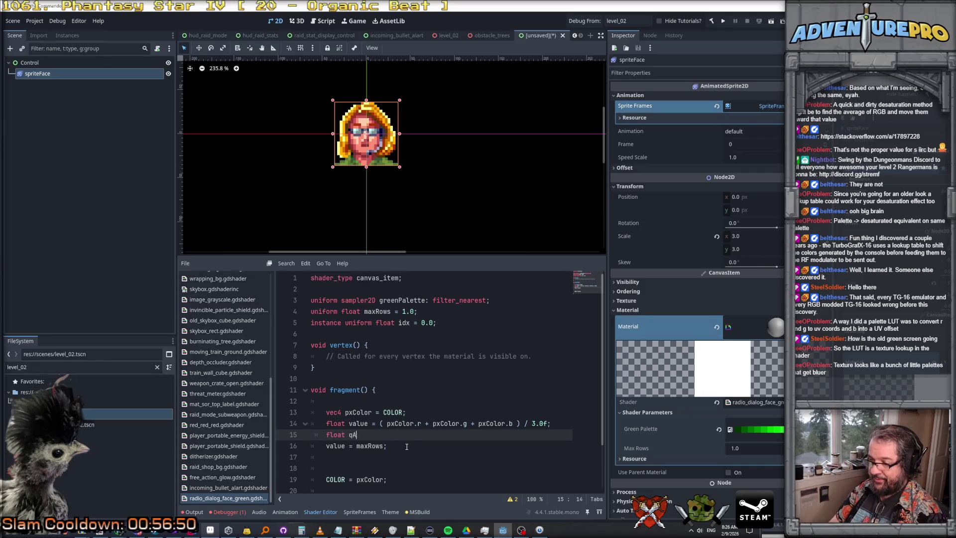
{"action": "type", "text": "alue = value "}
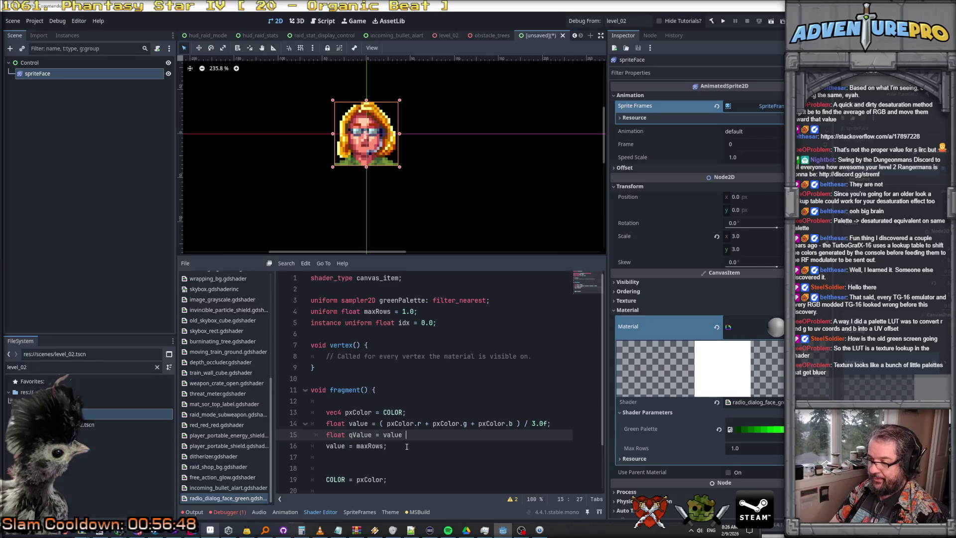
{"action": "type", "text": "* maxRows)"}
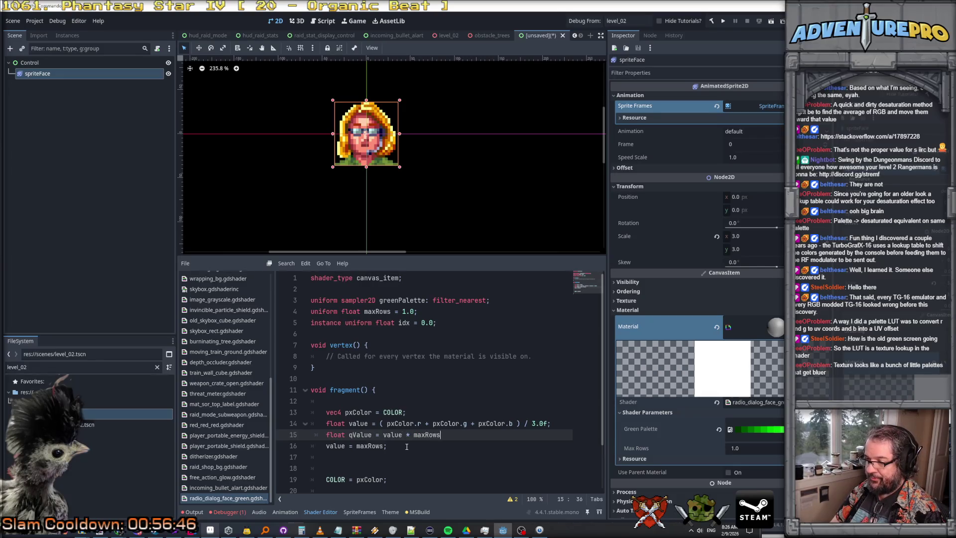
{"action": "left_click", "coordinate": [383, 435]}
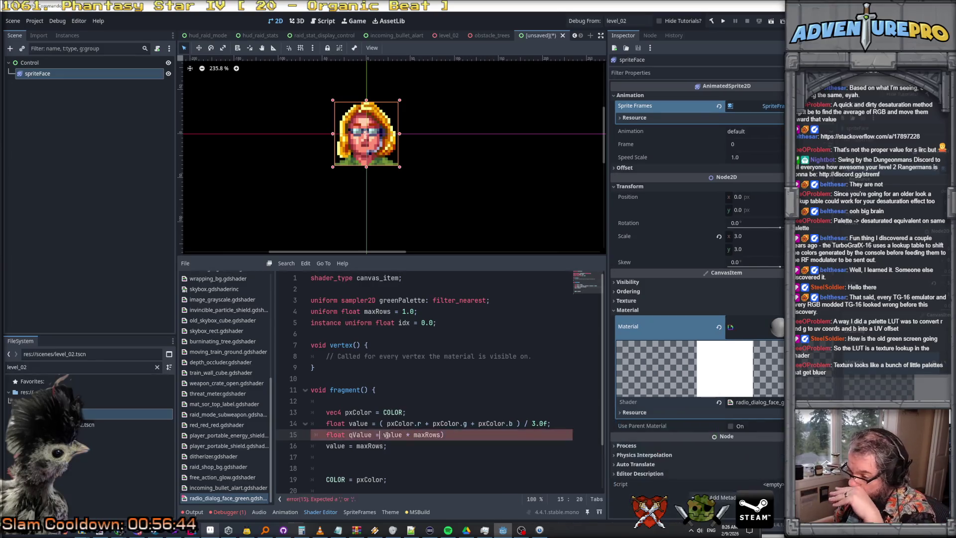
{"action": "type", "text": "("}
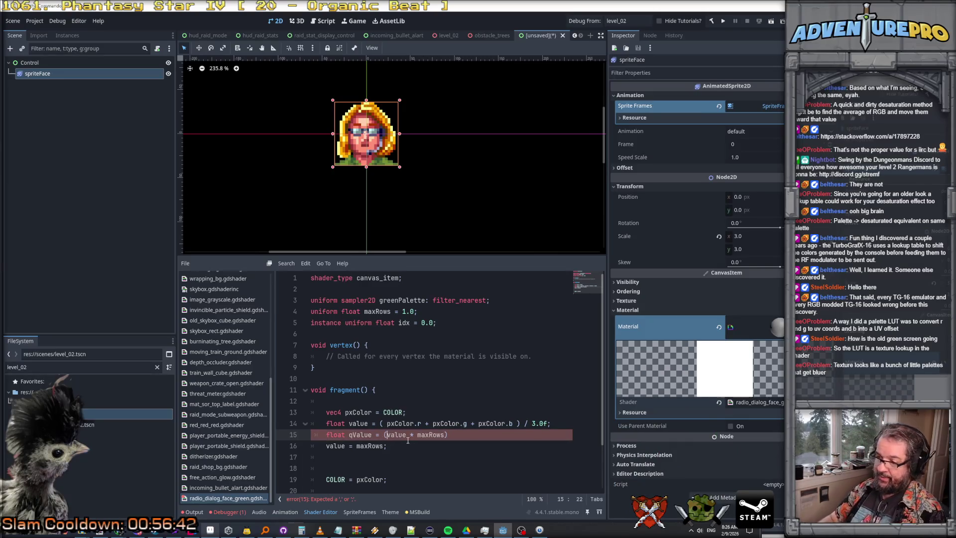
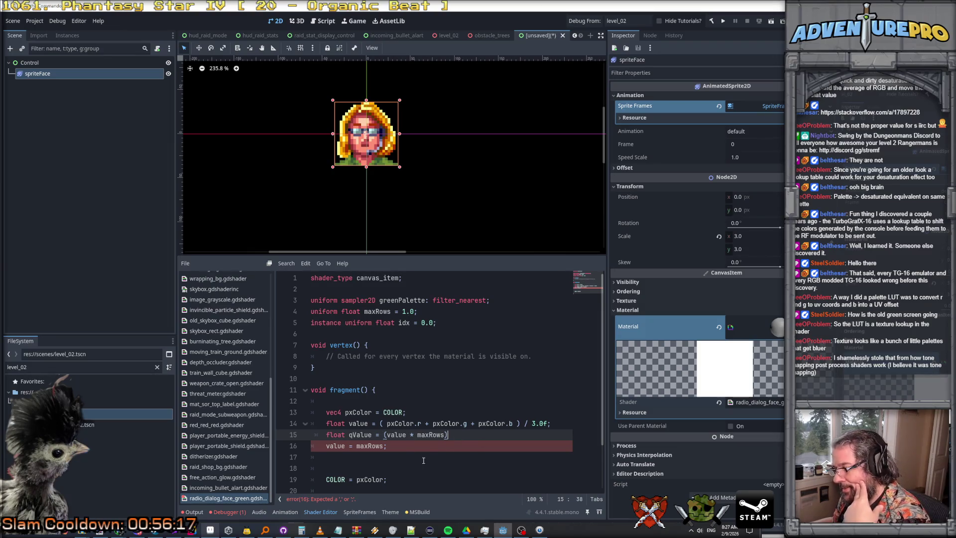
Step: Rewrite the qValue line as floor(value * maxRows) / maxRows;
{"action": "key", "text": "Left"}
{"action": "key", "text": "ctrl+Left"}
{"action": "key", "text": "ctrl+Left"}
{"action": "key", "text": "ctrl+Left"}
{"action": "type", "text": "floor"}
{"action": "left_click", "coordinate": [480, 435]}
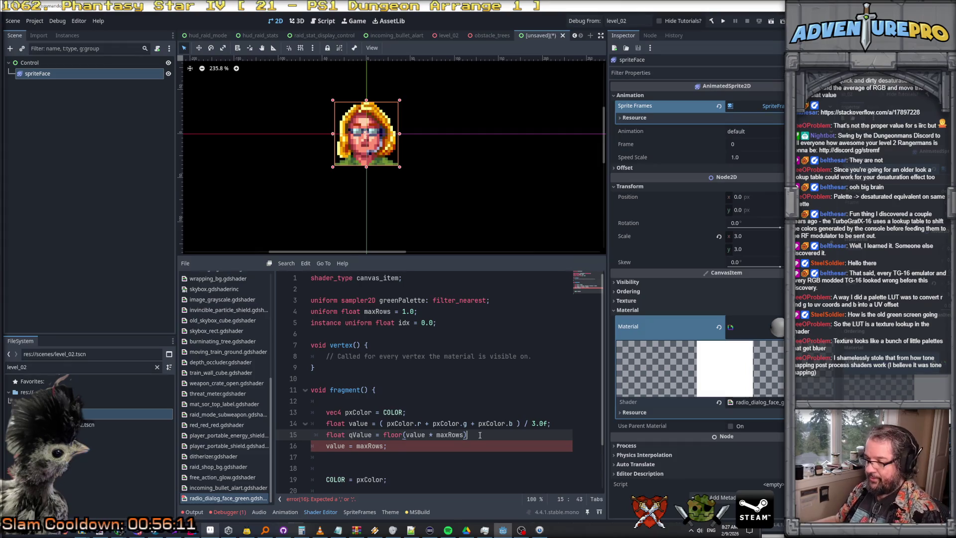
{"action": "type", "text": "/ maxRows;"}
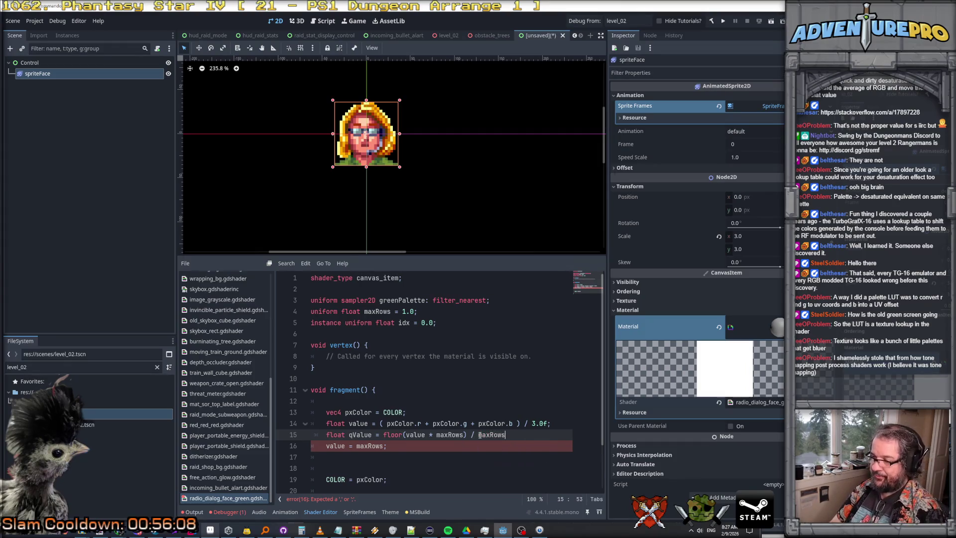
Step: Delete the leftover 'value = maxRows;' line and add blank lines around the qValue statement
{"action": "key", "text": "Return"}
{"action": "key", "text": "Down"}
{"action": "key", "text": "ctrl+shift+k"}
{"action": "key", "text": "Up"}
{"action": "key", "text": "Return"}
{"action": "key", "text": "Up"}
{"action": "key", "text": "Up"}
{"action": "key", "text": "Return"}
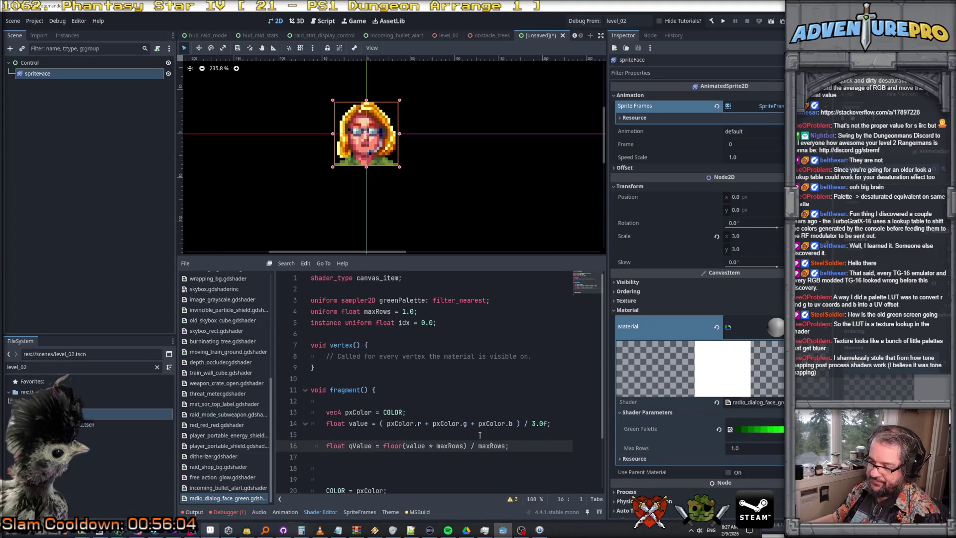
{"action": "left_click", "coordinate": [413, 446]}
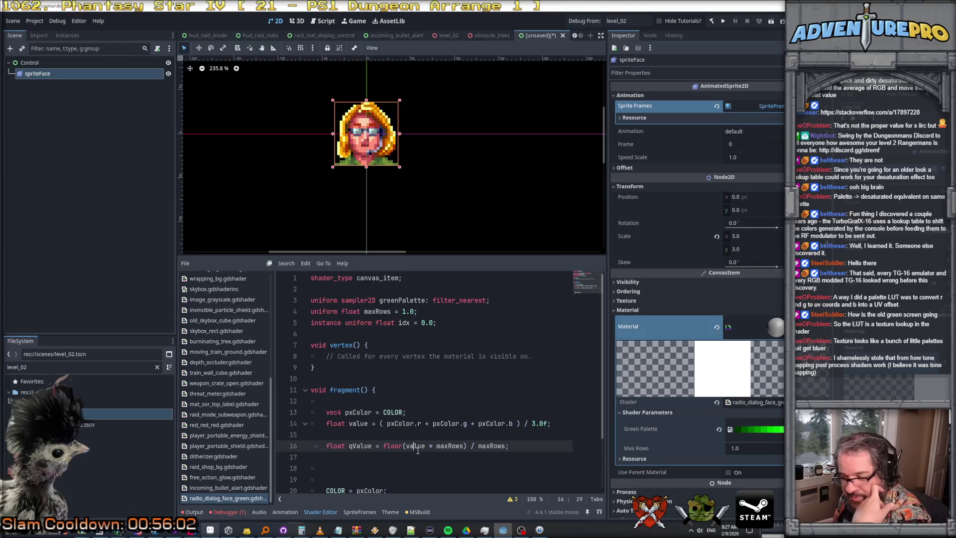
{"action": "left_click", "coordinate": [451, 446]}
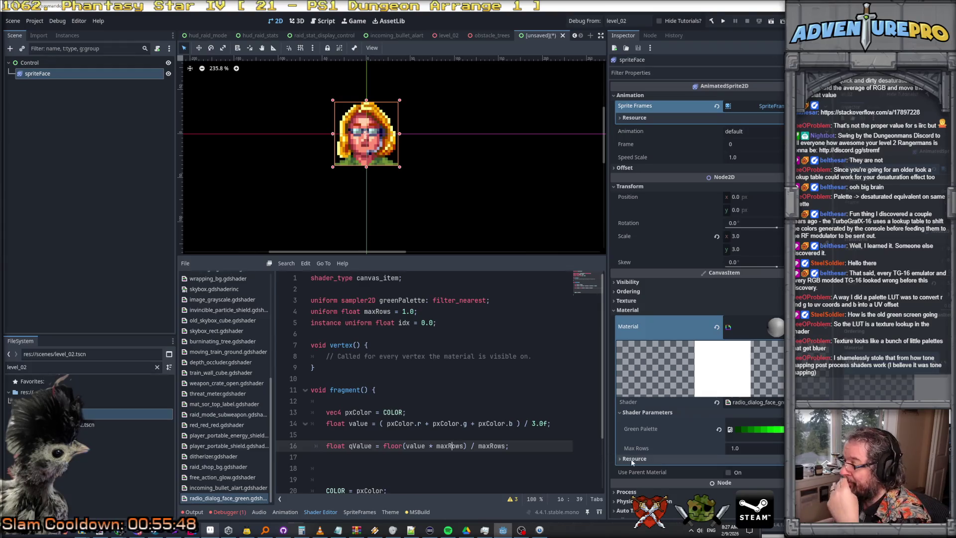
Step: Enter 13 as the Max Rows value under the Inspector's Shader Parameters
{"action": "left_click", "coordinate": [757, 448]}
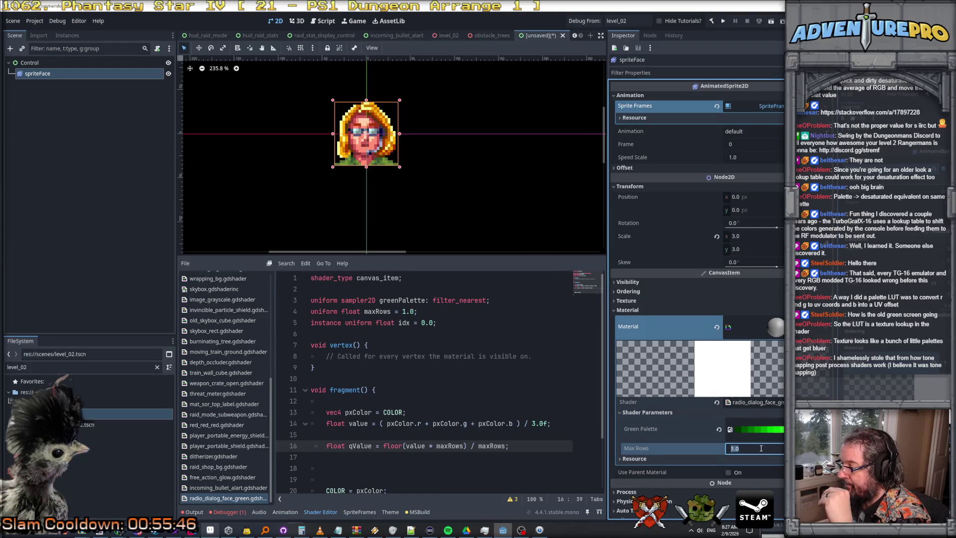
{"action": "type", "text": "13"}
{"action": "key", "text": "Return"}
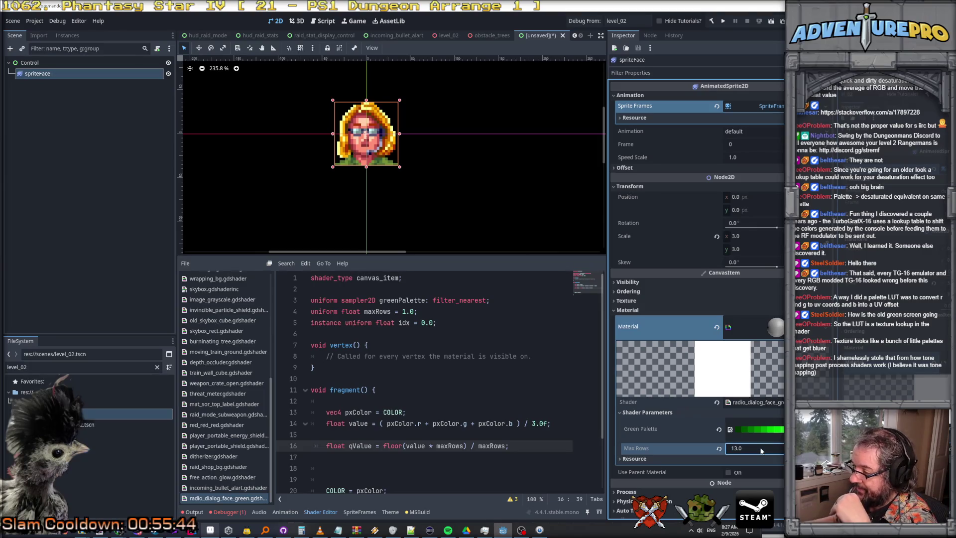
{"action": "scroll", "coordinate": [507, 470], "scroll_direction": "down", "scroll_amount": 2}
{"action": "left_click", "coordinate": [392, 400]}
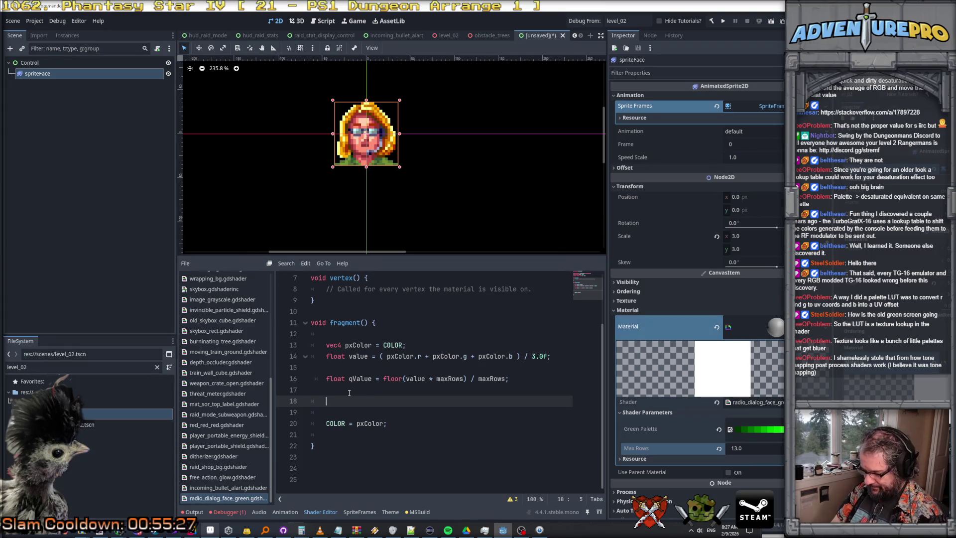
Step: Start the COLOR assignment, then check sh_text_with_palette.gdshader for the texture() palette lookup syntax
{"action": "type", "text": "COLOR = tex2"}
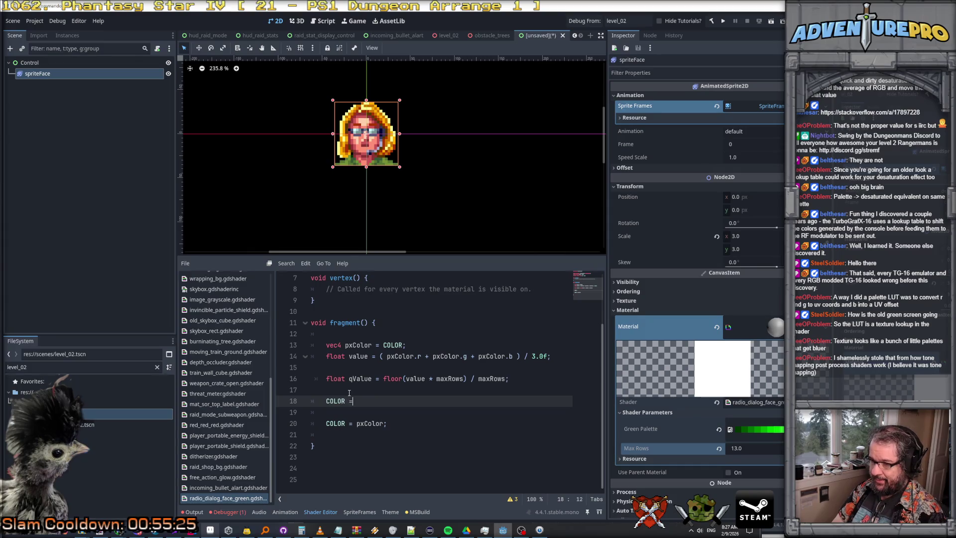
{"action": "key", "text": "BackSpace"}
{"action": "key", "text": "BackSpace"}
{"action": "key", "text": "BackSpace"}
{"action": "type", "text": "sample2"}
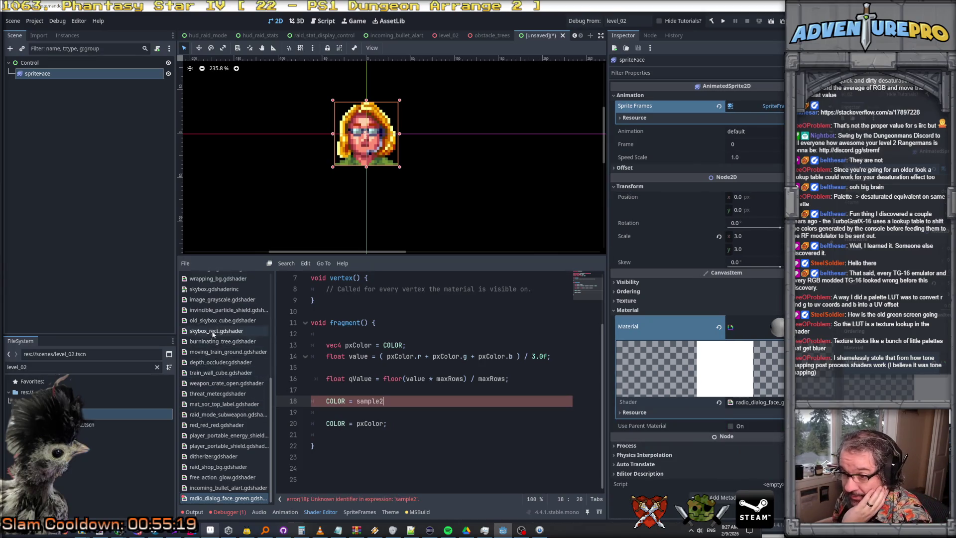
{"action": "scroll", "coordinate": [214, 319], "scroll_direction": "up", "scroll_amount": 5}
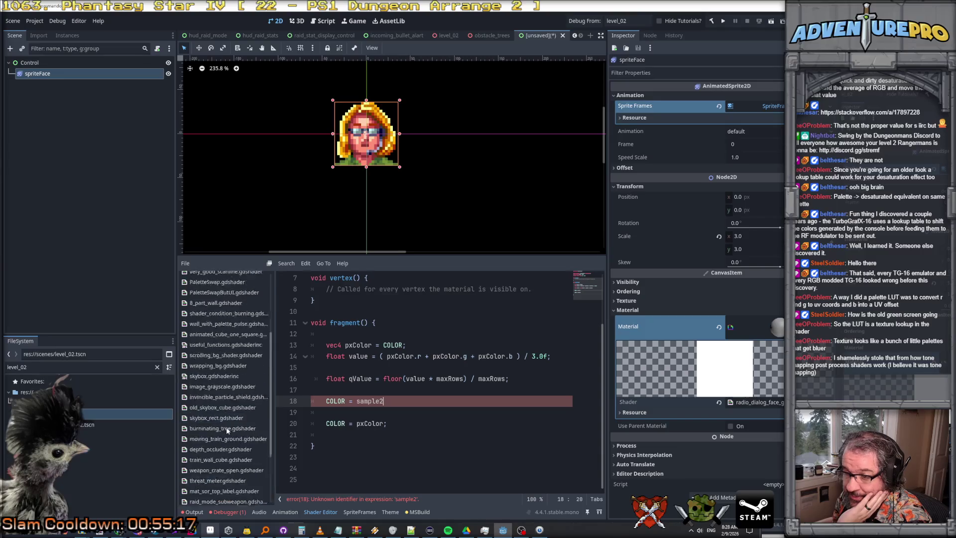
{"action": "left_click", "coordinate": [201, 292]}
{"action": "left_click", "coordinate": [203, 297]}
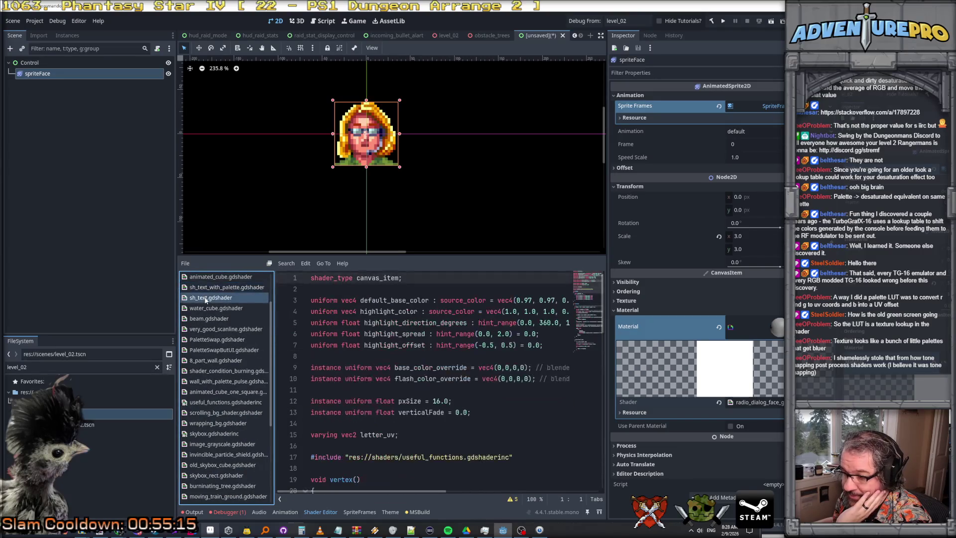
{"action": "left_click", "coordinate": [214, 288]}
{"action": "scroll", "coordinate": [385, 379], "scroll_direction": "down", "scroll_amount": 9}
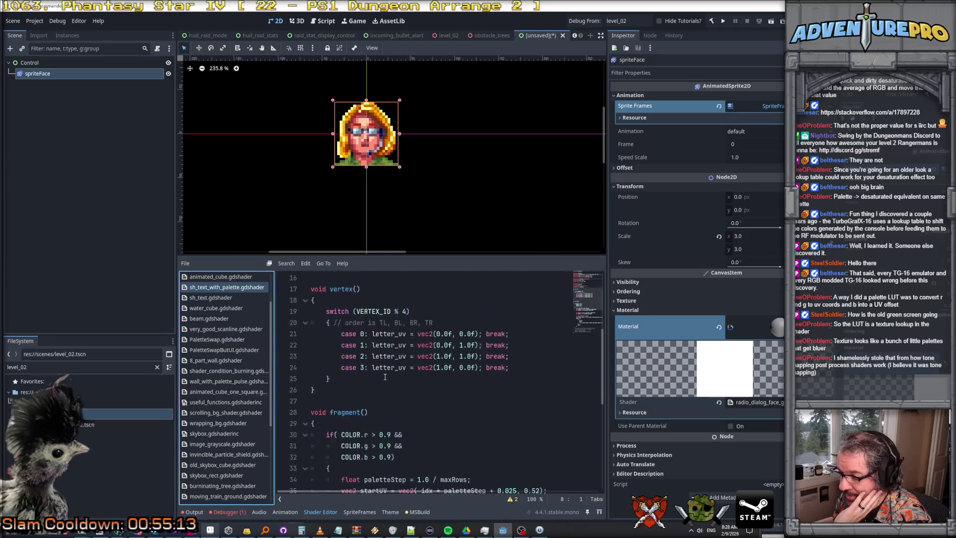
{"action": "scroll", "coordinate": [385, 378], "scroll_direction": "down", "scroll_amount": 1}
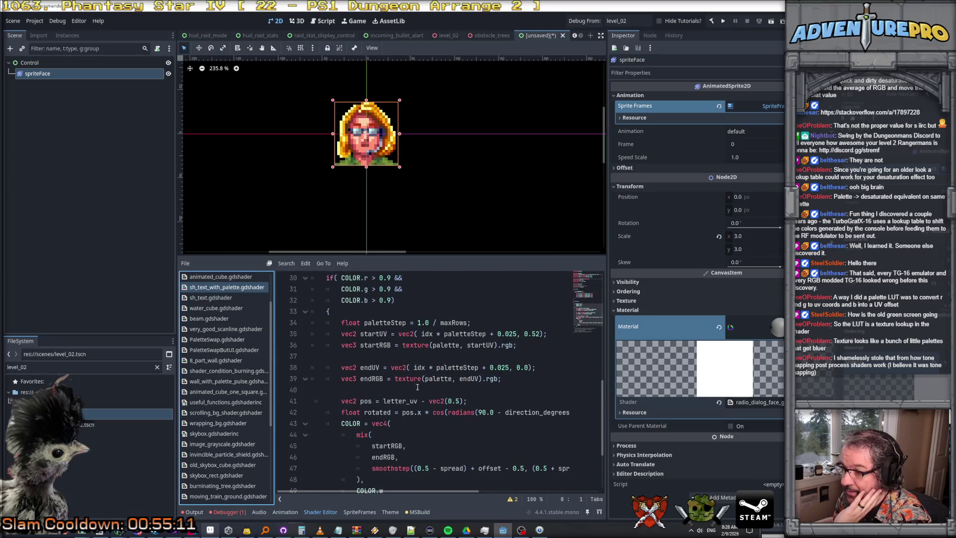
{"action": "double_click", "coordinate": [415, 345]}
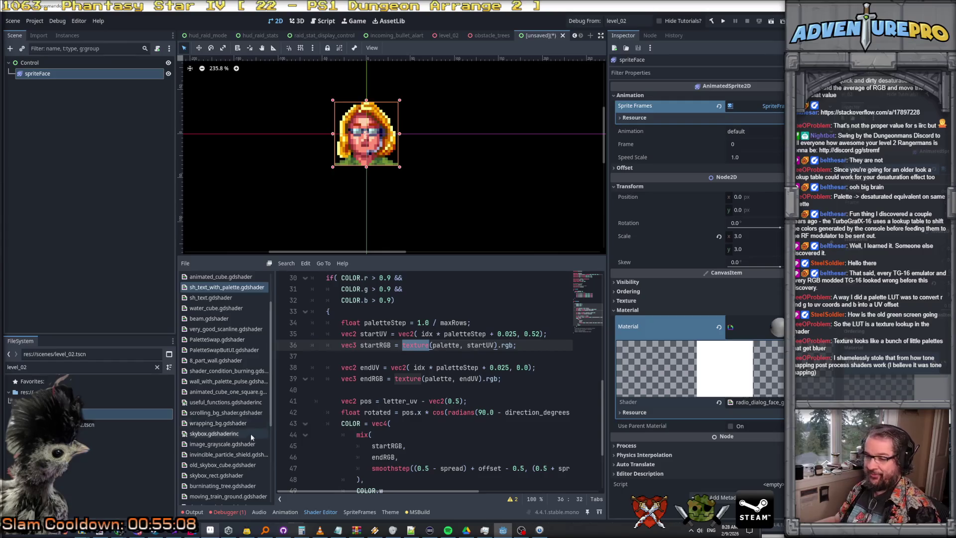
{"action": "scroll", "coordinate": [252, 438], "scroll_direction": "down", "scroll_amount": 5}
{"action": "left_click", "coordinate": [227, 498]}
Step: Complete the line as COLOR = texture(greenPalette, vec2(qValue, 0.5f));
{"action": "double_click", "coordinate": [366, 403]}
{"action": "type", "text": "texture("}
{"action": "type", "text": "greenPa"}
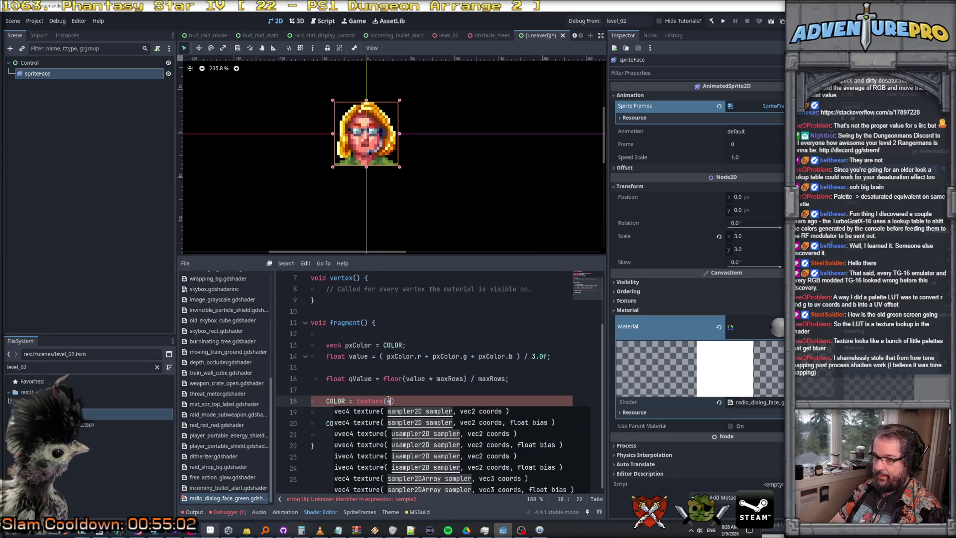
{"action": "key", "text": "Return"}
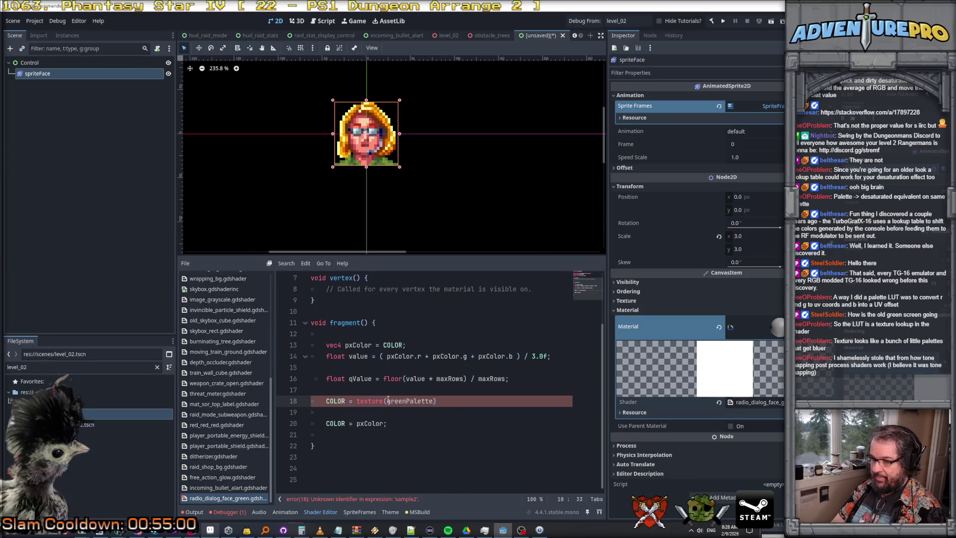
{"action": "type", "text": ", new Vec2"}
{"action": "key", "text": "Return"}
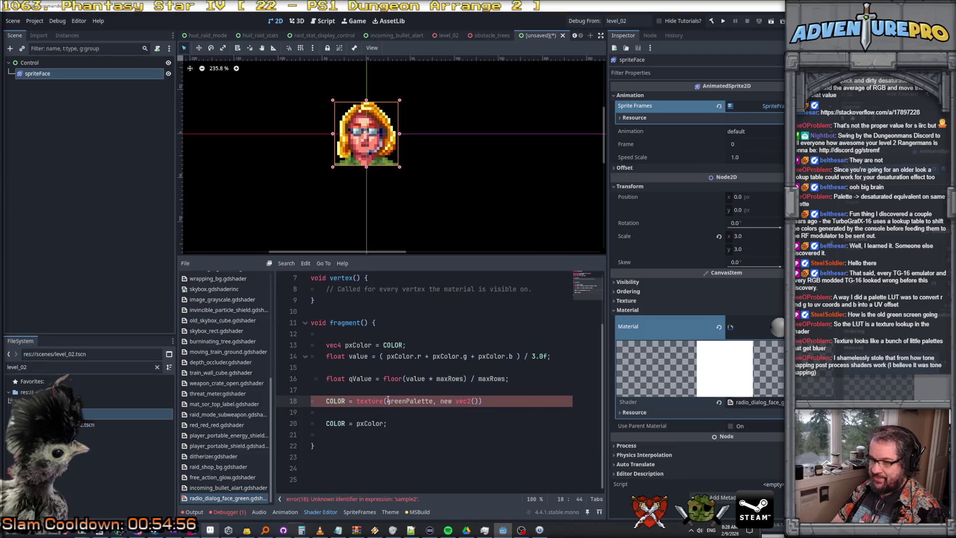
{"action": "type", "text": "qValue, "}
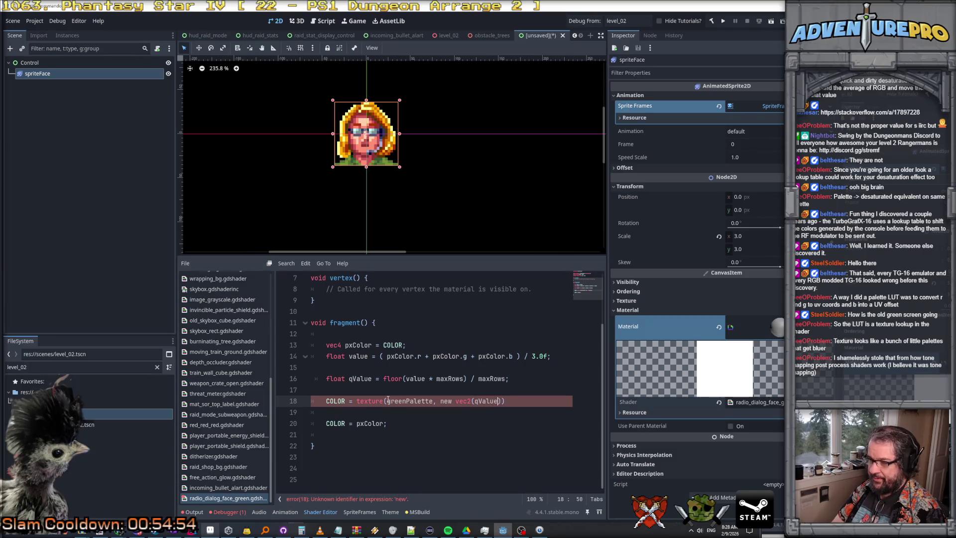
{"action": "type", "text": "0.5f"}
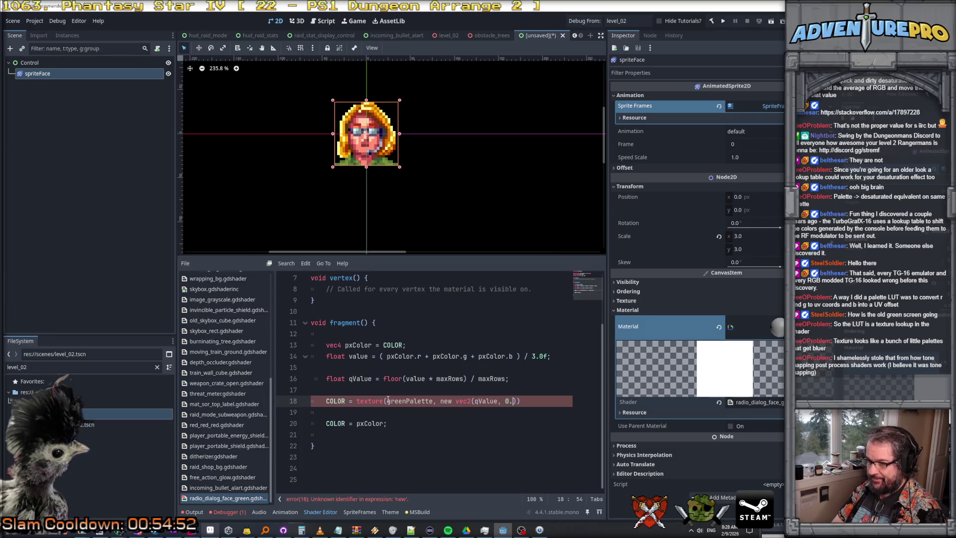
{"action": "key", "text": "Right"}
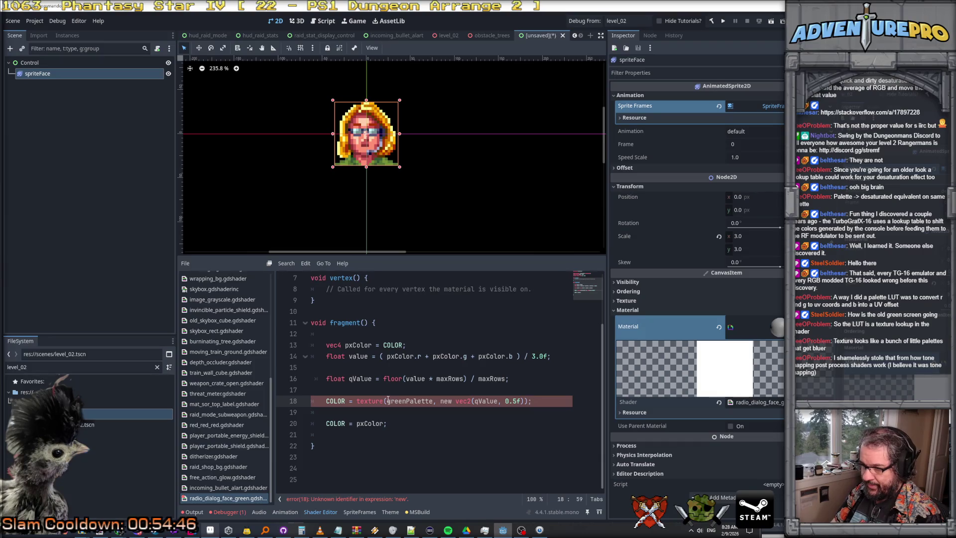
{"action": "double_click", "coordinate": [446, 402]}
{"action": "key", "text": "Delete"}
{"action": "key", "text": "Delete"}
{"action": "key", "text": "Down"}
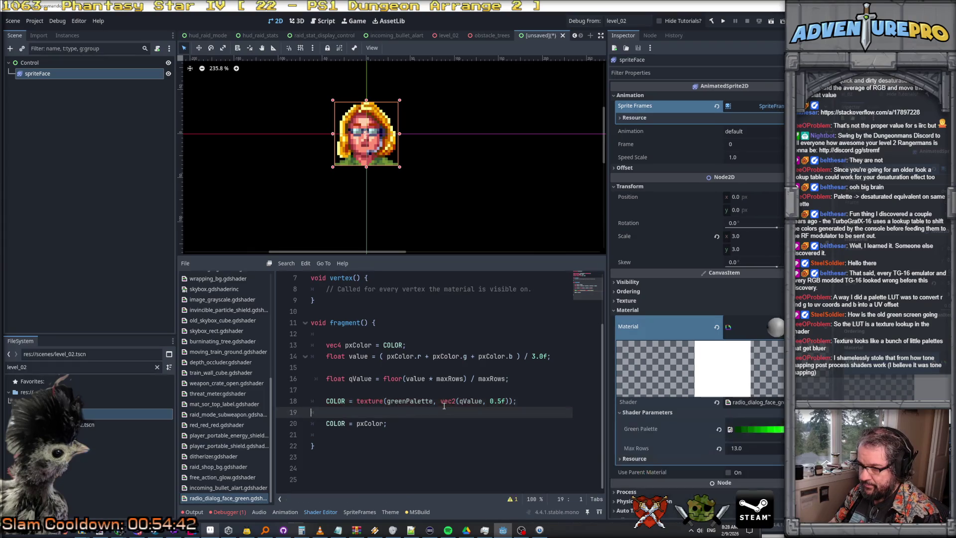
Step: Delete the old 'COLOR = pxColor;' line below the palette lookup
{"action": "key", "text": "shift+Down"}
{"action": "key", "text": "shift+Down"}
{"action": "key", "text": "Delete"}
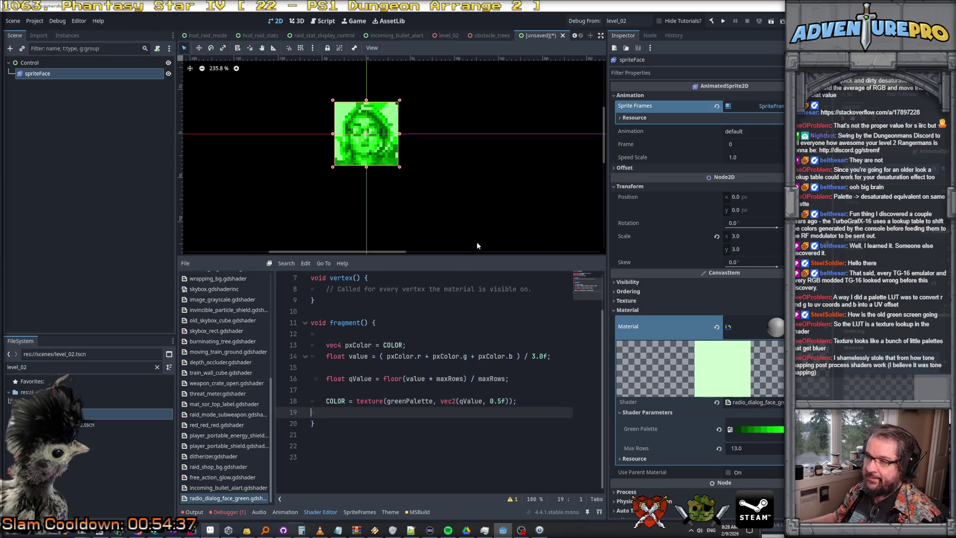
{"action": "scroll", "coordinate": [372, 135], "scroll_direction": "up", "scroll_amount": 4}
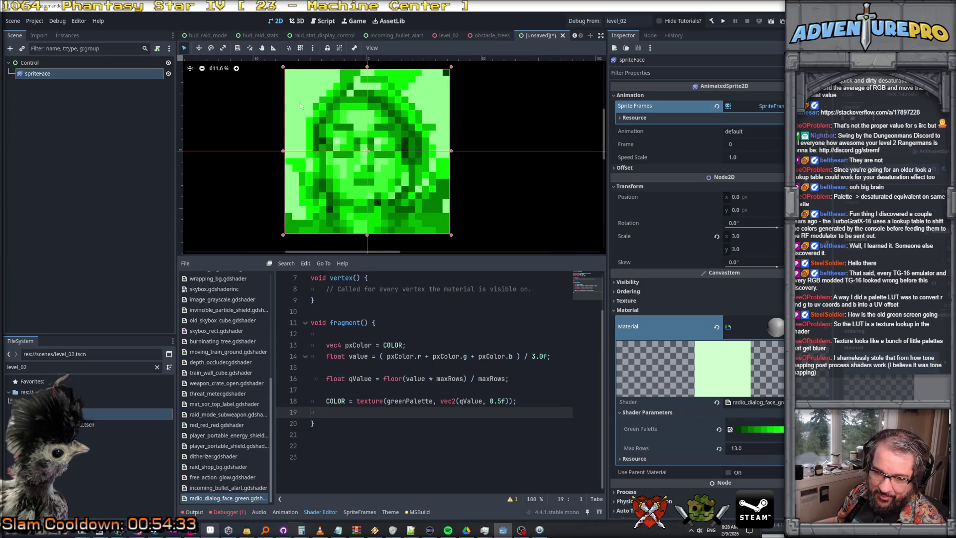
{"action": "scroll", "coordinate": [359, 187], "scroll_direction": "down", "scroll_amount": 1}
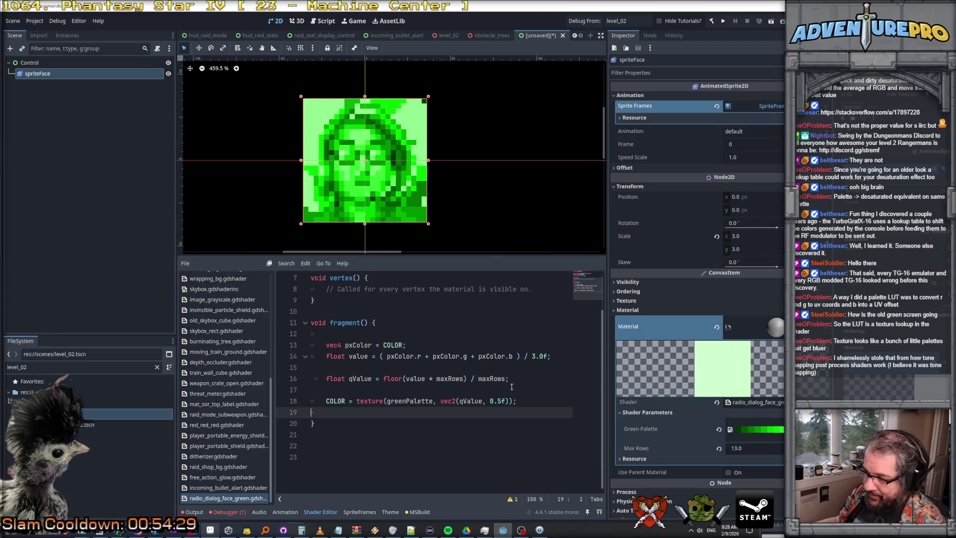
Step: Append '* COLOR.a' to the texture() line before its semicolon
{"action": "left_click", "coordinate": [533, 403]}
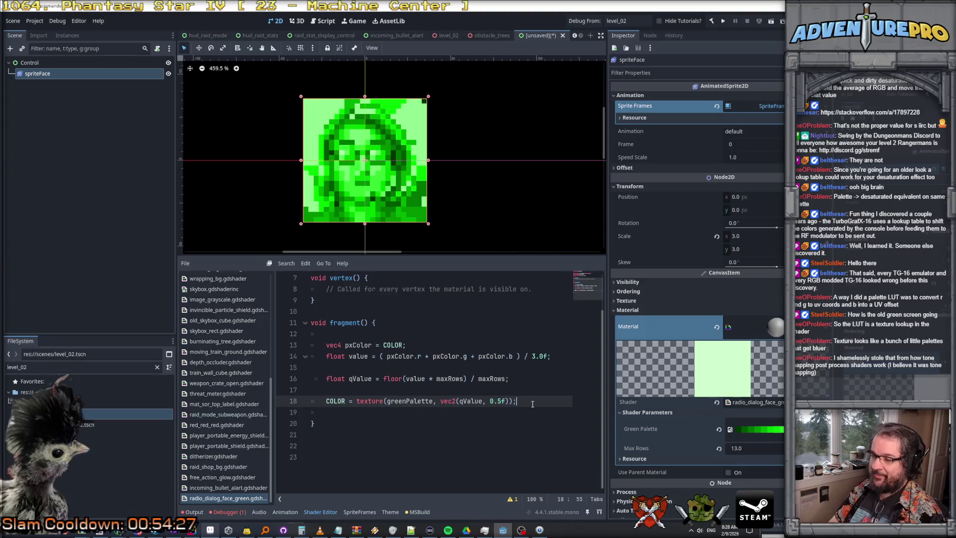
{"action": "key", "text": "BackSpace"}
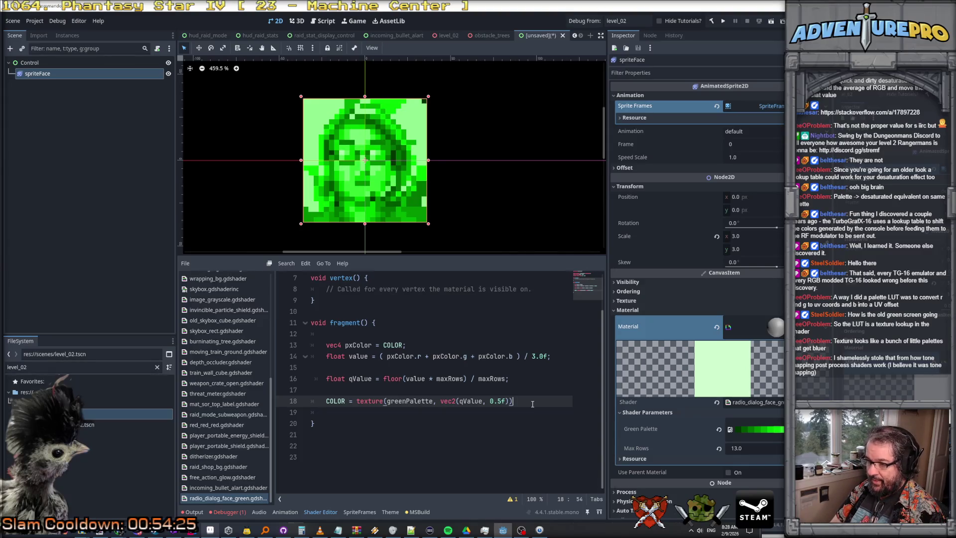
{"action": "type", "text": " * COLOR.a;"}
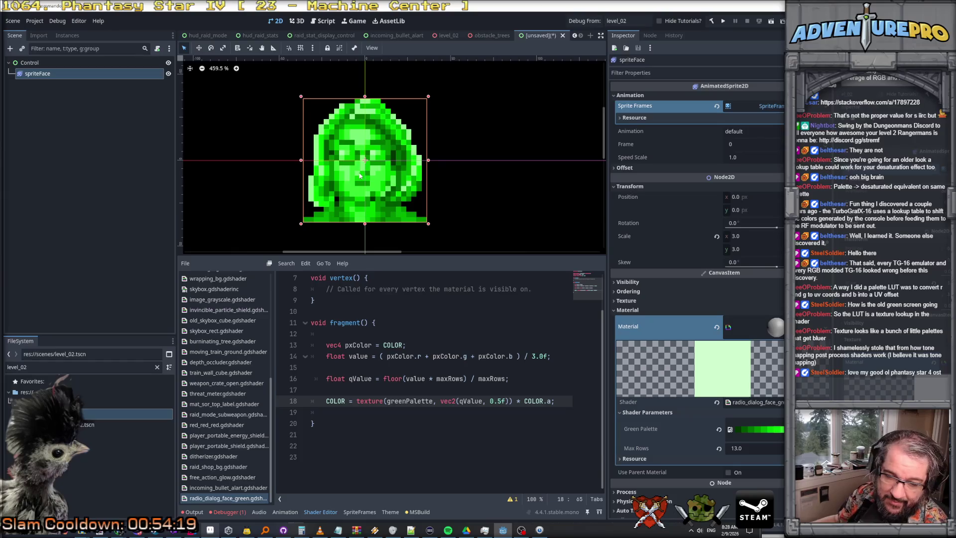
Step: Enlarge the sprite preview, zoom around the green-shaded spriteFace, then switch to Aseprite
{"action": "scroll", "coordinate": [360, 175], "scroll_direction": "up", "scroll_amount": 3}
{"action": "scroll", "coordinate": [360, 175], "scroll_direction": "down", "scroll_amount": 4}
{"action": "scroll", "coordinate": [360, 176], "scroll_direction": "up", "scroll_amount": 2}
{"action": "scroll", "coordinate": [360, 175], "scroll_direction": "down", "scroll_amount": 1}
{"action": "scroll", "coordinate": [360, 176], "scroll_direction": "down", "scroll_amount": 1}
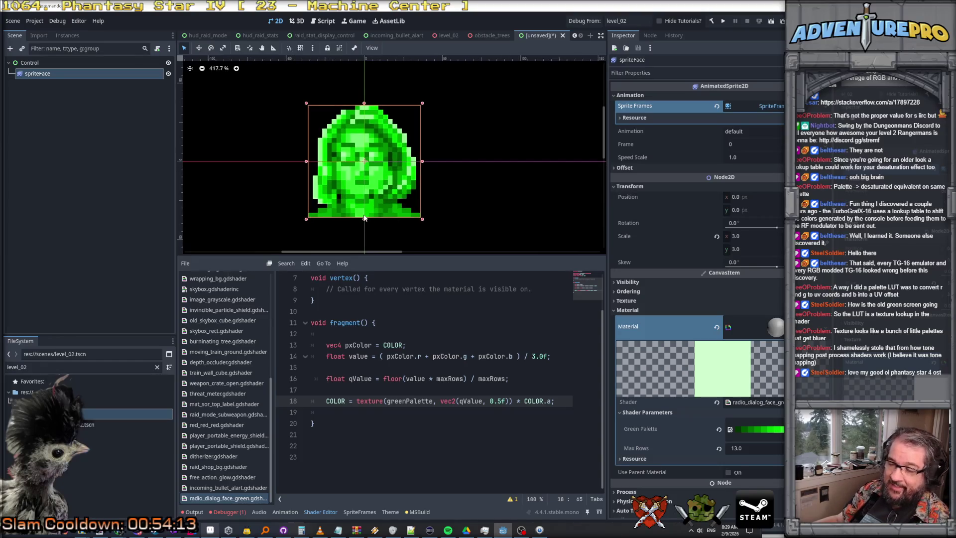
{"action": "left_click_drag", "start_coordinate": [419, 254], "coordinate": [408, 335]}
{"action": "scroll", "coordinate": [399, 257], "scroll_direction": "down", "scroll_amount": 8}
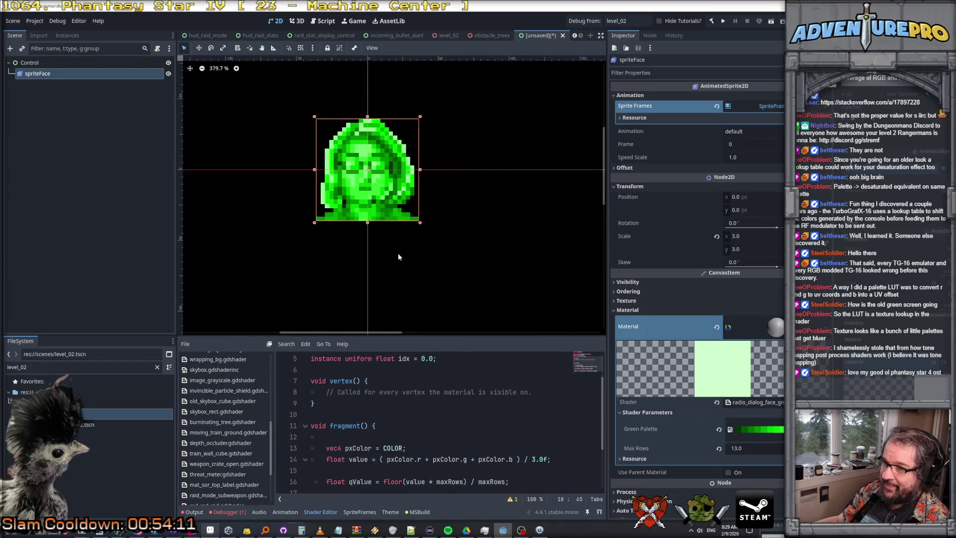
{"action": "scroll", "coordinate": [399, 257], "scroll_direction": "up", "scroll_amount": 4}
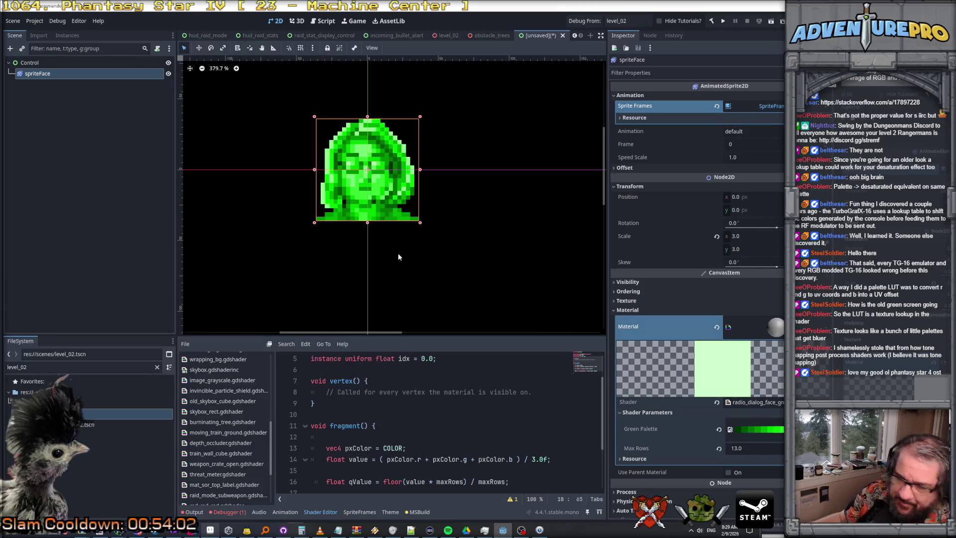
{"action": "scroll", "coordinate": [384, 238], "scroll_direction": "down", "scroll_amount": 2}
{"action": "scroll", "coordinate": [363, 240], "scroll_direction": "up", "scroll_amount": 5}
{"action": "scroll", "coordinate": [411, 240], "scroll_direction": "down", "scroll_amount": 2}
{"action": "scroll", "coordinate": [411, 240], "scroll_direction": "down", "scroll_amount": 4}
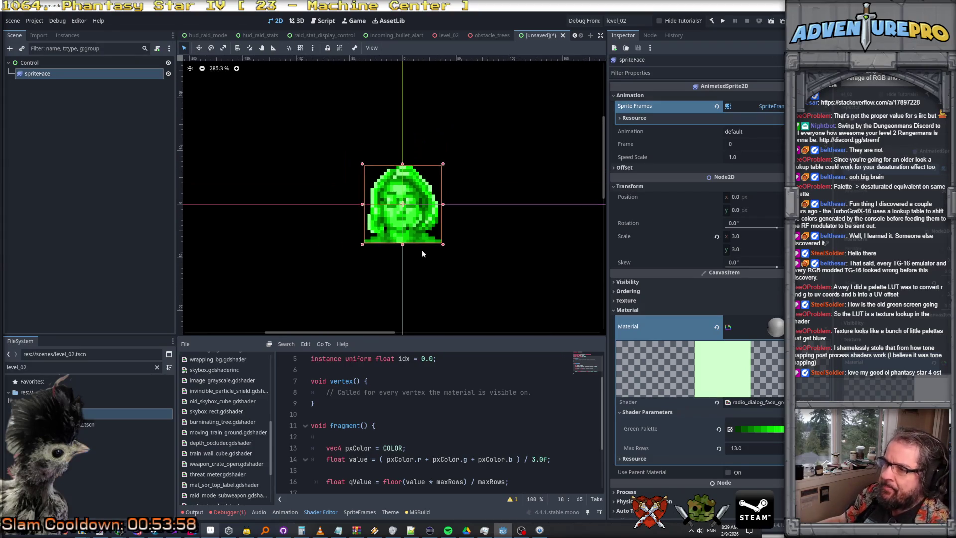
{"action": "scroll", "coordinate": [380, 232], "scroll_direction": "down", "scroll_amount": 2}
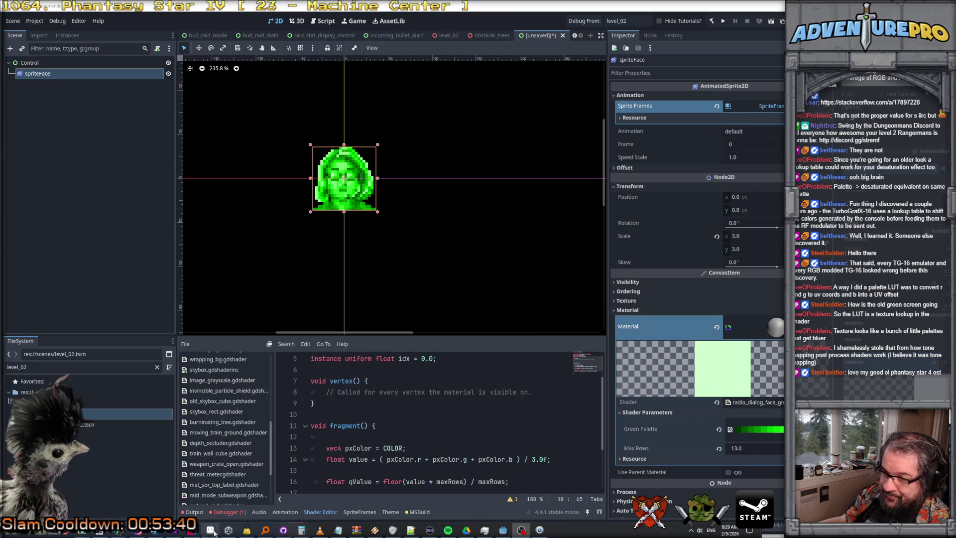
{"action": "key", "text": "alt+Tab"}
{"action": "scroll", "coordinate": [589, 233], "scroll_direction": "up", "scroll_amount": 2}
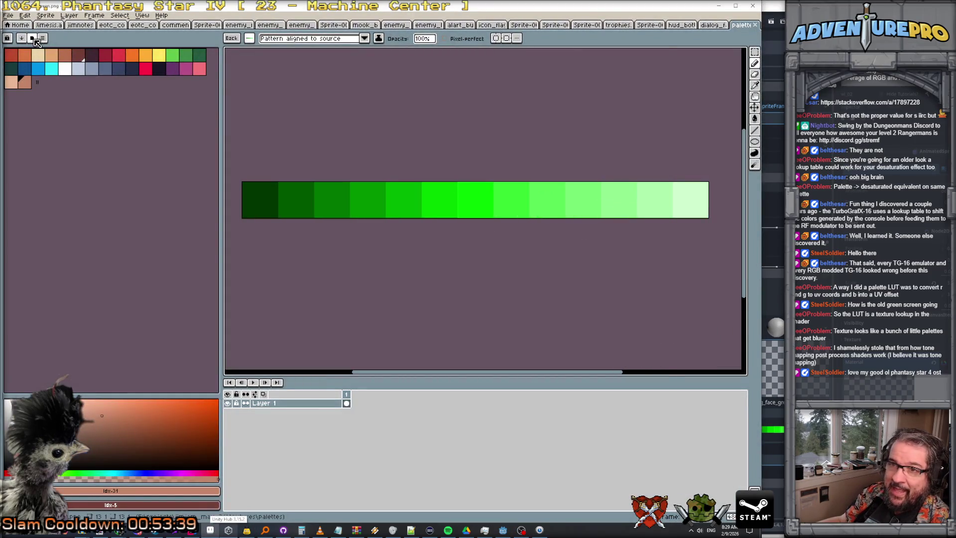
Step: Load the gen512_eotc preset palette
{"action": "left_click", "coordinate": [32, 38]}
{"action": "scroll", "coordinate": [100, 239], "scroll_direction": "down", "scroll_amount": 10}
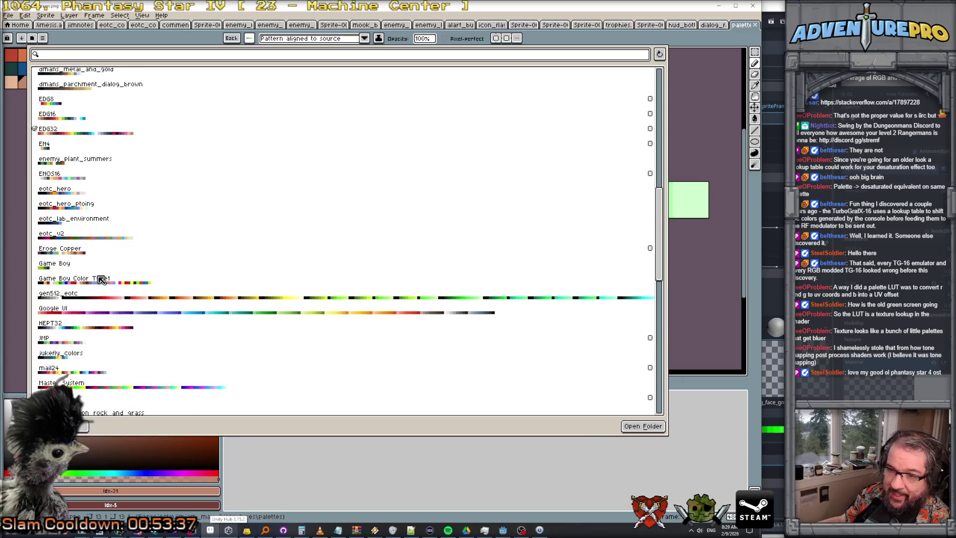
{"action": "double_click", "coordinate": [94, 298]}
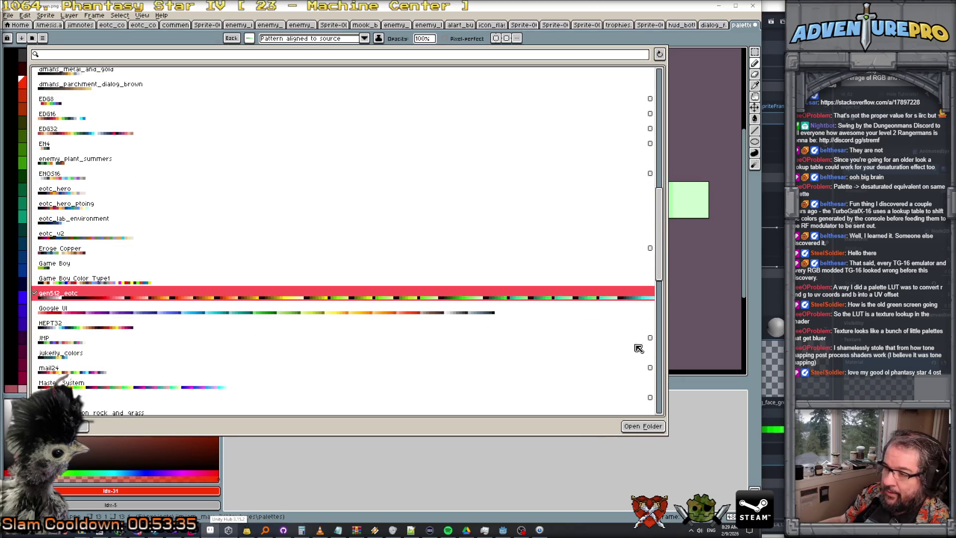
{"action": "left_click", "coordinate": [670, 56]}
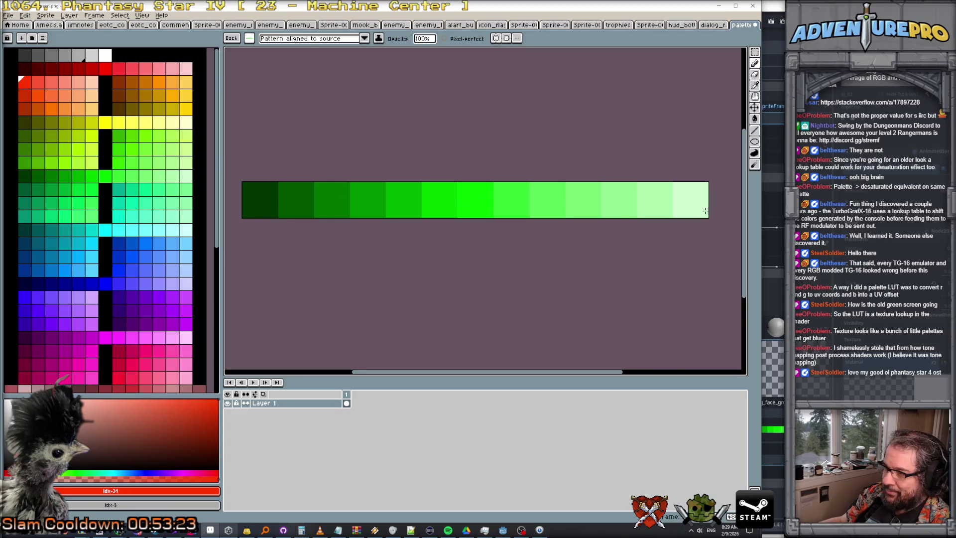
Step: Inspect the colour values of the bright green and a lighter green
{"action": "left_click", "coordinate": [107, 179]}
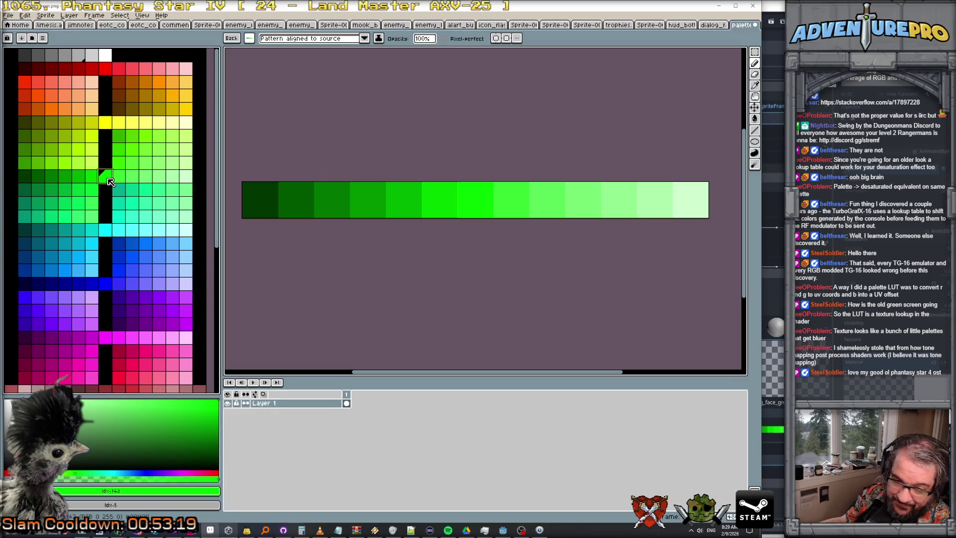
{"action": "left_click", "coordinate": [122, 493]}
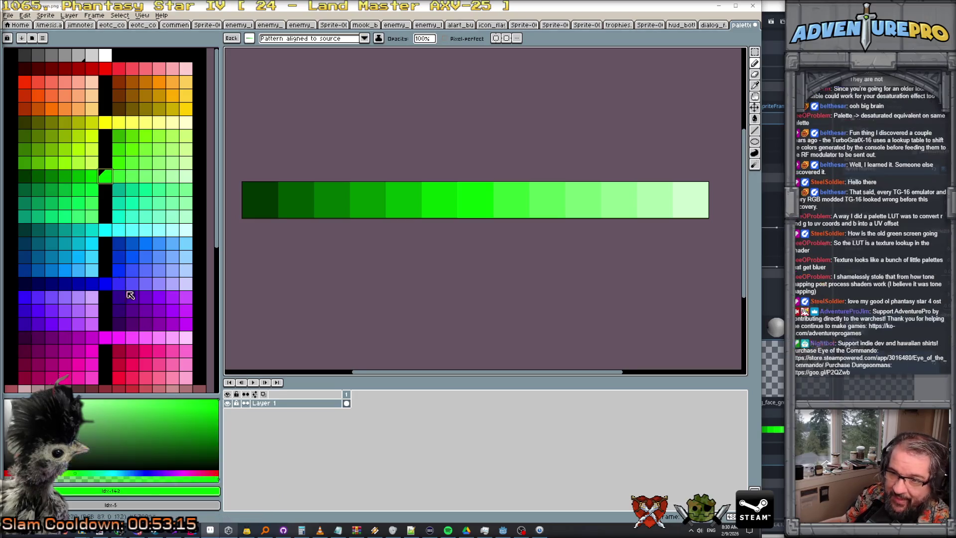
{"action": "left_click", "coordinate": [145, 177]}
{"action": "left_click", "coordinate": [176, 505]}
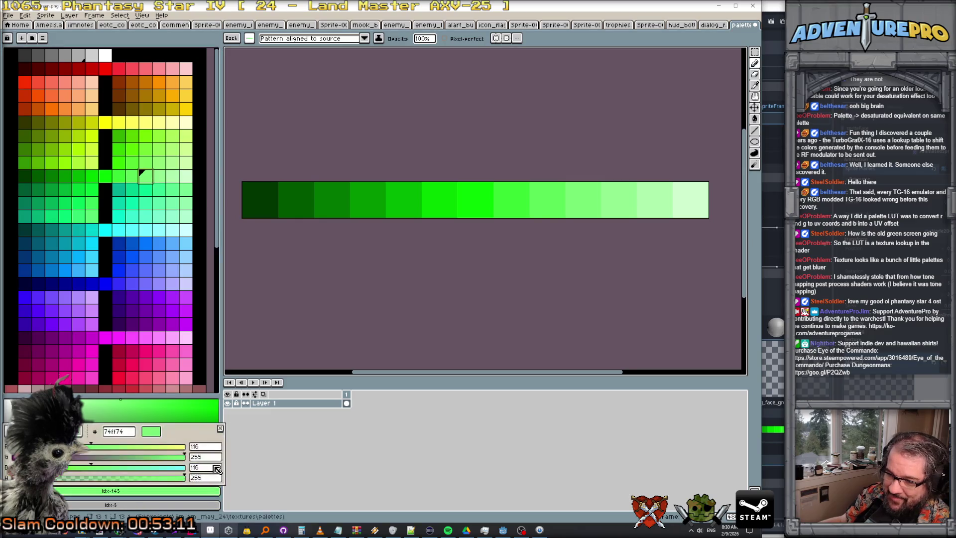
{"action": "left_click", "coordinate": [104, 181]}
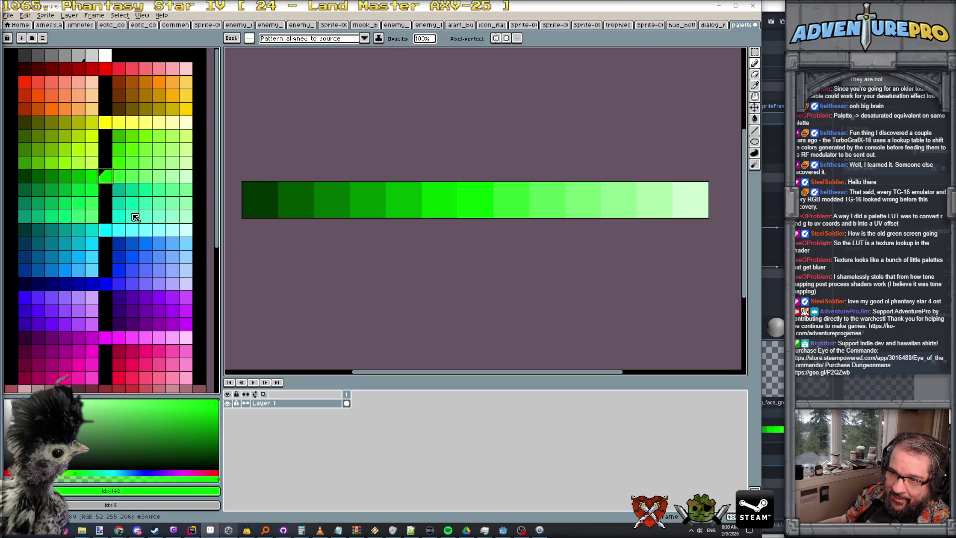
{"action": "scroll", "coordinate": [308, 260], "scroll_direction": "down", "scroll_amount": 1}
{"action": "scroll", "coordinate": [308, 260], "scroll_direction": "up", "scroll_amount": 1}
{"action": "scroll", "coordinate": [309, 260], "scroll_direction": "down", "scroll_amount": 1}
Step: Try a bright green bucket fill on the strip, undo it, and switch to the pencil
{"action": "left_click", "coordinate": [423, 204]}
{"action": "key", "text": "ctrl+z"}
{"action": "key", "text": "ctrl+y"}
{"action": "key", "text": "ctrl+z"}
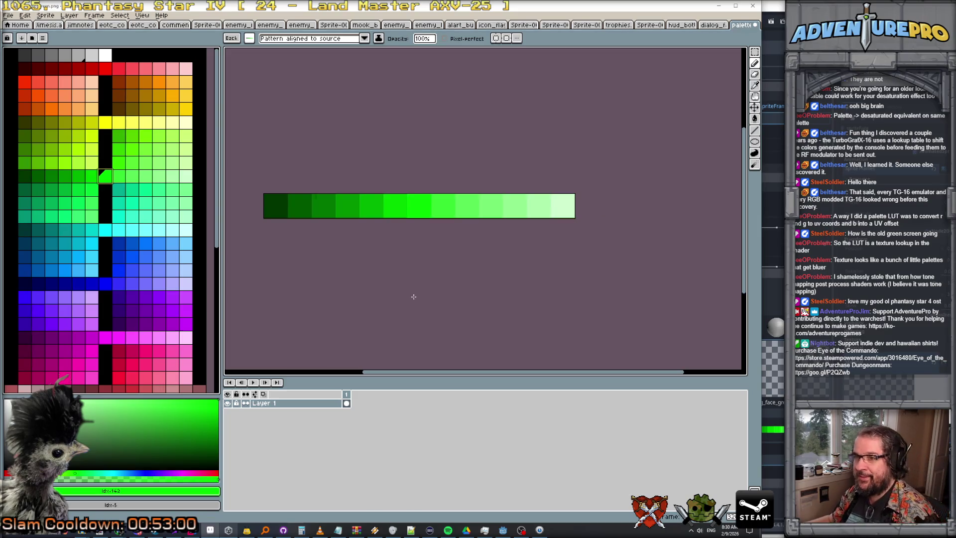
{"action": "key", "text": "b"}
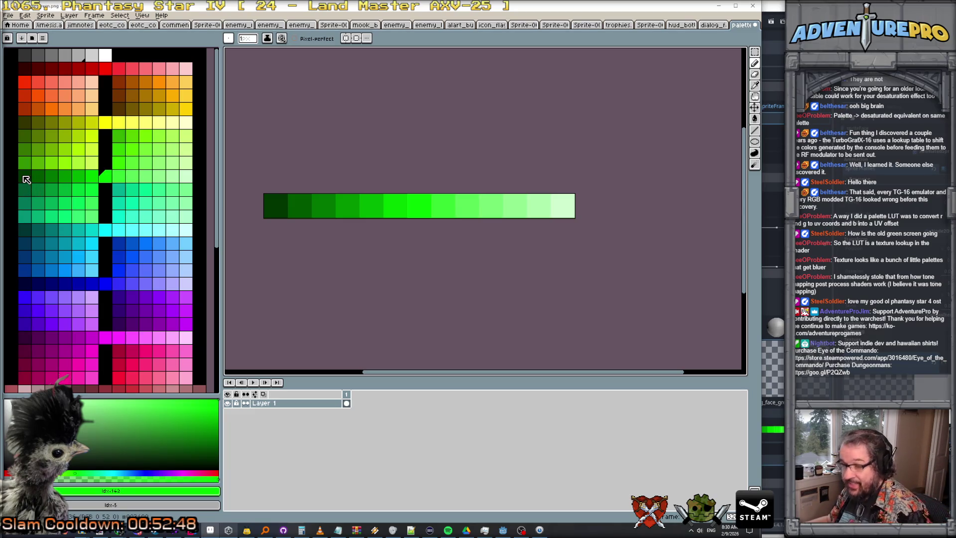
Step: Compare the hex values of the dark green, teal-green and mid green palette colours
{"action": "left_click", "coordinate": [24, 176]}
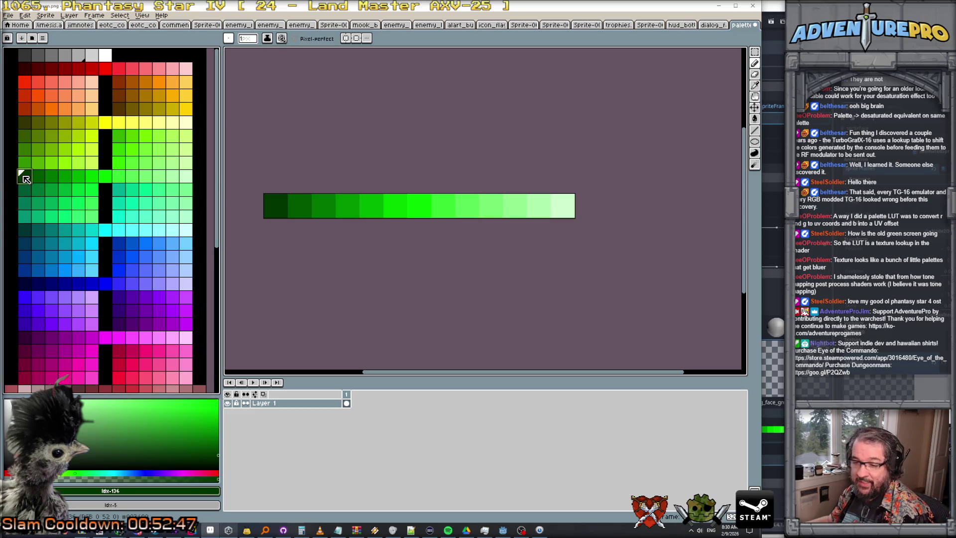
{"action": "left_click", "coordinate": [134, 493]}
{"action": "left_click", "coordinate": [135, 492]}
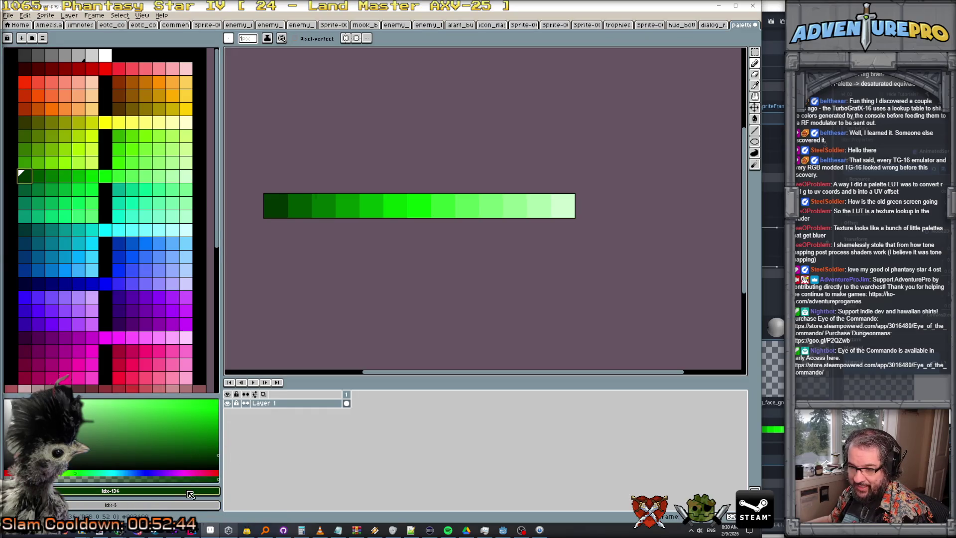
{"action": "left_click", "coordinate": [188, 491]}
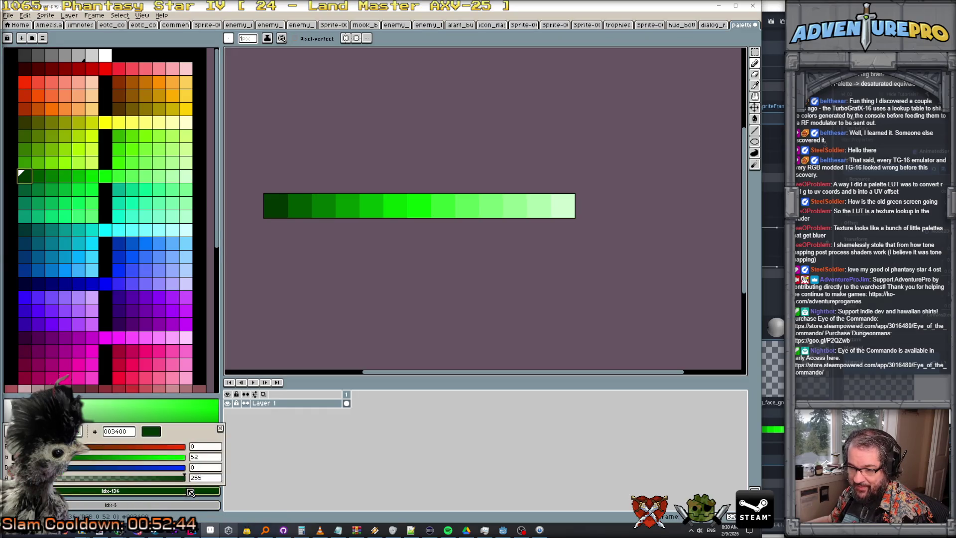
{"action": "left_click", "coordinate": [25, 190]}
{"action": "left_click", "coordinate": [155, 492]}
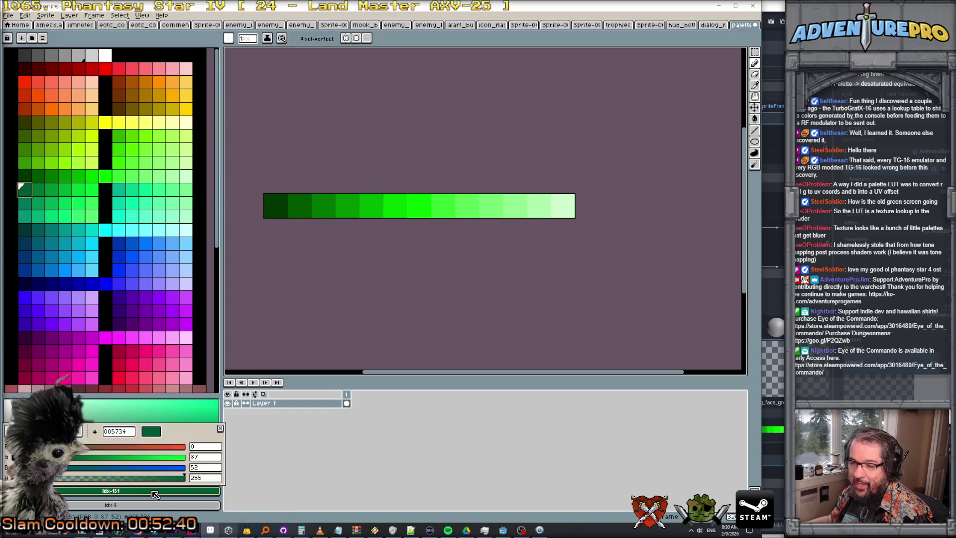
{"action": "left_click", "coordinate": [23, 176]}
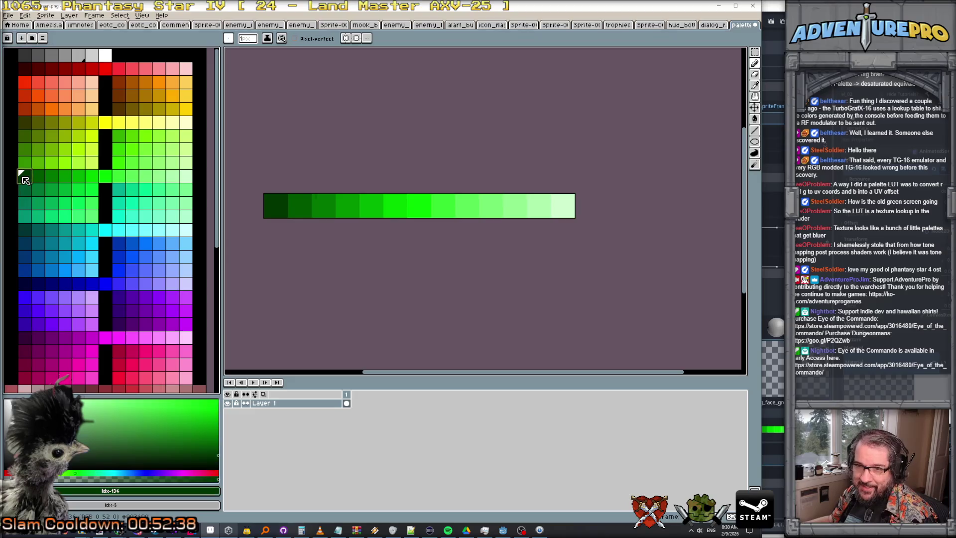
{"action": "left_click", "coordinate": [24, 162]}
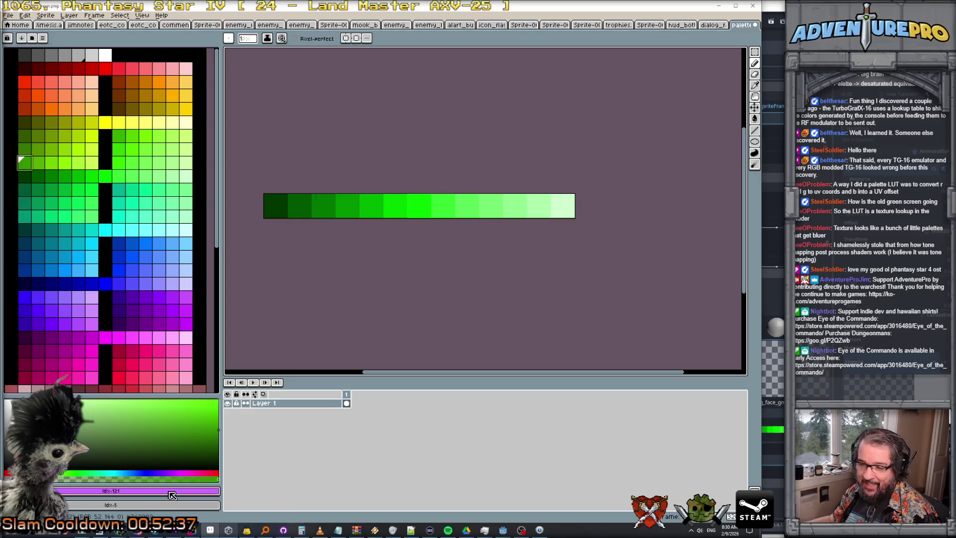
{"action": "left_click", "coordinate": [172, 493]}
{"action": "left_click", "coordinate": [24, 176]}
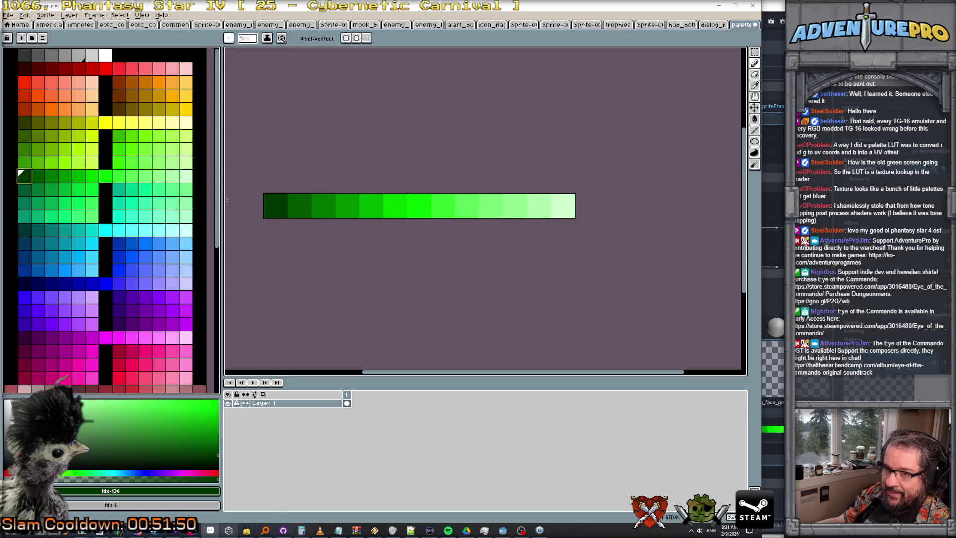
Step: Paint one strip cell with the pale green palette colour
{"action": "left_click", "coordinate": [105, 175]}
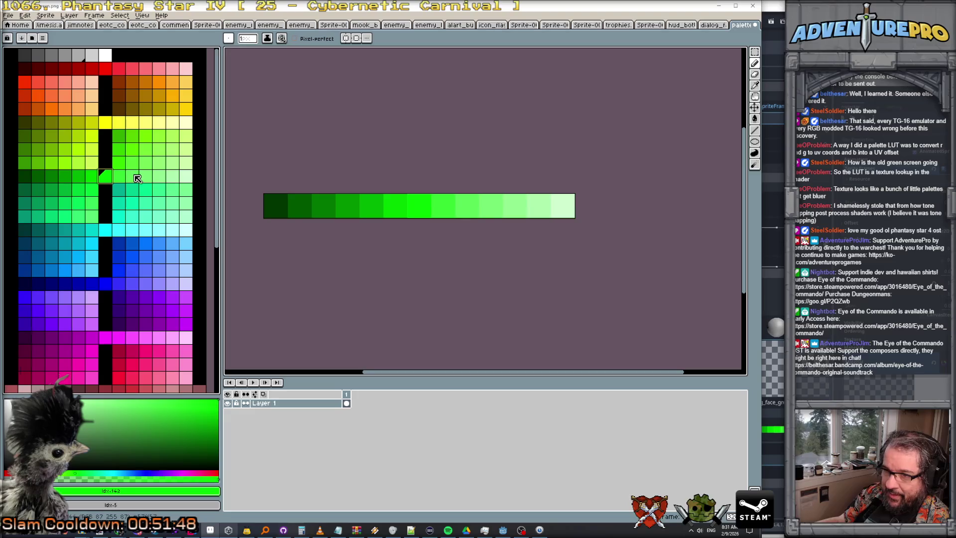
{"action": "left_click", "coordinate": [132, 176]}
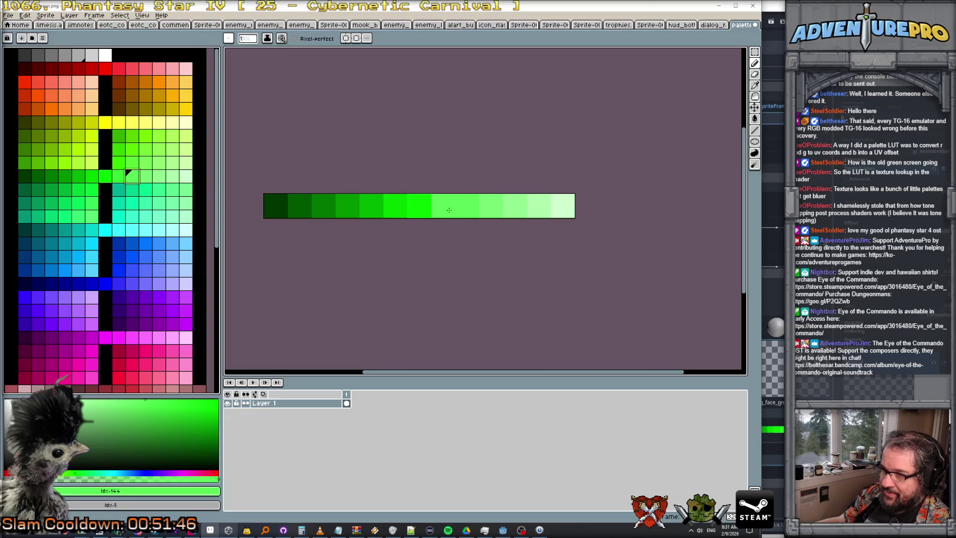
{"action": "left_click", "coordinate": [160, 175]}
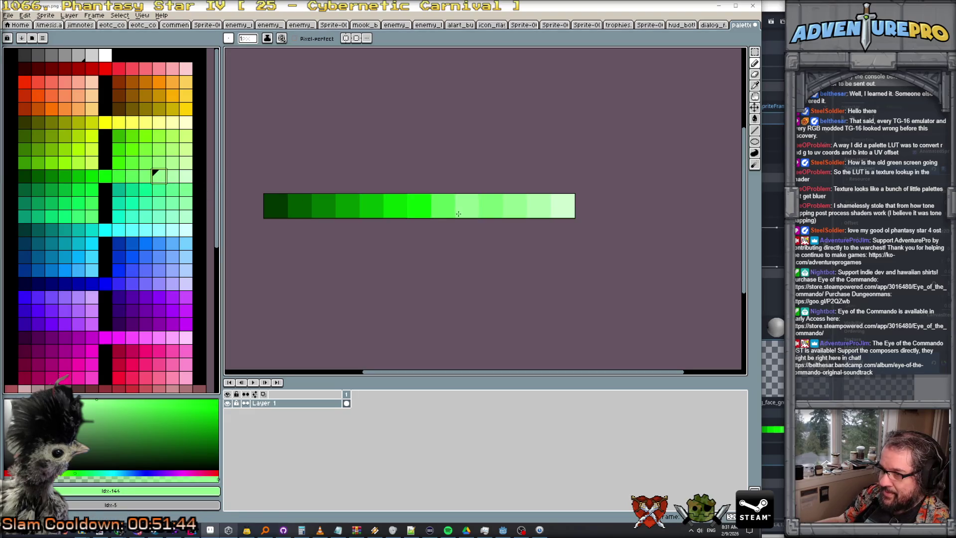
{"action": "left_click", "coordinate": [186, 176]}
{"action": "left_click", "coordinate": [491, 206]}
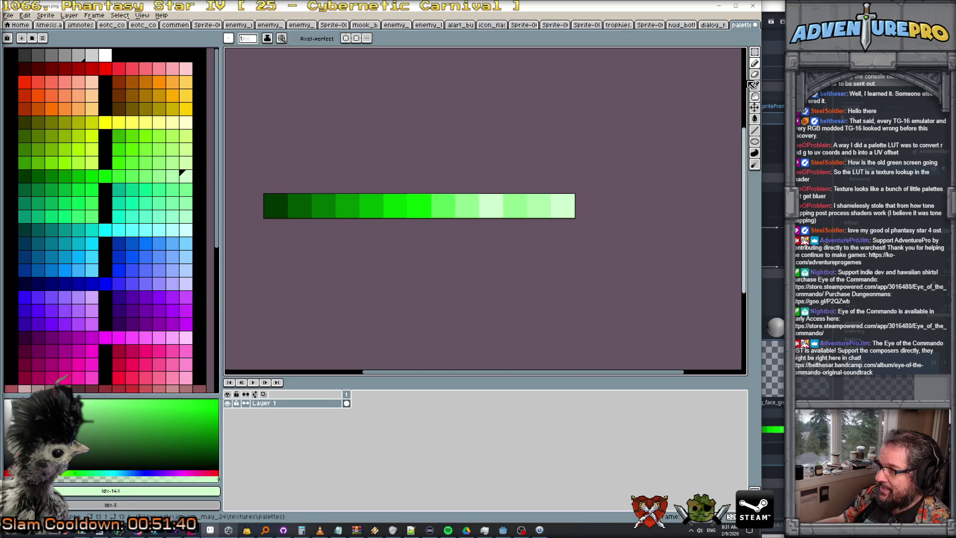
Step: Crop the image to the left part of the strip, dropping the palest swatches
{"action": "left_click", "coordinate": [755, 52]}
{"action": "mouse_move", "coordinate": [262, 193]}
{"action": "left_mouse_down"}
{"action": "mouse_move", "coordinate": [452, 239]}
{"action": "mouse_move", "coordinate": [504, 239]}
{"action": "left_mouse_up"}
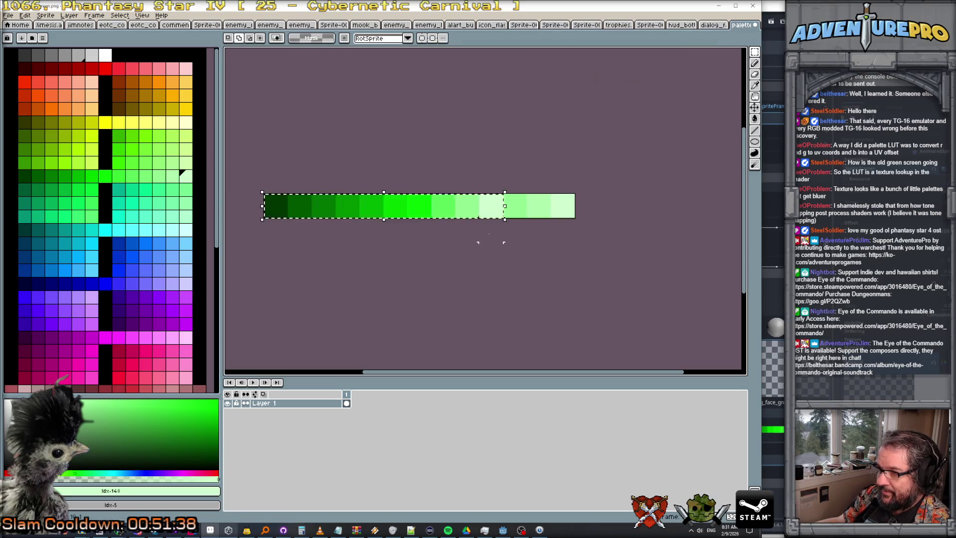
{"action": "left_click", "coordinate": [25, 16]}
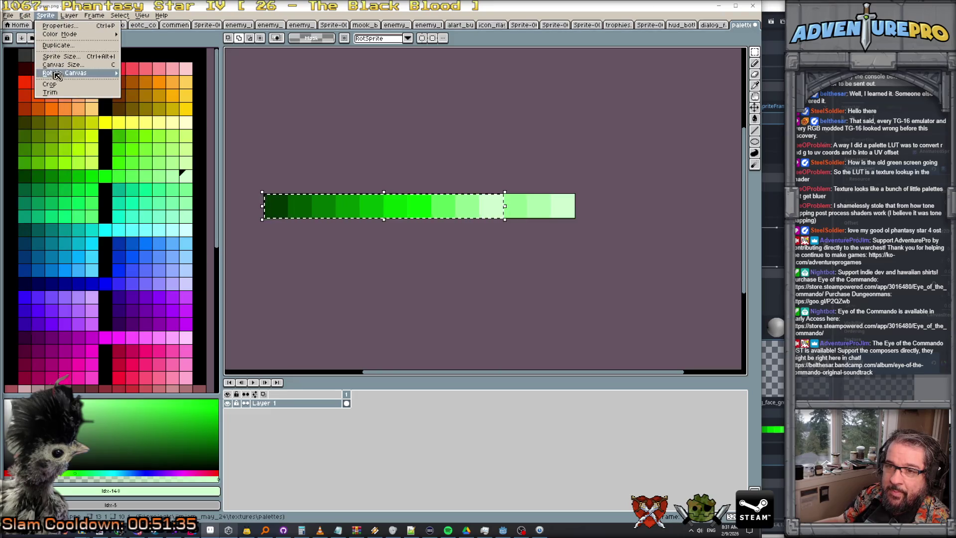
{"action": "left_click", "coordinate": [50, 85]}
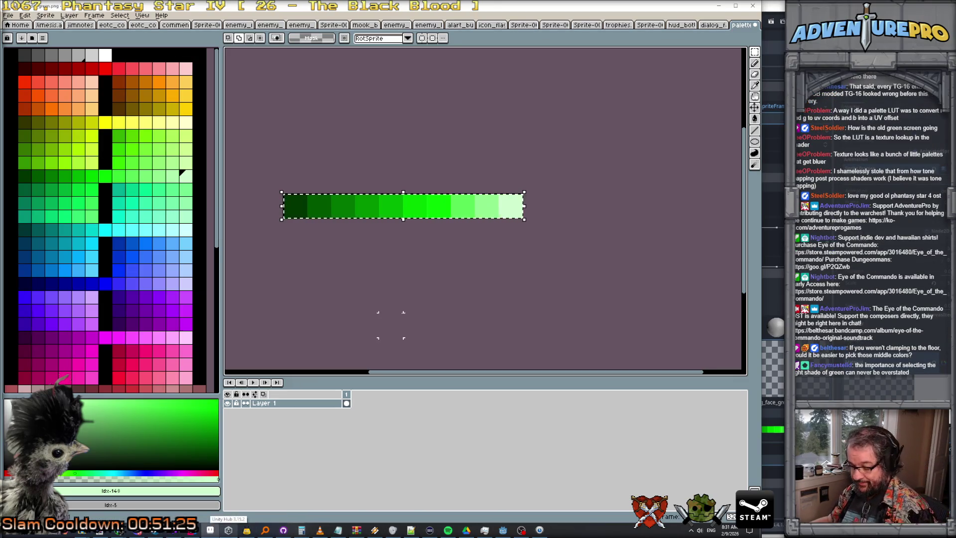
Step: Save the palette strip image and return to Godot Engine
{"action": "key", "text": "ctrl+s"}
{"action": "left_click", "coordinate": [355, 311]}
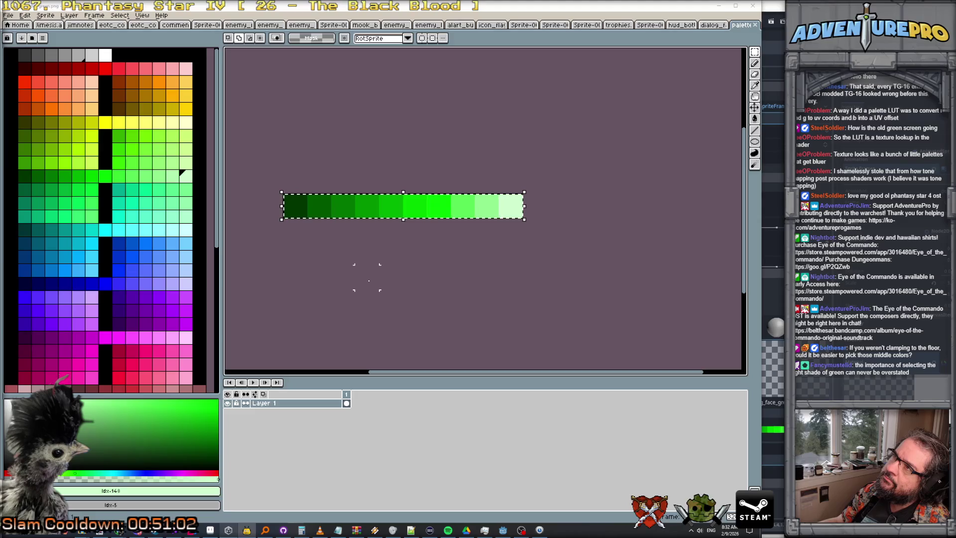
{"action": "left_click", "coordinate": [508, 532]}
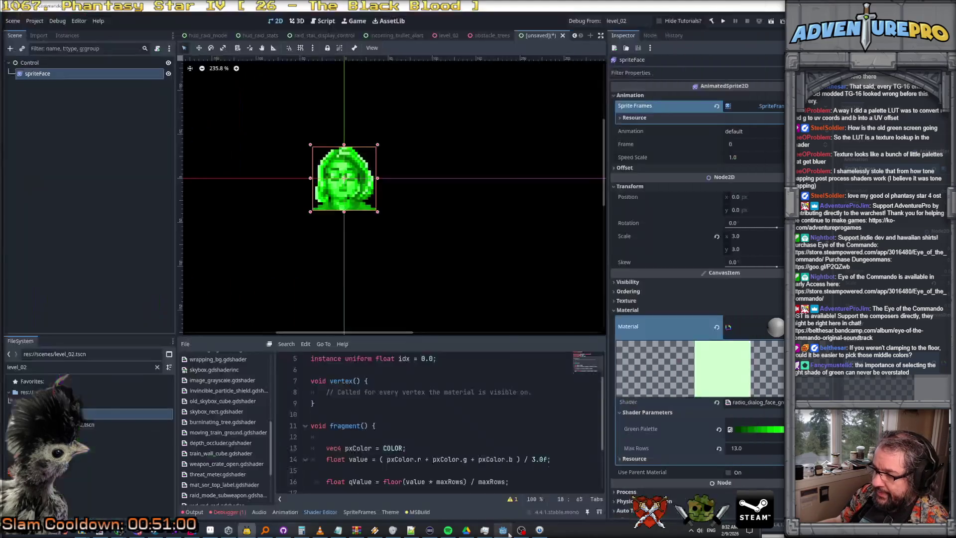
Step: Change Max Rows from 13 to 10, step it to 9, and back to 10
{"action": "scroll", "coordinate": [433, 228], "scroll_direction": "up", "scroll_amount": 1}
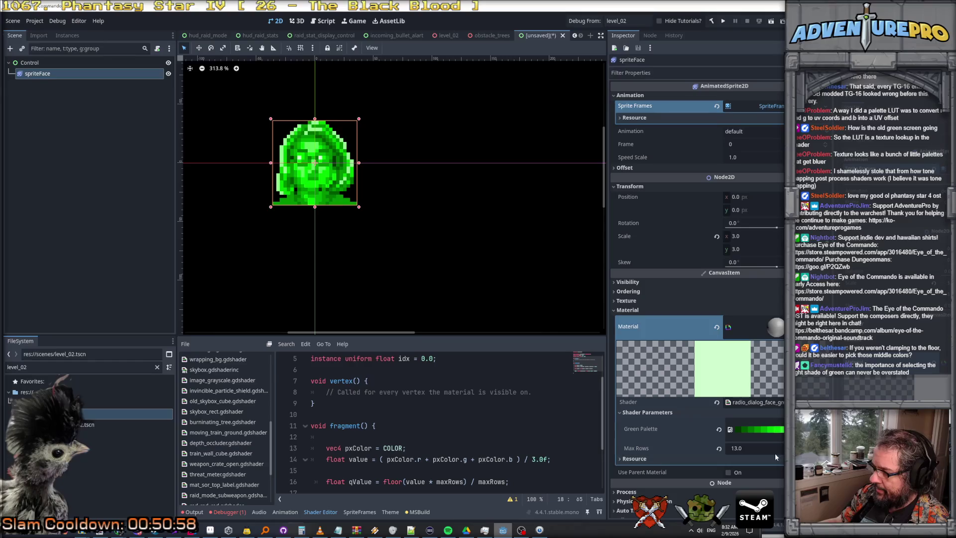
{"action": "left_click", "coordinate": [762, 447]}
{"action": "type", "text": "10"}
{"action": "key", "text": "Return"}
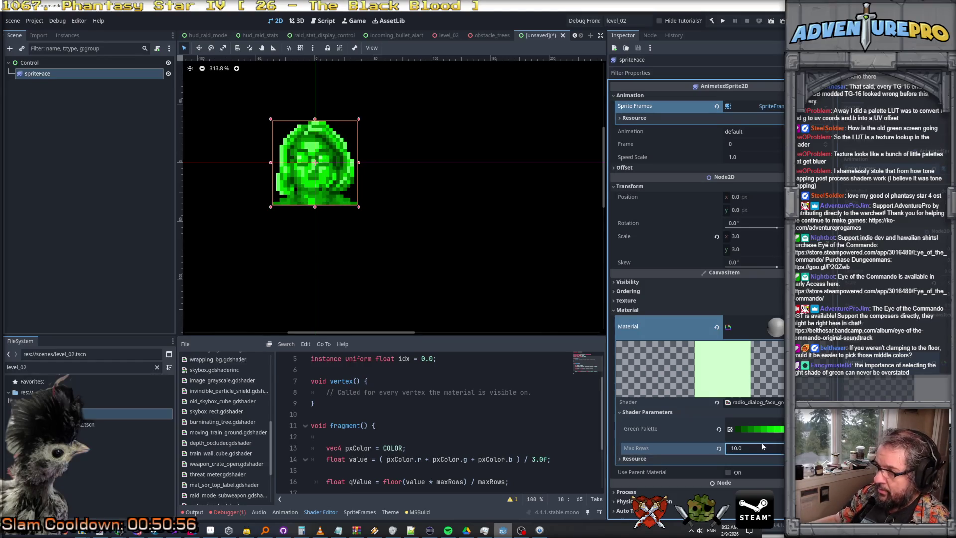
{"action": "key", "text": "Down"}
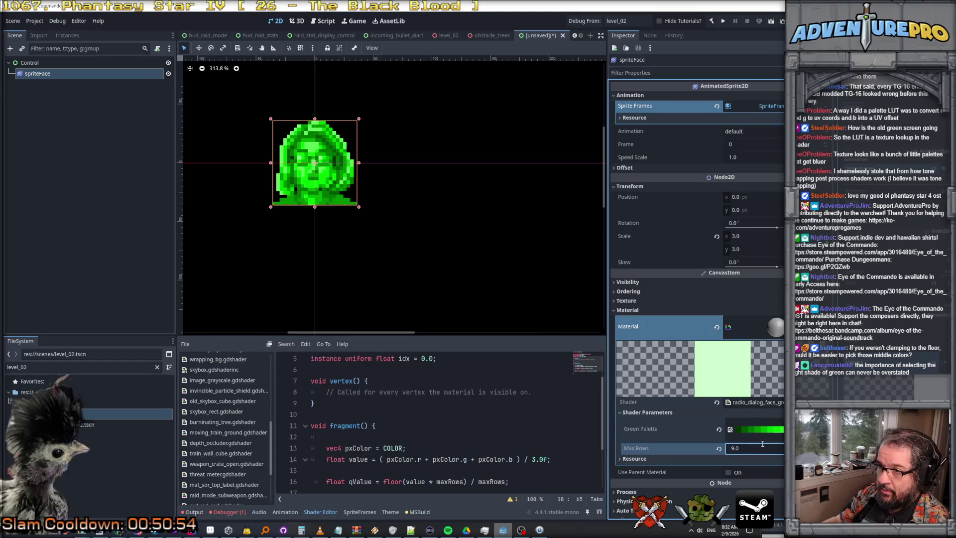
{"action": "key", "text": "Return"}
{"action": "key", "text": "Up"}
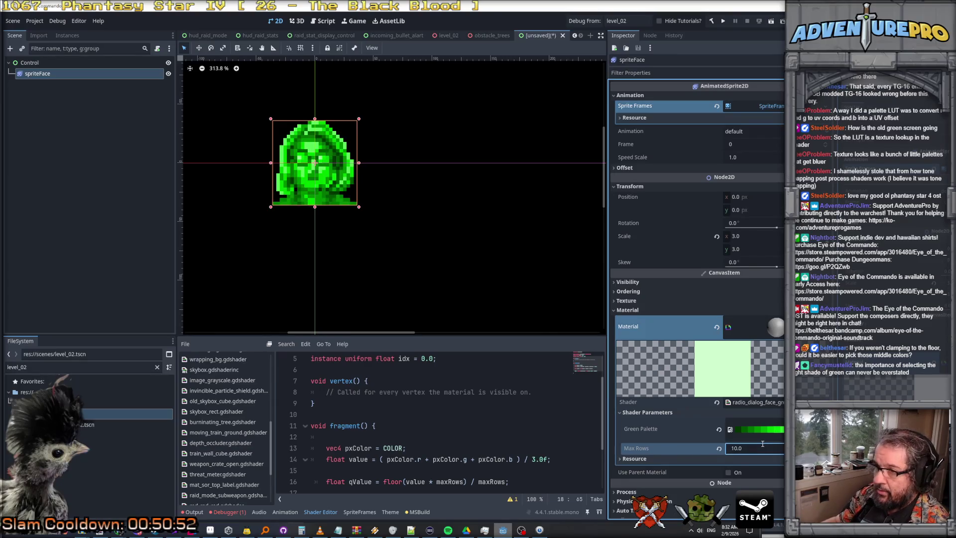
Step: Try Max Rows at 11, then settle back on 10
{"action": "scroll", "coordinate": [352, 189], "scroll_direction": "up", "scroll_amount": 4}
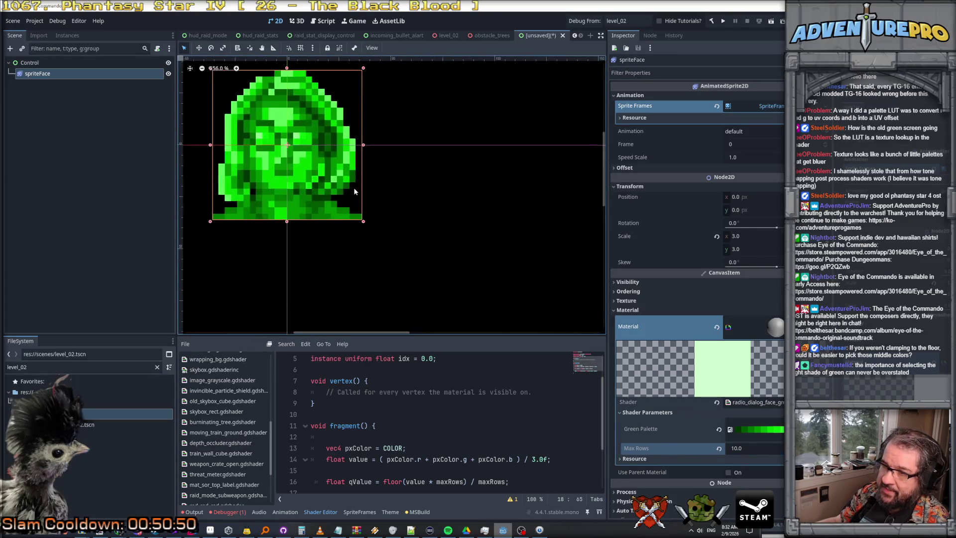
{"action": "scroll", "coordinate": [353, 187], "scroll_direction": "down", "scroll_amount": 3}
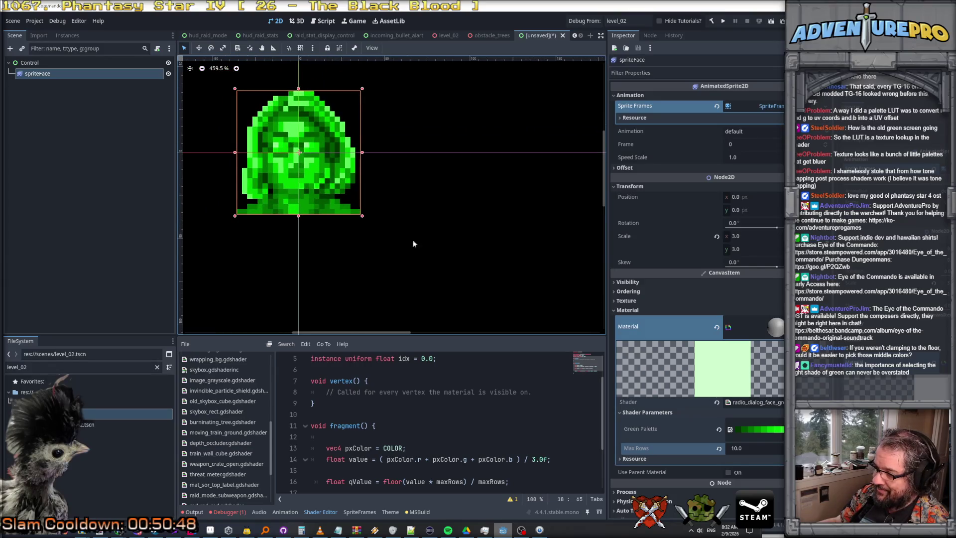
{"action": "left_click", "coordinate": [768, 450]}
{"action": "type", "text": "11"}
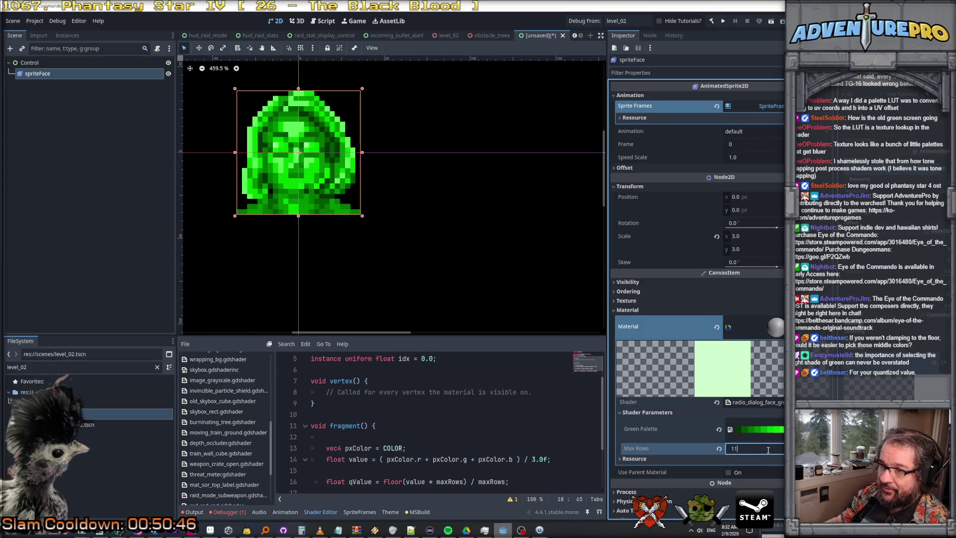
{"action": "key", "text": "Return"}
{"action": "left_click", "coordinate": [767, 450]}
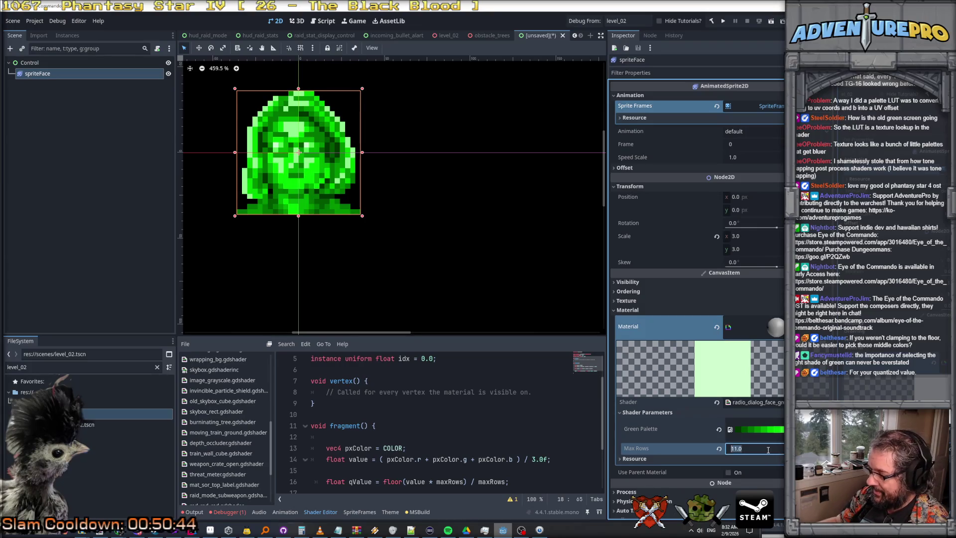
{"action": "type", "text": "10"}
{"action": "key", "text": "Return"}
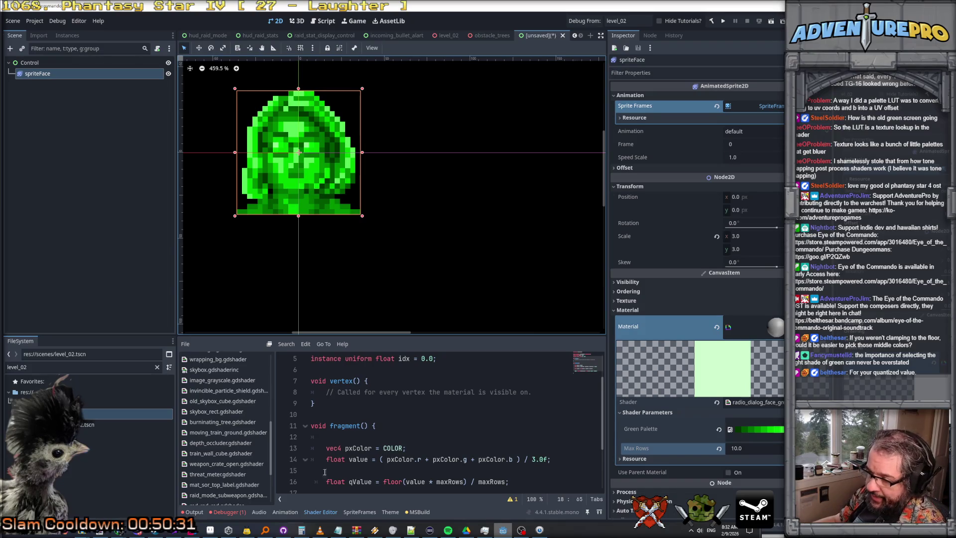
Step: Place the caret just after floor on the qValue quantization line
{"action": "scroll", "coordinate": [415, 416], "scroll_direction": "down", "scroll_amount": 2}
{"action": "left_click", "coordinate": [414, 415]}
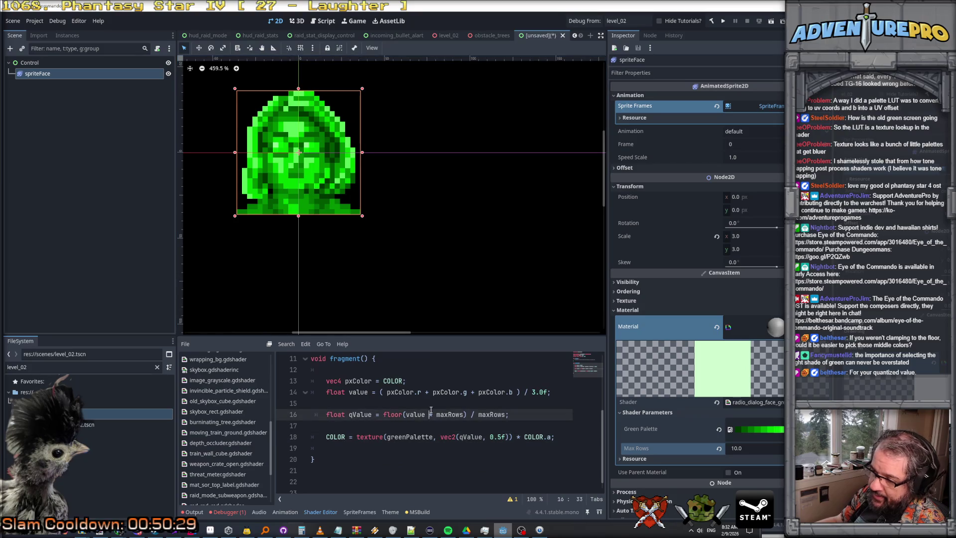
{"action": "key", "text": "Right"}
{"action": "key", "text": "Right"}
{"action": "key", "text": "Right"}
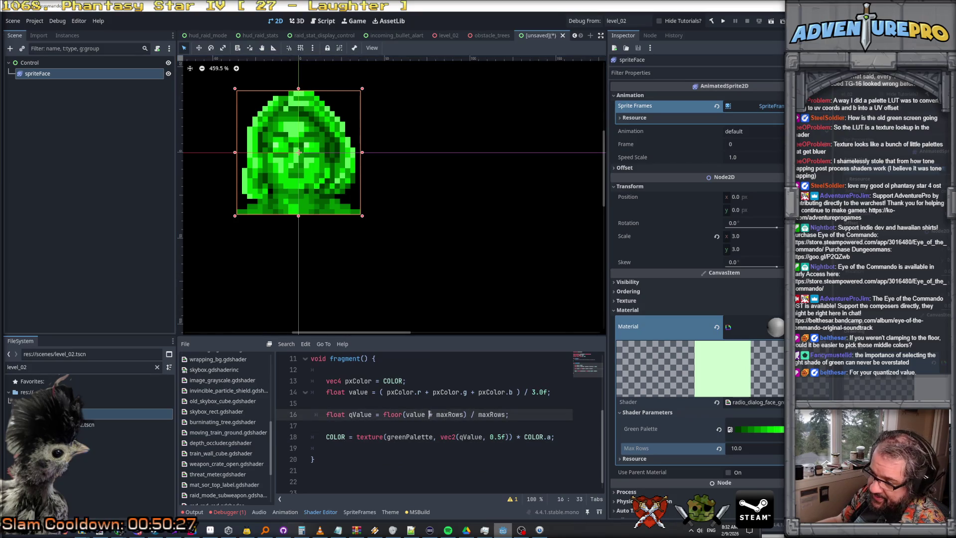
{"action": "left_click", "coordinate": [403, 415]}
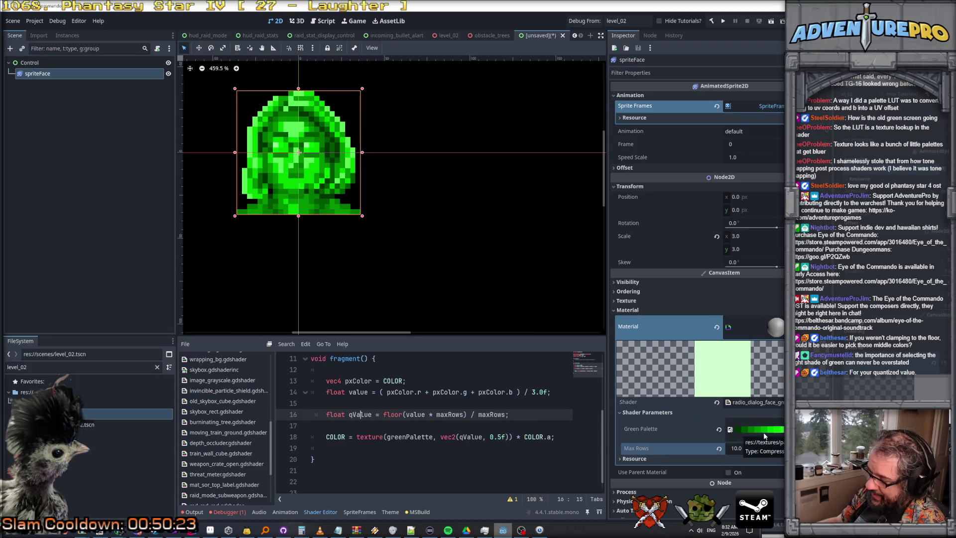
Step: Open and cancel Quick Load for Green Palette, then expand its gradient texture preview
{"action": "right_click", "coordinate": [741, 436]}
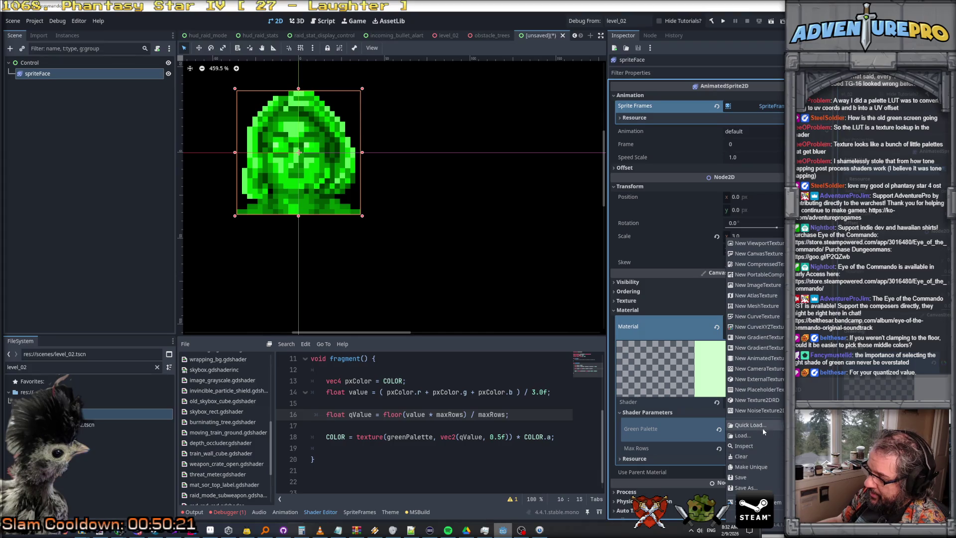
{"action": "left_click", "coordinate": [764, 426]}
{"action": "key", "text": "Escape"}
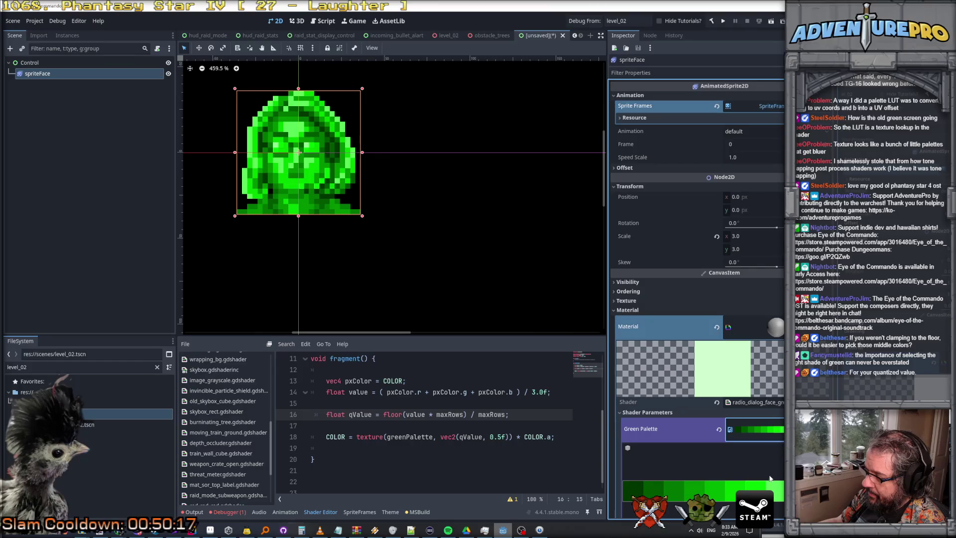
{"action": "left_click", "coordinate": [757, 430]}
{"action": "scroll", "coordinate": [765, 470], "scroll_direction": "down", "scroll_amount": 2}
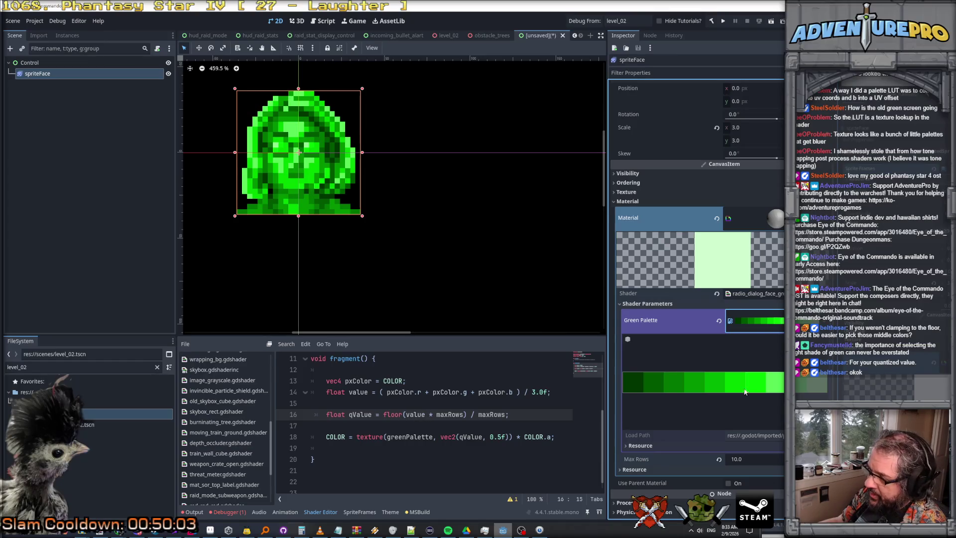
{"action": "left_click", "coordinate": [395, 415]}
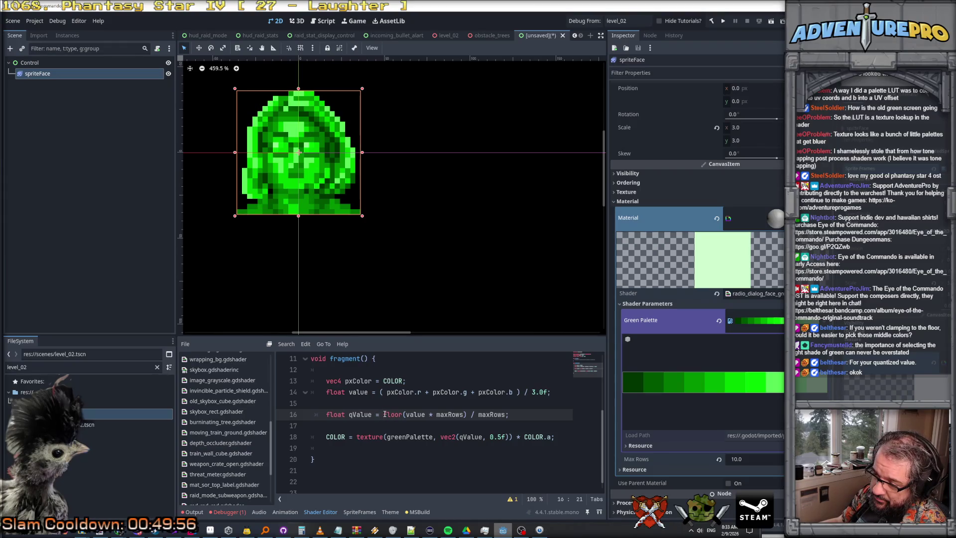
{"action": "key", "text": "Left"}
{"action": "key", "text": "Left"}
{"action": "key", "text": "Left"}
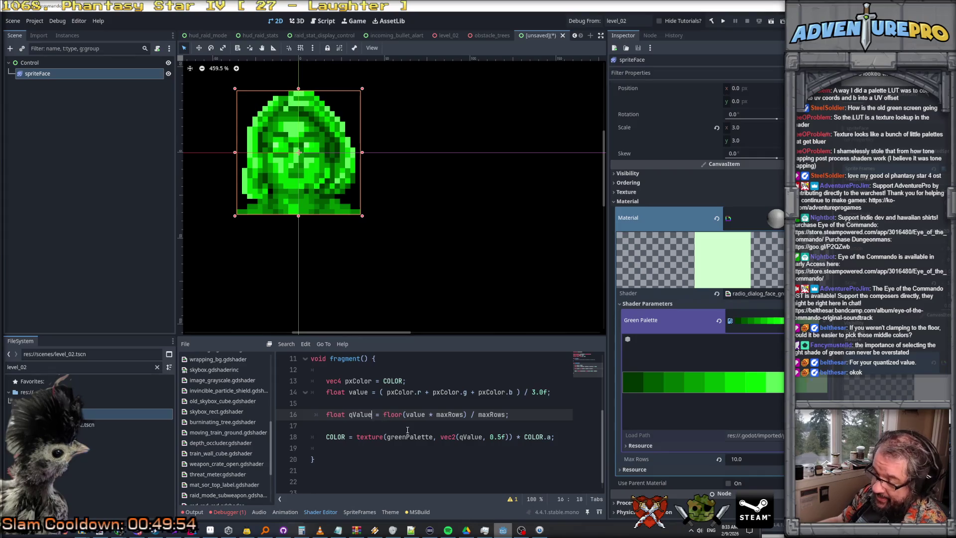
{"action": "type", "text": "; //"}
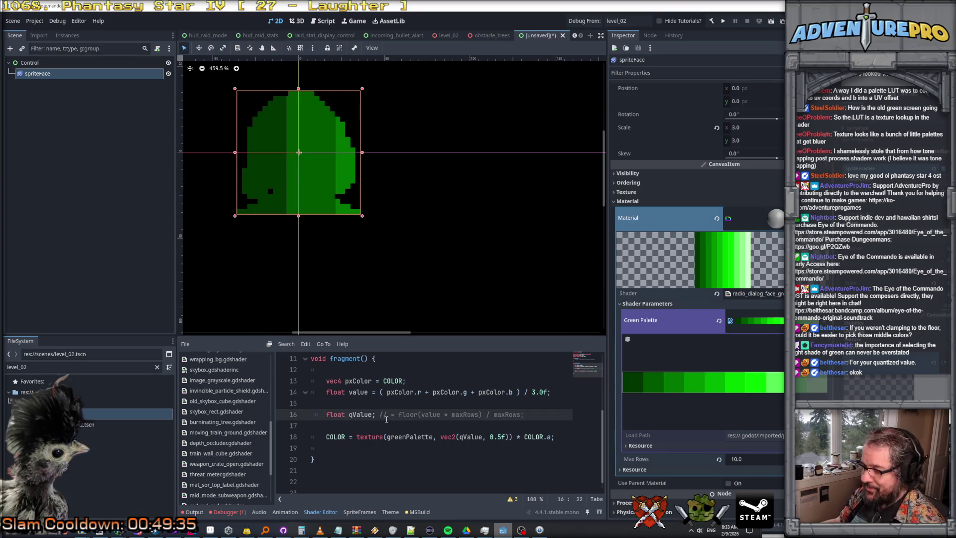
{"action": "key", "text": "BackSpace"}
{"action": "key", "text": "BackSpace"}
{"action": "key", "text": "BackSpace"}
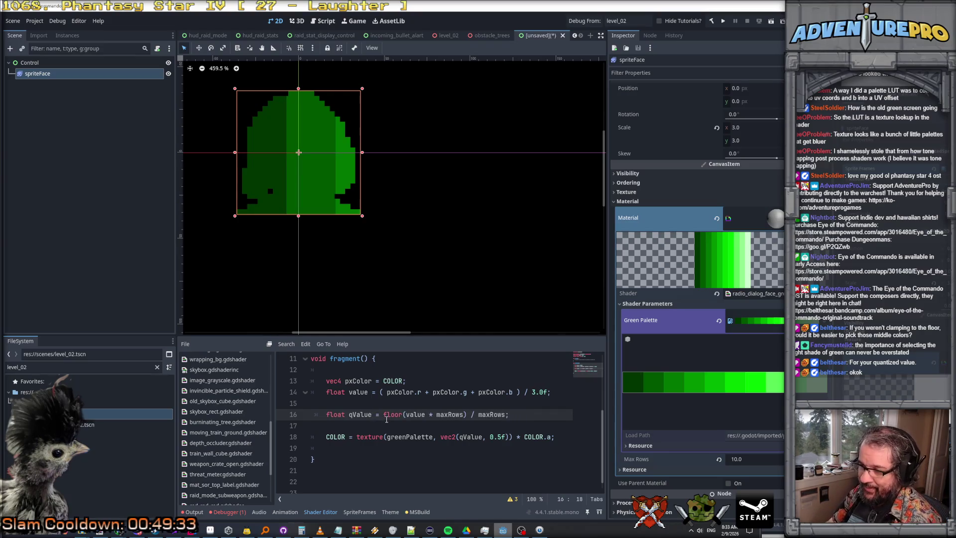
{"action": "type", "text": "= value; //"}
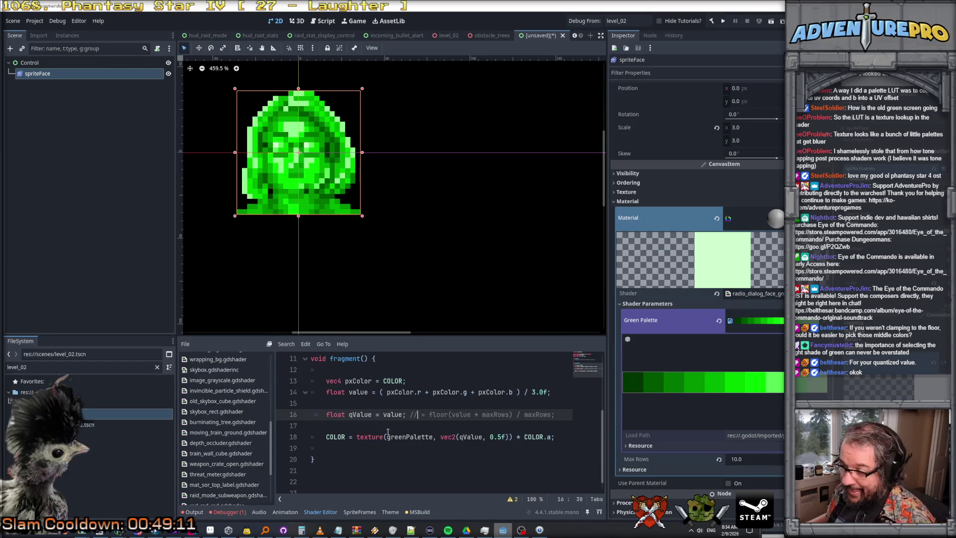
{"action": "left_click_drag", "start_coordinate": [380, 414], "coordinate": [426, 414]}
{"action": "key", "text": "BackSpace"}
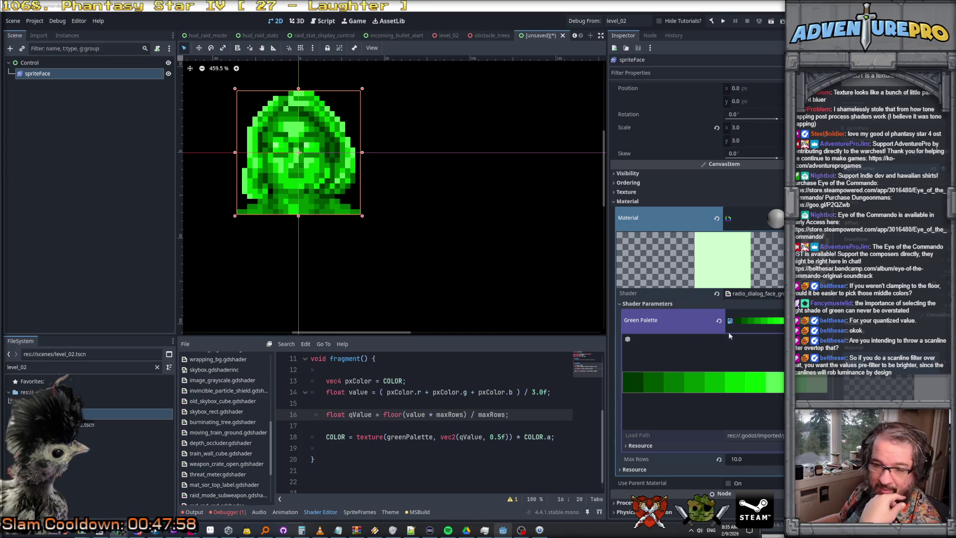
Step: Bring up the Chrome window with Google Images results for genesis games with radio
{"action": "key", "text": "alt+Tab"}
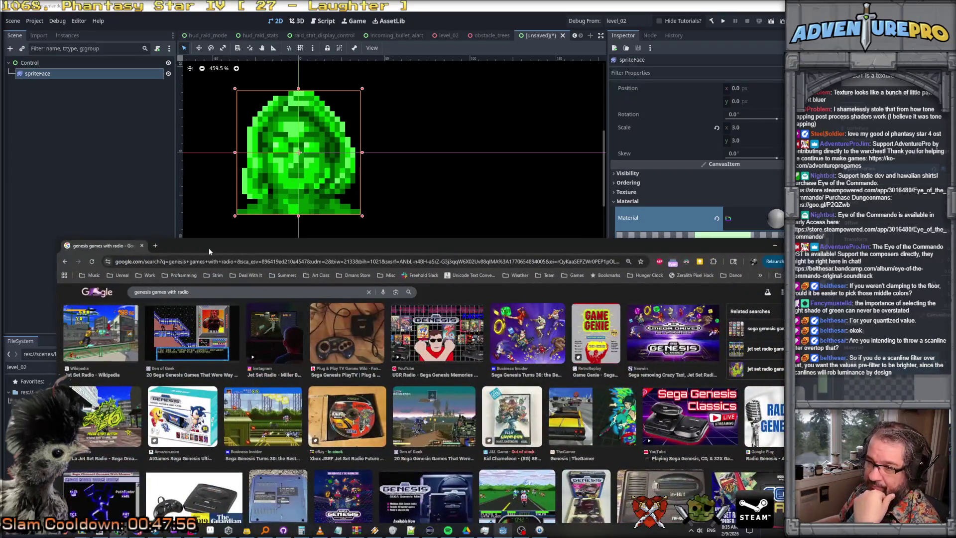
Step: Maximize Chrome and look over the LaunchBox Sega Genesis games page before closing it
{"action": "double_click", "coordinate": [208, 248]}
{"action": "scroll", "coordinate": [331, 315], "scroll_direction": "down", "scroll_amount": 5}
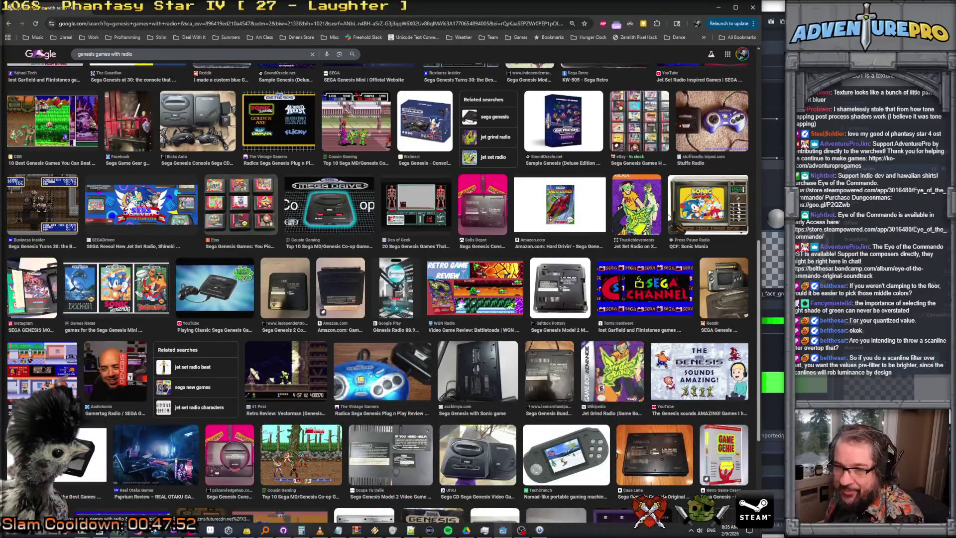
{"action": "scroll", "coordinate": [59, 226], "scroll_direction": "up", "scroll_amount": 3}
{"action": "scroll", "coordinate": [59, 226], "scroll_direction": "up", "scroll_amount": 6}
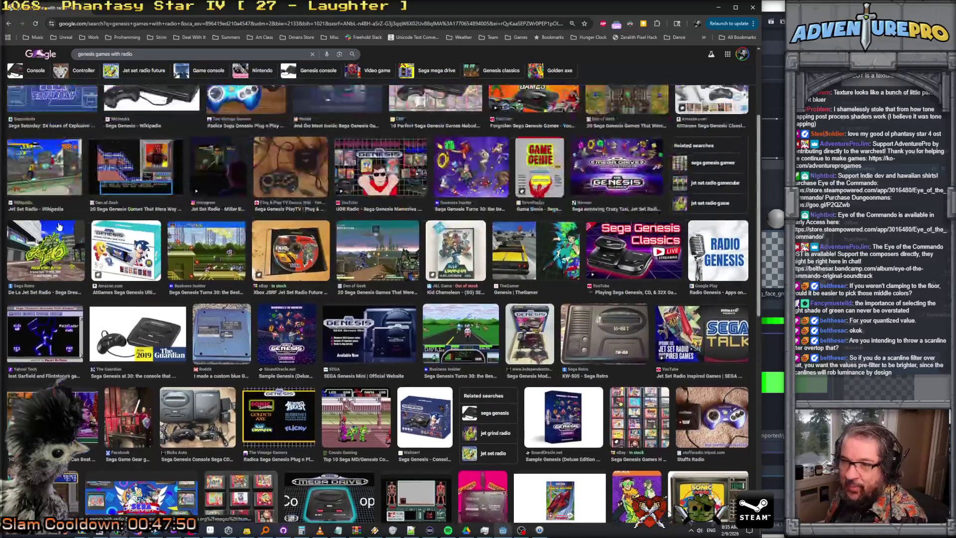
{"action": "scroll", "coordinate": [59, 227], "scroll_direction": "down", "scroll_amount": 15}
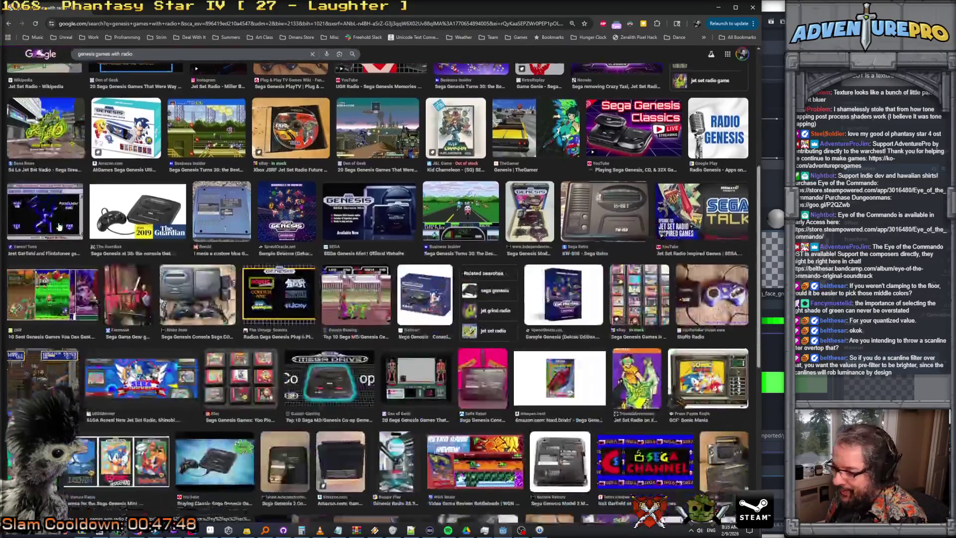
{"action": "scroll", "coordinate": [94, 258], "scroll_direction": "down", "scroll_amount": 6}
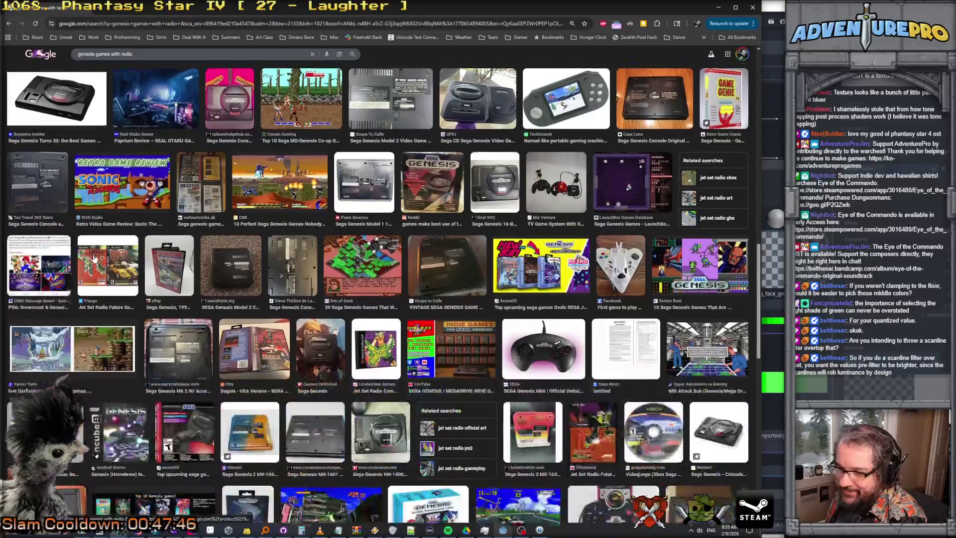
{"action": "scroll", "coordinate": [94, 258], "scroll_direction": "down", "scroll_amount": 3}
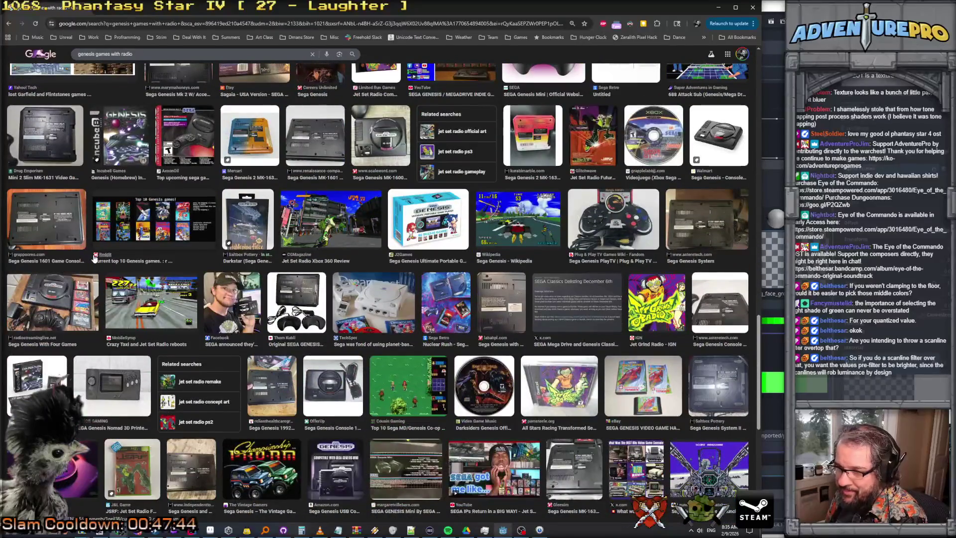
{"action": "scroll", "coordinate": [93, 258], "scroll_direction": "down", "scroll_amount": 4}
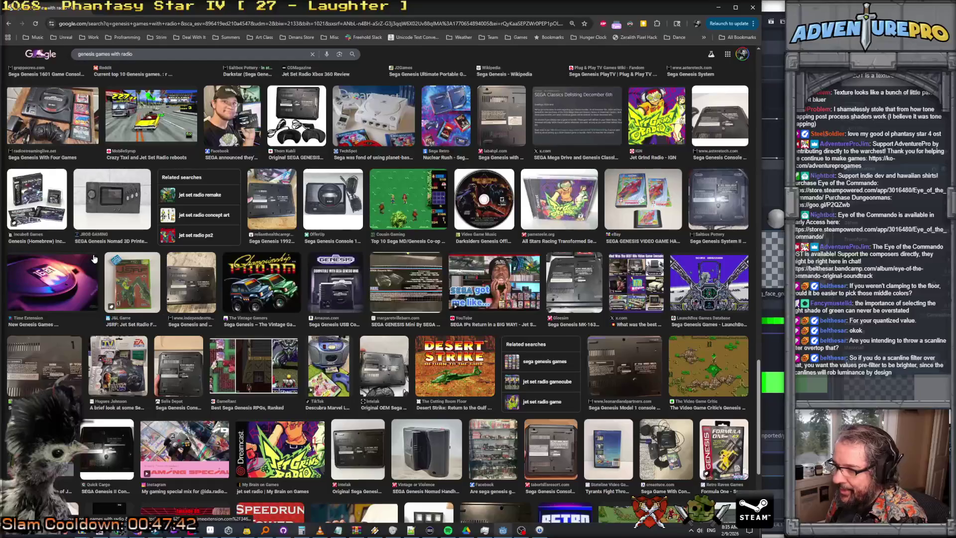
{"action": "left_click", "coordinate": [703, 278]}
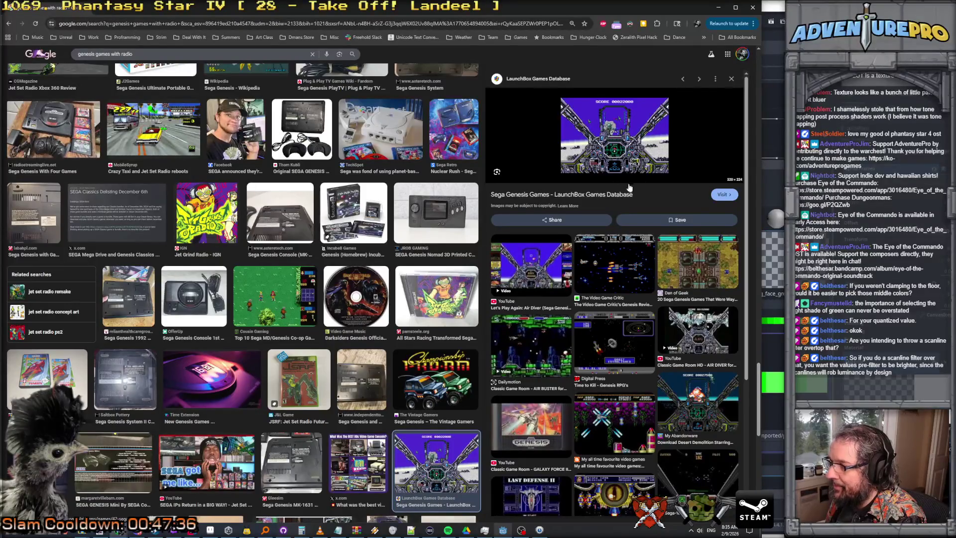
{"action": "left_click", "coordinate": [614, 166]}
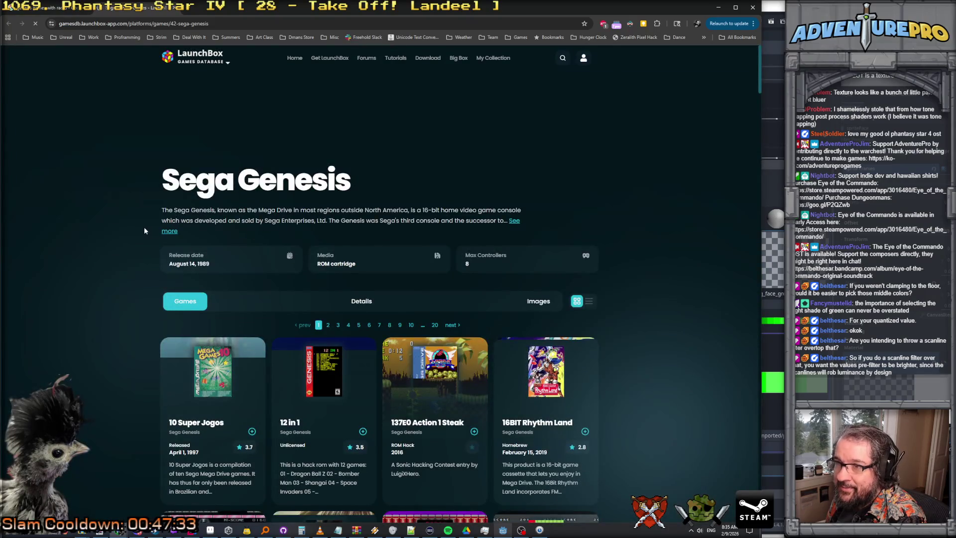
{"action": "scroll", "coordinate": [145, 226], "scroll_direction": "down", "scroll_amount": 8}
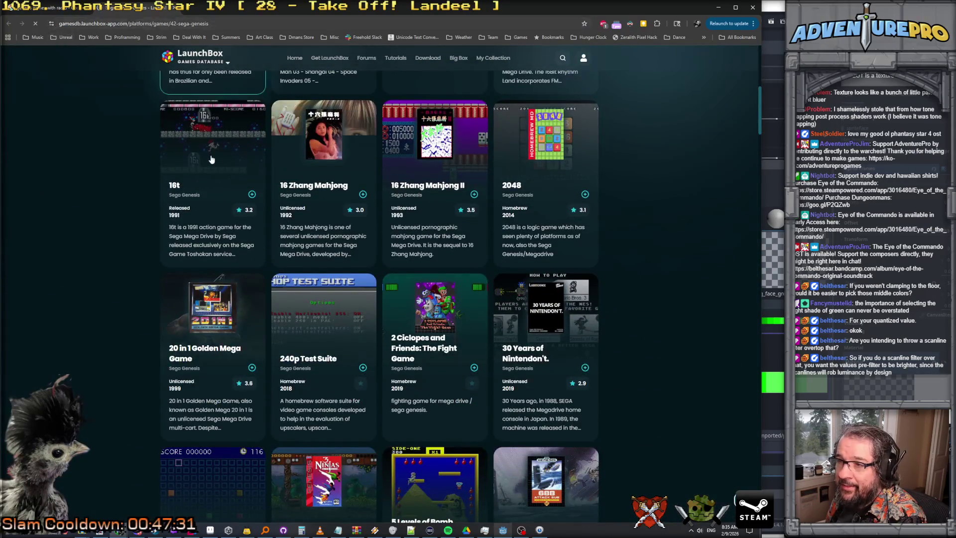
{"action": "scroll", "coordinate": [379, 289], "scroll_direction": "up", "scroll_amount": 8}
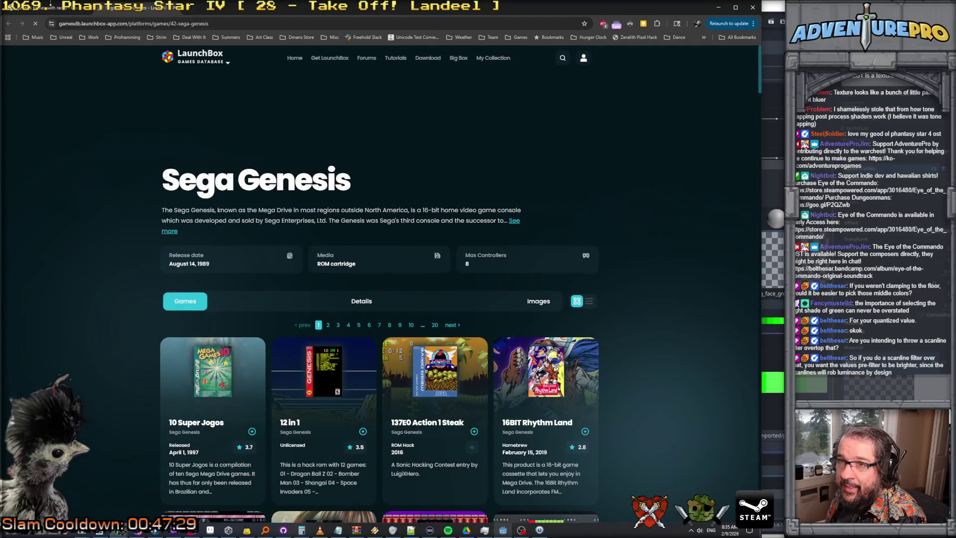
{"action": "left_click", "coordinate": [173, 10]}
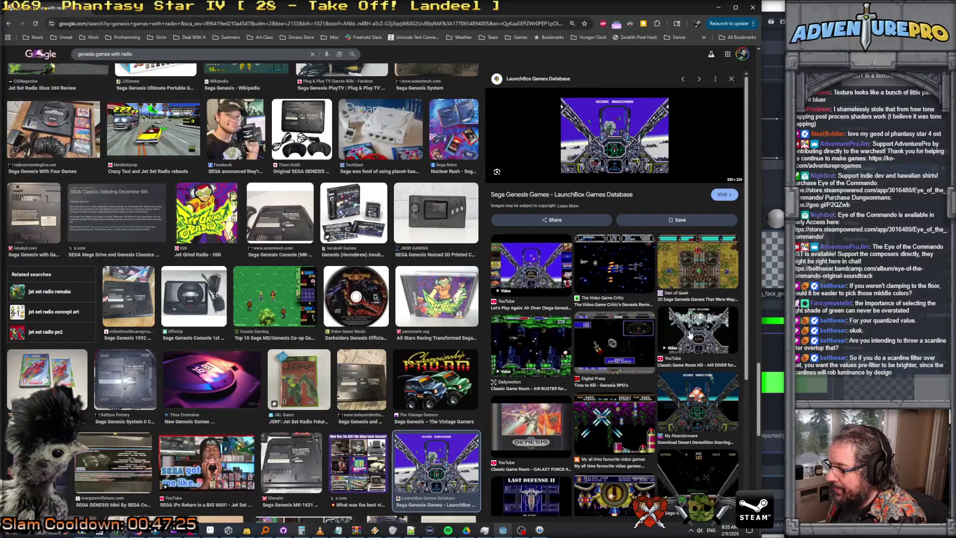
Step: Copy the orange-sky Air Diver cockpit image and return to Aseprite
{"action": "left_click", "coordinate": [697, 403]}
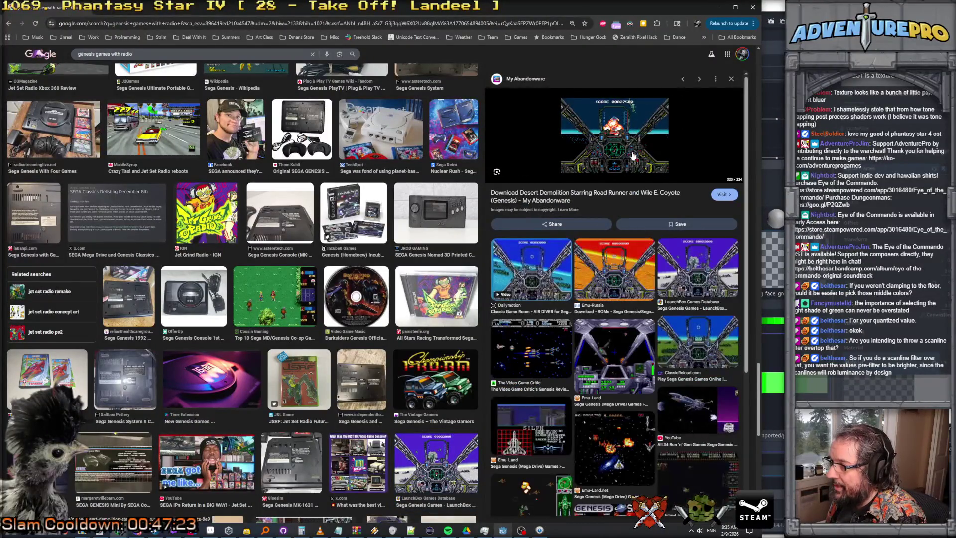
{"action": "left_click", "coordinate": [634, 250]}
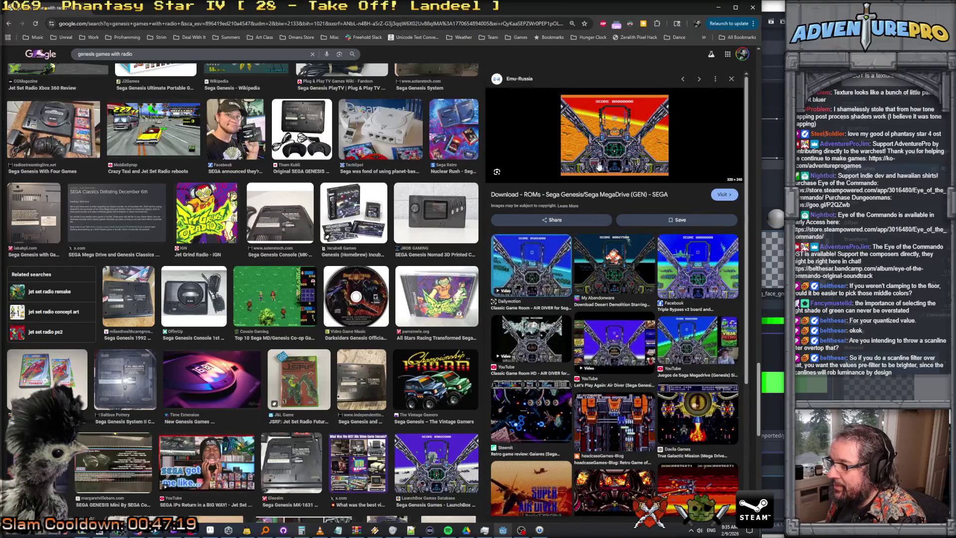
{"action": "right_click", "coordinate": [604, 149]}
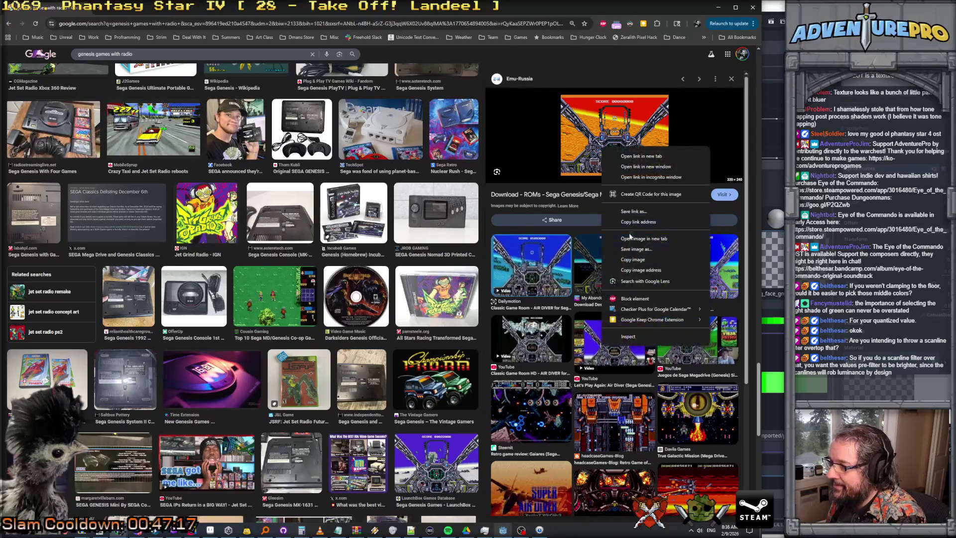
{"action": "left_click", "coordinate": [642, 255]}
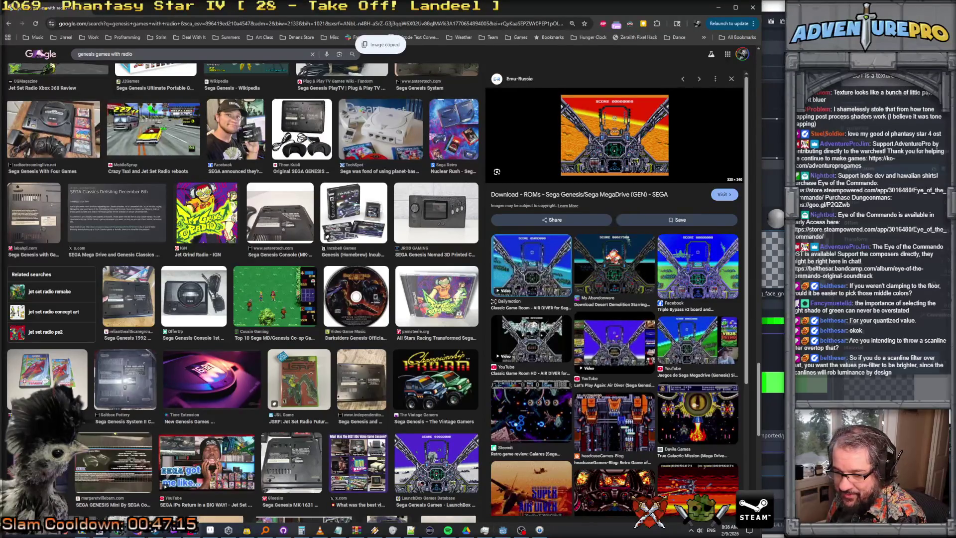
{"action": "left_click", "coordinate": [211, 530]}
{"action": "left_click", "coordinate": [9, 15]}
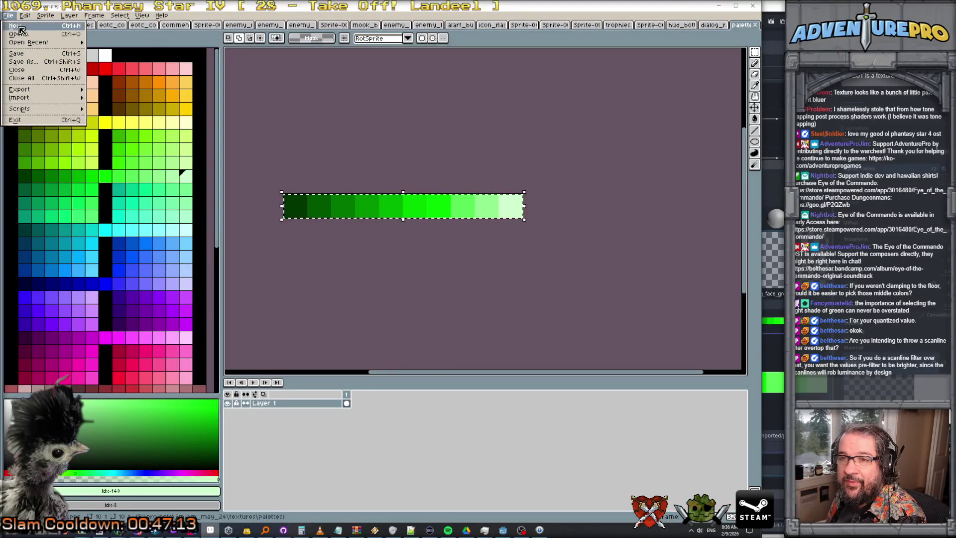
Step: Create a new 320x240 sprite, paste the cockpit screenshot, and hide the timeline and palette
{"action": "left_click", "coordinate": [20, 24]}
{"action": "left_click", "coordinate": [381, 335]}
{"action": "key", "text": "ctrl+v"}
{"action": "scroll", "coordinate": [515, 317], "scroll_direction": "up", "scroll_amount": 3}
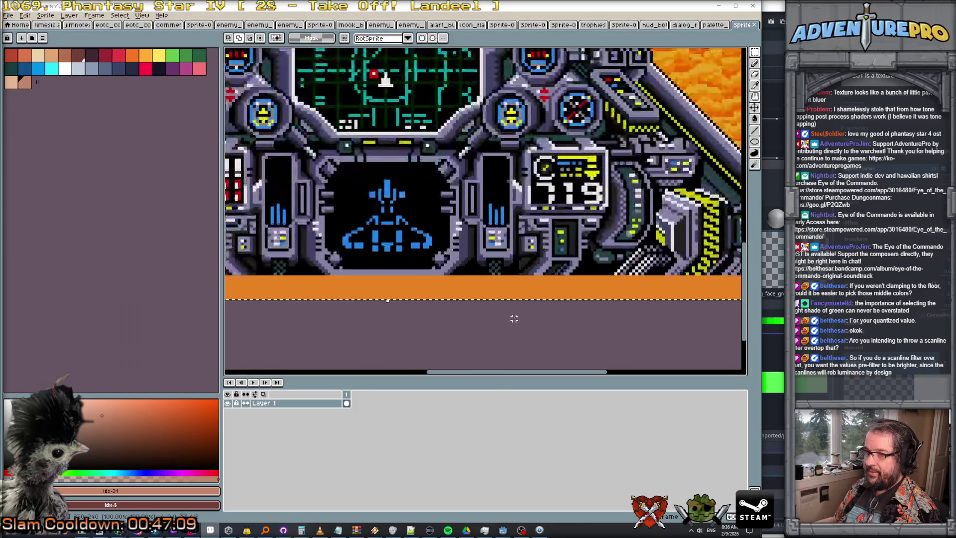
{"action": "key", "text": "Tab"}
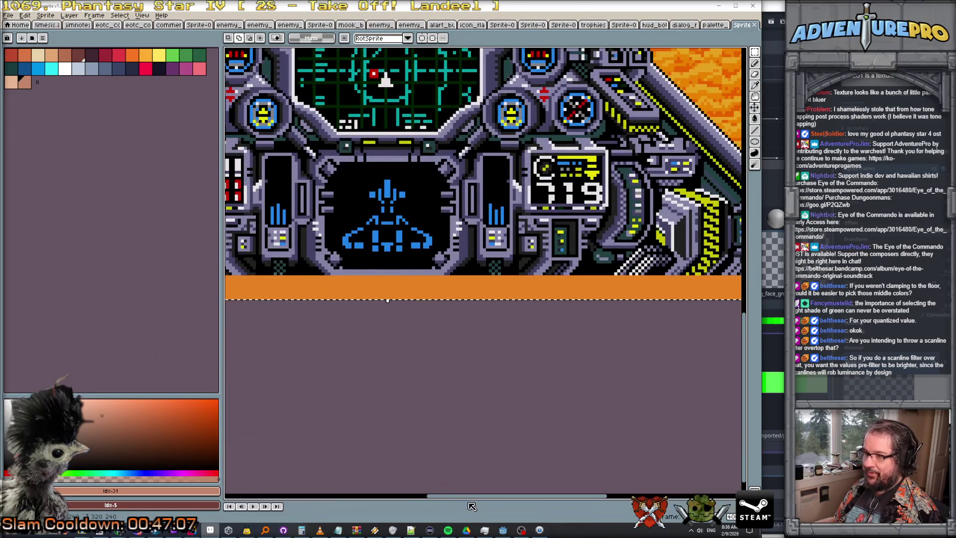
{"action": "key", "text": "ctrl+f"}
{"action": "scroll", "coordinate": [317, 316], "scroll_direction": "down", "scroll_amount": 1}
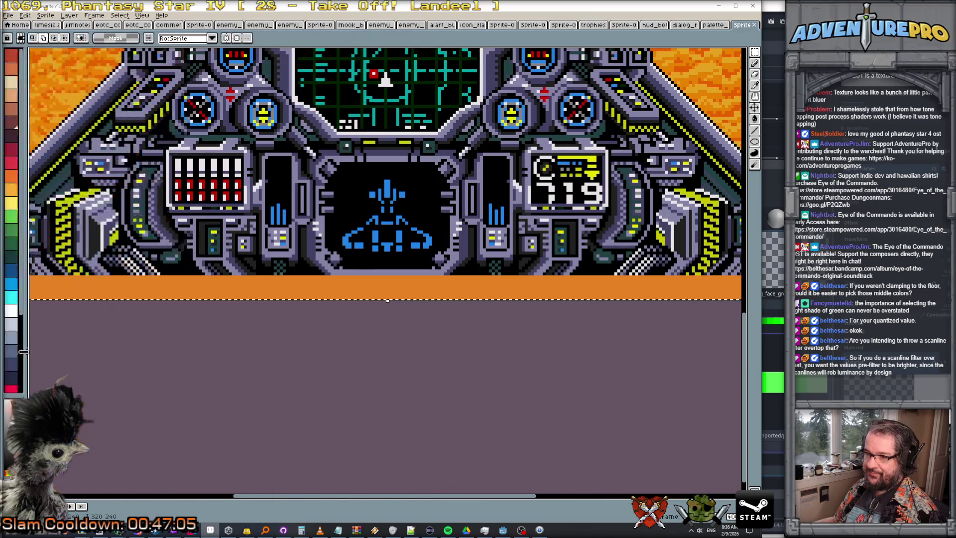
{"action": "scroll", "coordinate": [317, 316], "scroll_direction": "up", "scroll_amount": 1}
Step: Drag the pasted cockpit screenshot into position and commit it in place
{"action": "left_click_drag", "start_coordinate": [363, 299], "coordinate": [378, 361]}
{"action": "scroll", "coordinate": [379, 361], "scroll_direction": "down", "scroll_amount": 2}
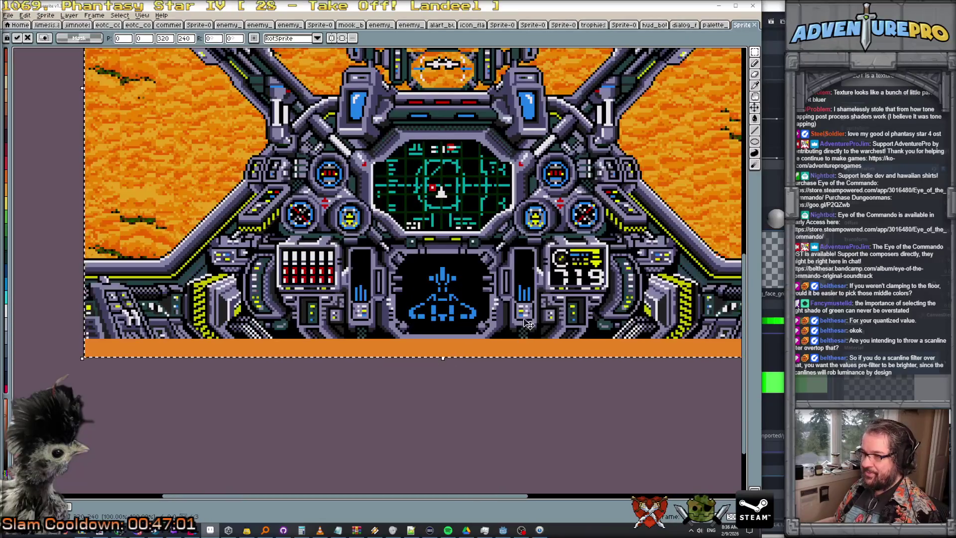
{"action": "scroll", "coordinate": [440, 244], "scroll_direction": "down", "scroll_amount": 1}
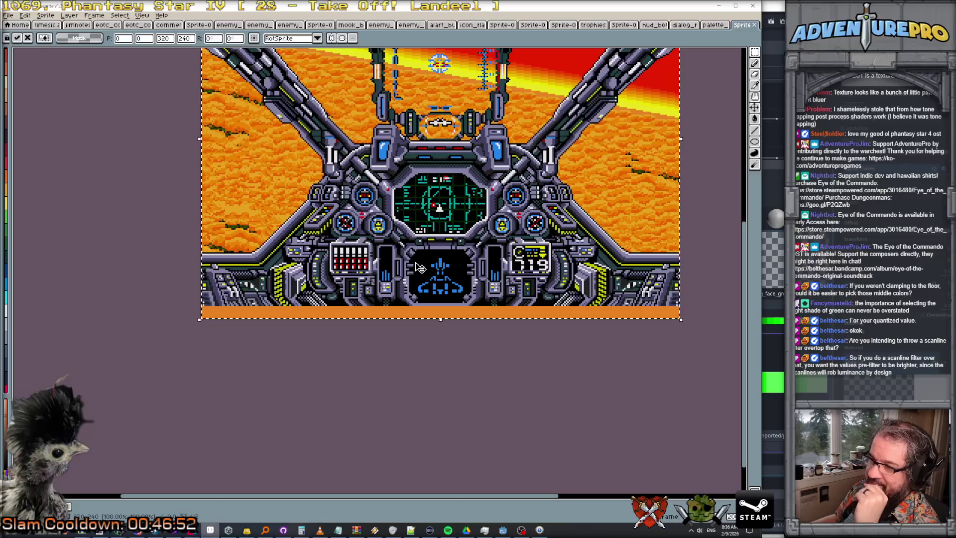
{"action": "key", "text": "m"}
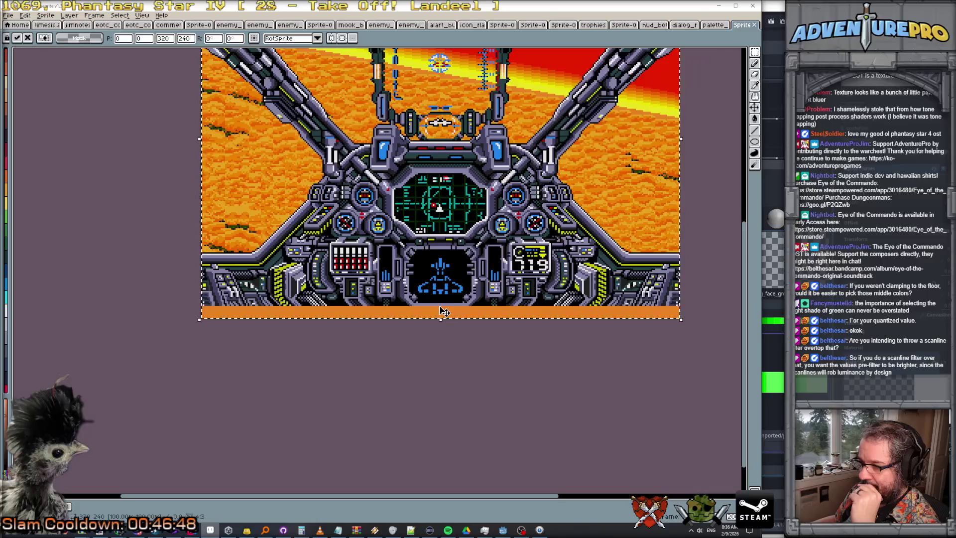
{"action": "key", "text": "Return"}
{"action": "scroll", "coordinate": [440, 280], "scroll_direction": "up", "scroll_amount": 3}
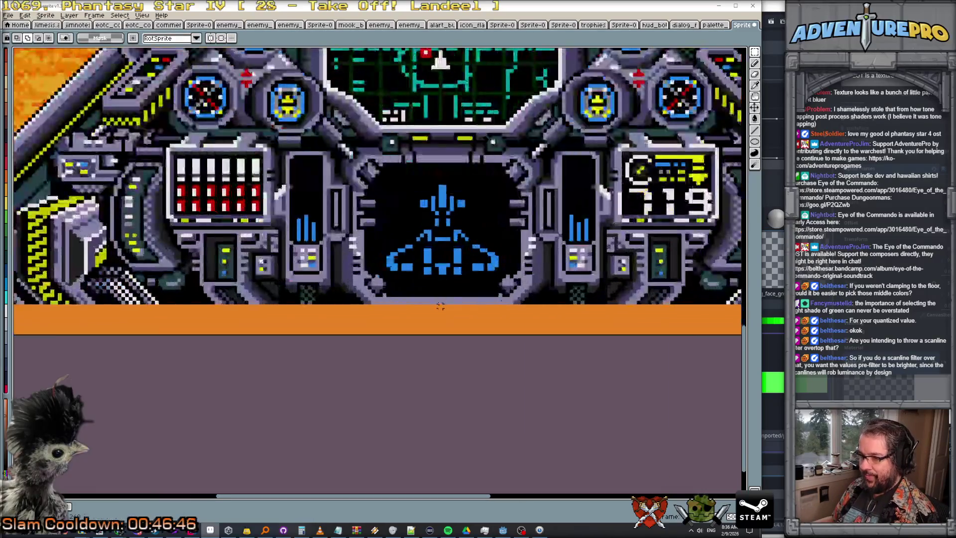
{"action": "mouse_move", "coordinate": [441, 303]}
{"action": "left_mouse_down"}
{"action": "mouse_move", "coordinate": [352, 214]}
{"action": "mouse_move", "coordinate": [433, 281]}
{"action": "left_mouse_up"}
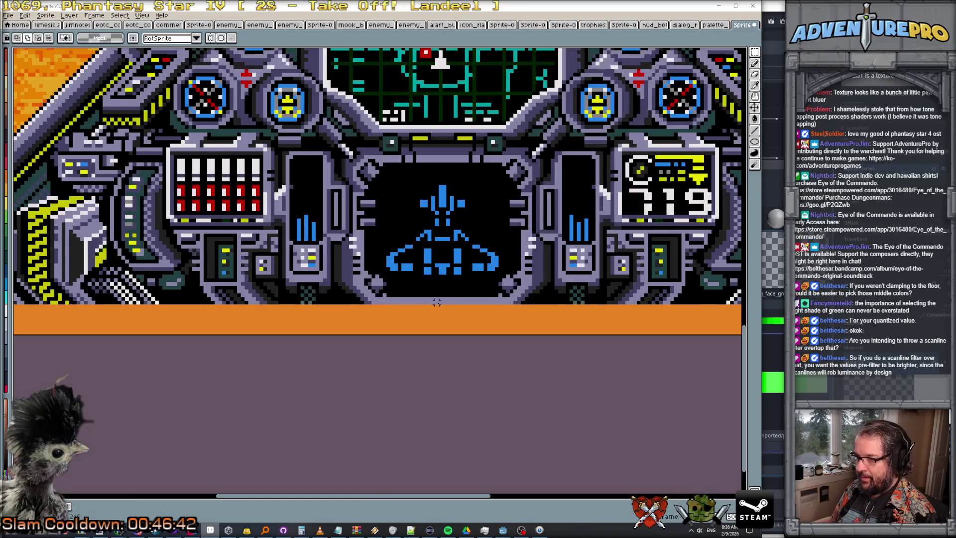
{"action": "scroll", "coordinate": [438, 299], "scroll_direction": "up", "scroll_amount": 5}
{"action": "scroll", "coordinate": [439, 299], "scroll_direction": "up", "scroll_amount": 2}
{"action": "scroll", "coordinate": [311, 208], "scroll_direction": "down", "scroll_amount": 1}
{"action": "scroll", "coordinate": [311, 208], "scroll_direction": "up", "scroll_amount": 1}
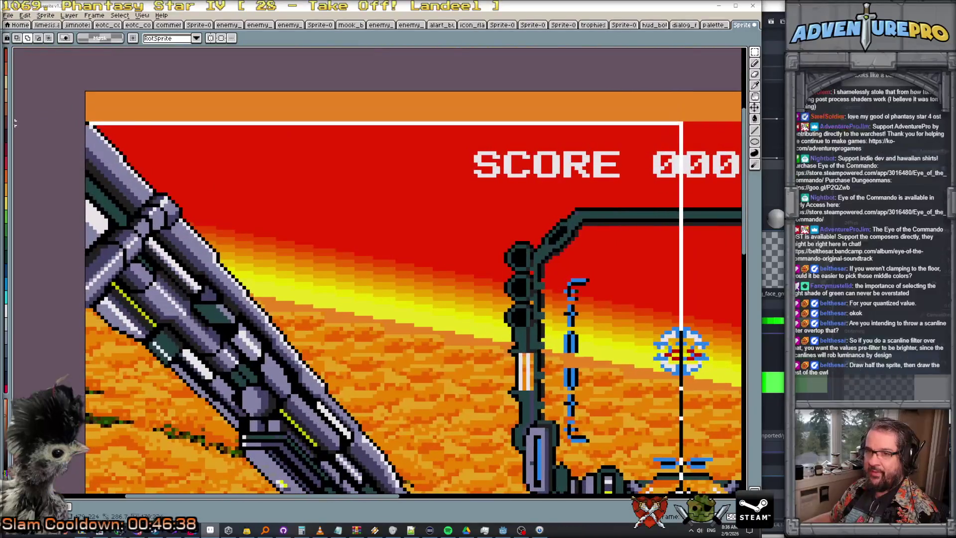
{"action": "scroll", "coordinate": [311, 209], "scroll_direction": "down", "scroll_amount": 5}
{"action": "scroll", "coordinate": [358, 224], "scroll_direction": "up", "scroll_amount": 2}
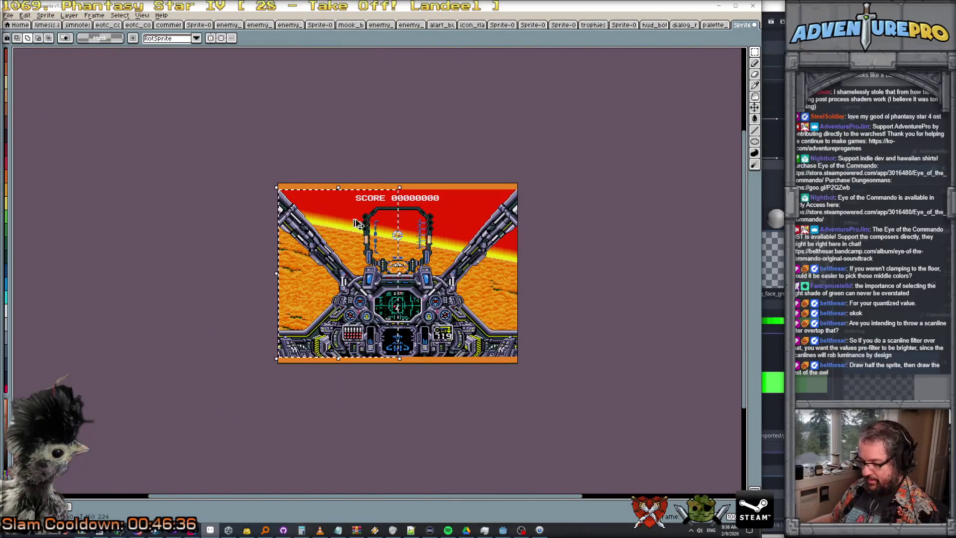
Step: Add new layers, paste the cockpit's left half, and show the layers timeline again
{"action": "left_click", "coordinate": [69, 15]}
{"action": "mouse_move", "coordinate": [85, 62]}
{"action": "left_click", "coordinate": [155, 64]}
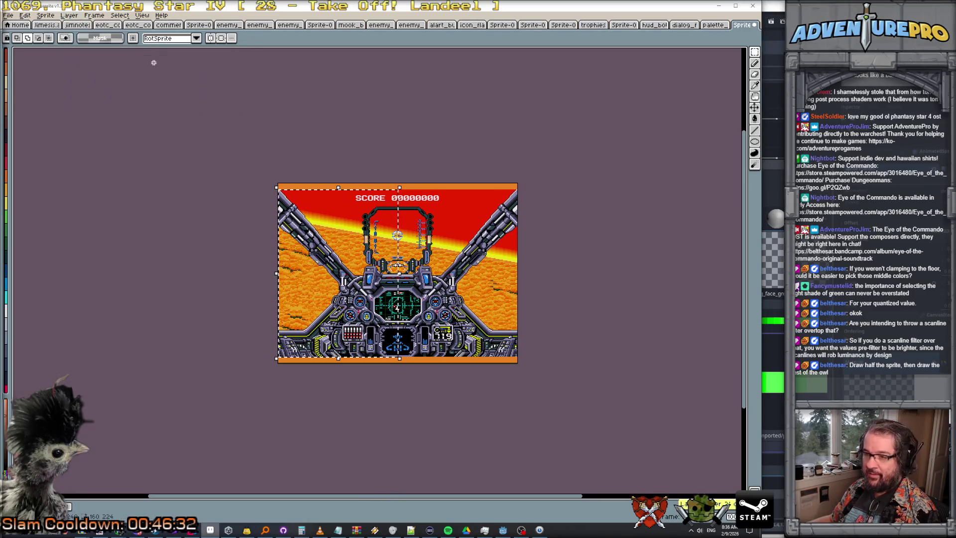
{"action": "key", "text": "ctrl+v"}
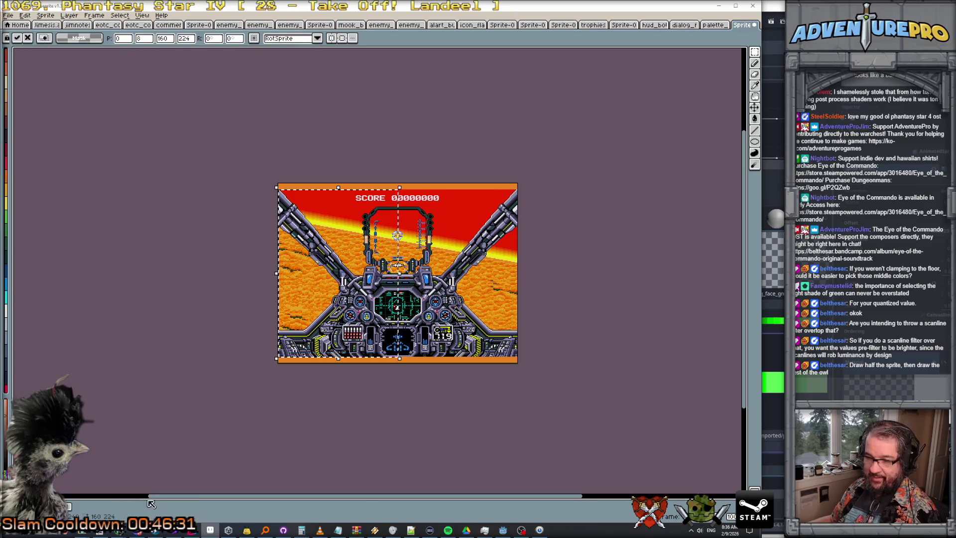
{"action": "left_click_drag", "start_coordinate": [150, 499], "coordinate": [159, 408]}
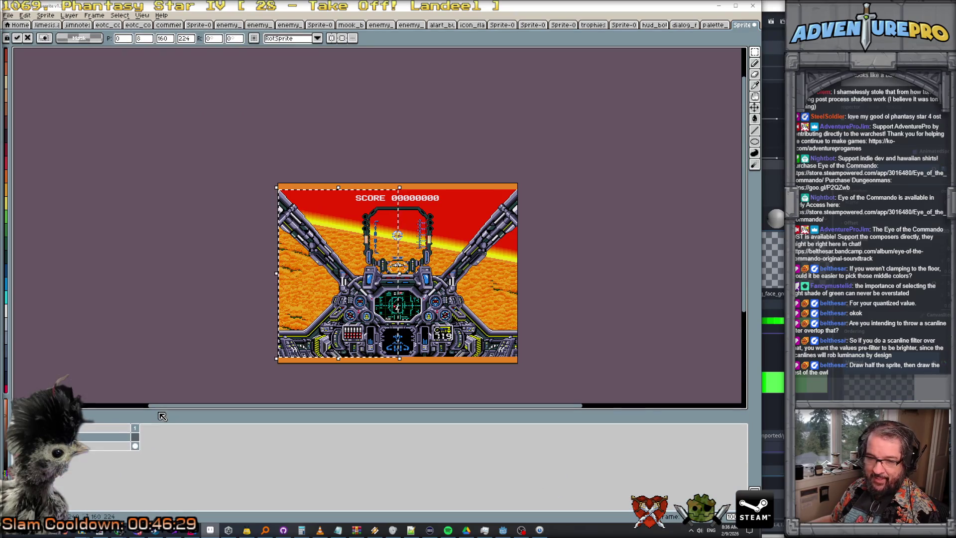
{"action": "left_click", "coordinate": [69, 15]}
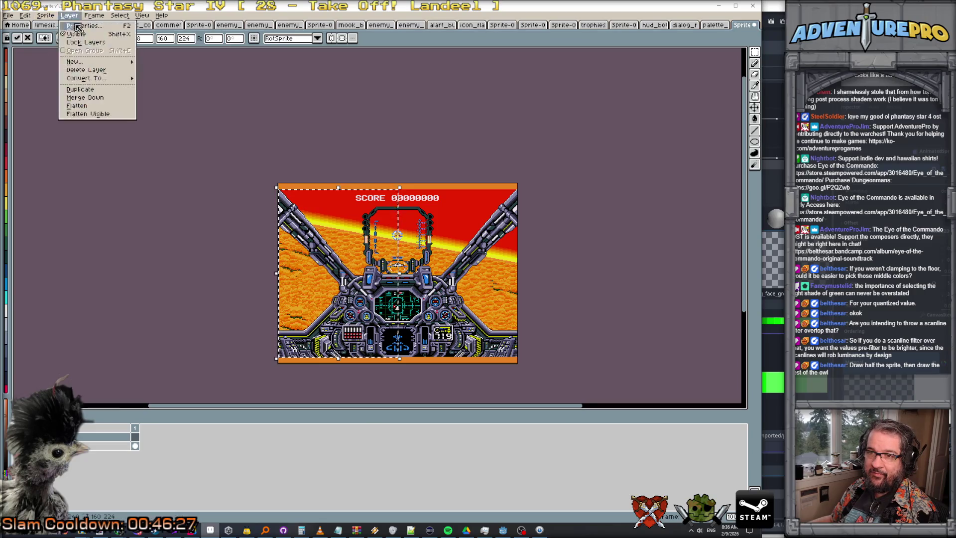
{"action": "mouse_move", "coordinate": [92, 64]}
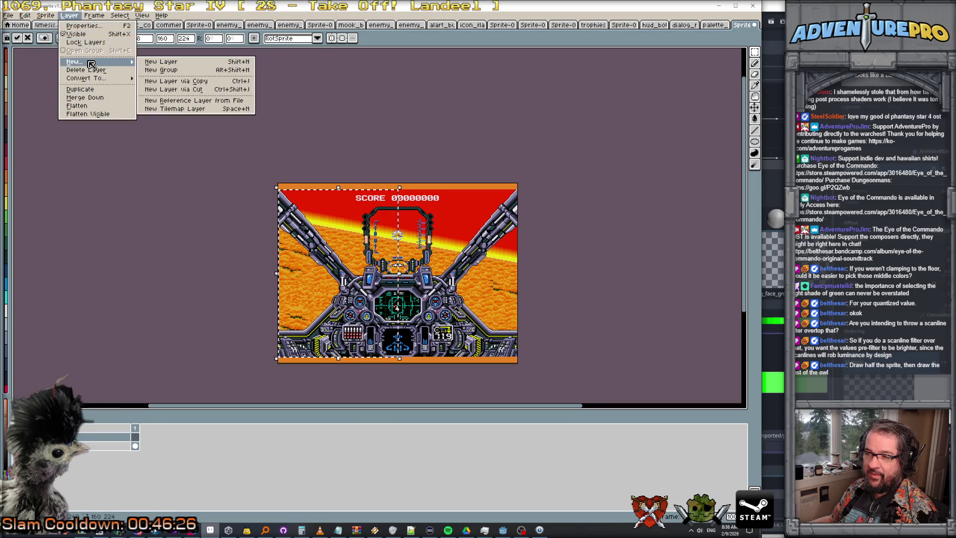
{"action": "left_click", "coordinate": [177, 62]}
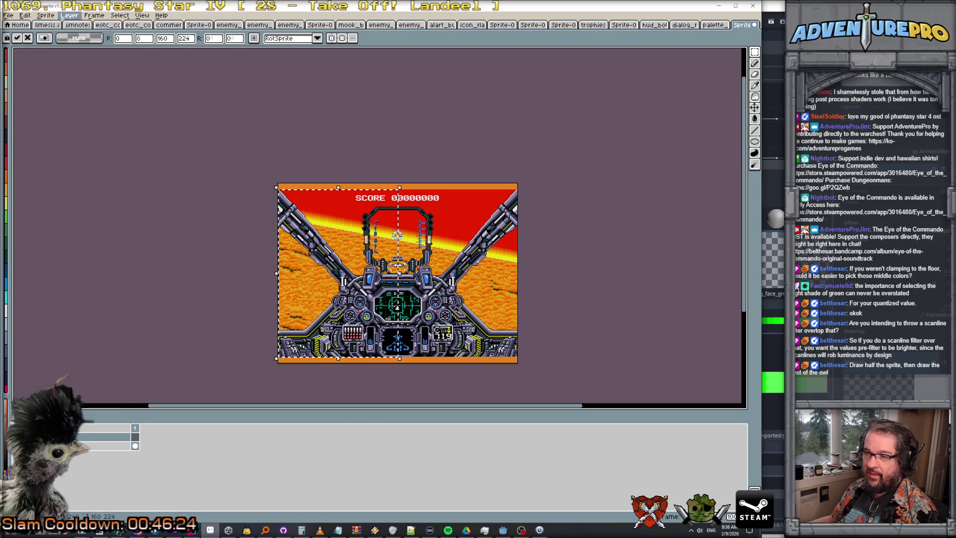
Step: Flip the left half horizontally, move it onto the right side nudged one pixel, and commit
{"action": "left_click", "coordinate": [72, 15]}
{"action": "left_click", "coordinate": [24, 15]}
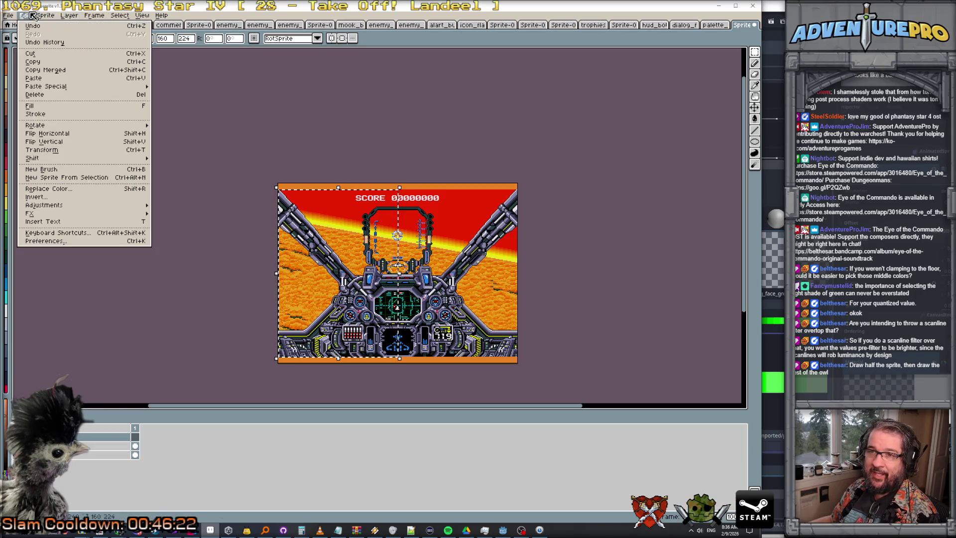
{"action": "left_click", "coordinate": [50, 132]}
{"action": "mouse_move", "coordinate": [345, 274]}
{"action": "left_mouse_down"}
{"action": "mouse_move", "coordinate": [470, 289]}
{"action": "mouse_move", "coordinate": [507, 263]}
{"action": "left_mouse_up"}
{"action": "scroll", "coordinate": [498, 269], "scroll_direction": "up", "scroll_amount": 3}
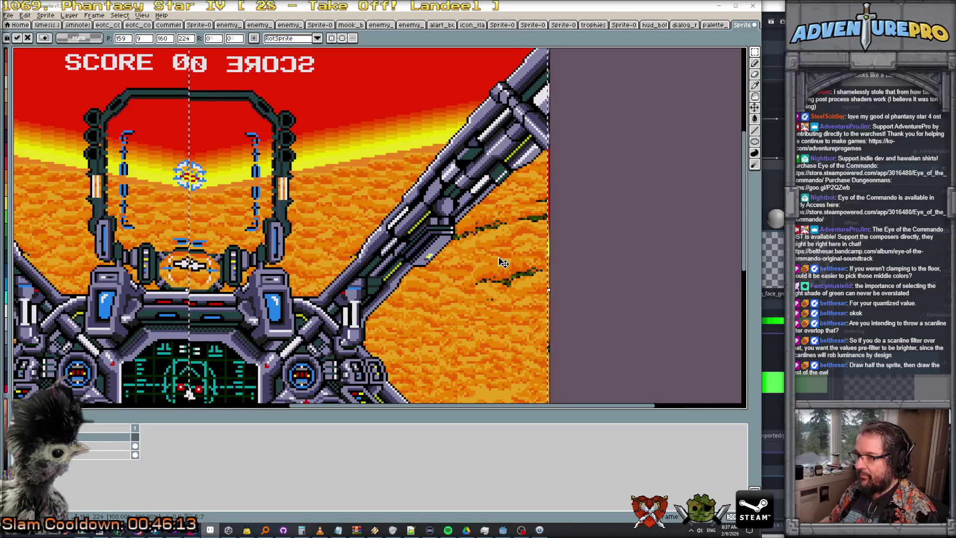
{"action": "key", "text": "Right"}
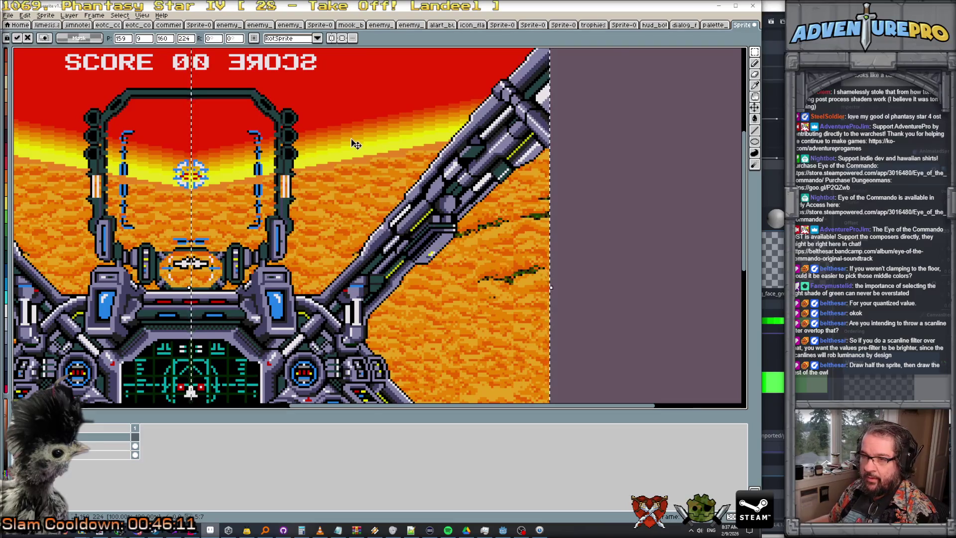
{"action": "scroll", "coordinate": [352, 145], "scroll_direction": "down", "scroll_amount": 3}
{"action": "scroll", "coordinate": [354, 145], "scroll_direction": "up", "scroll_amount": 3}
{"action": "scroll", "coordinate": [353, 145], "scroll_direction": "down", "scroll_amount": 1}
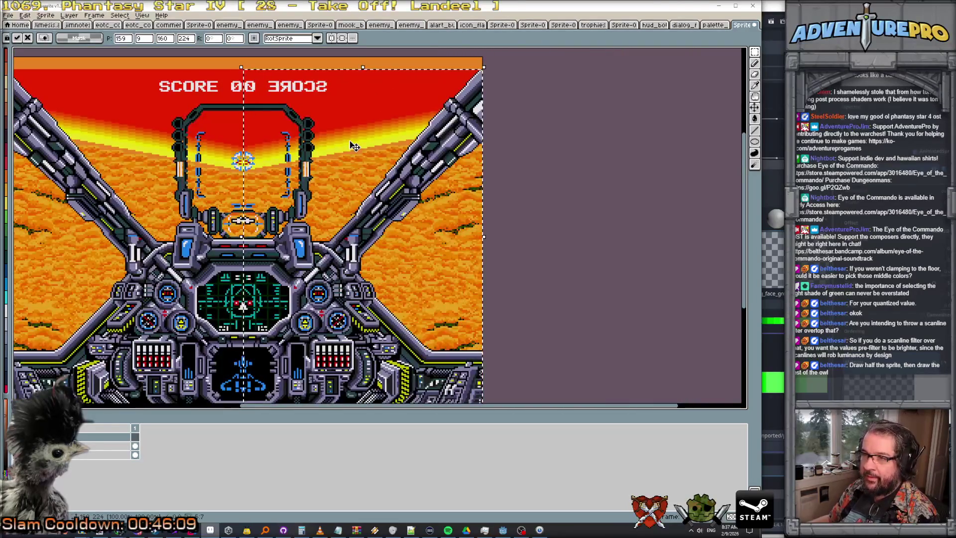
{"action": "key", "text": "Return"}
{"action": "scroll", "coordinate": [347, 170], "scroll_direction": "down", "scroll_amount": 1}
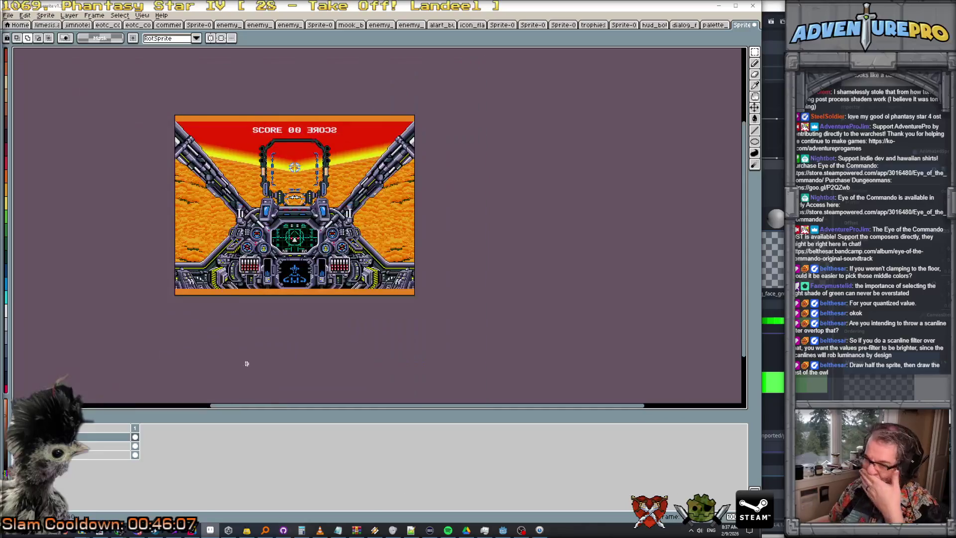
{"action": "scroll", "coordinate": [217, 347], "scroll_direction": "up", "scroll_amount": 1}
{"action": "scroll", "coordinate": [214, 343], "scroll_direction": "down", "scroll_amount": 1}
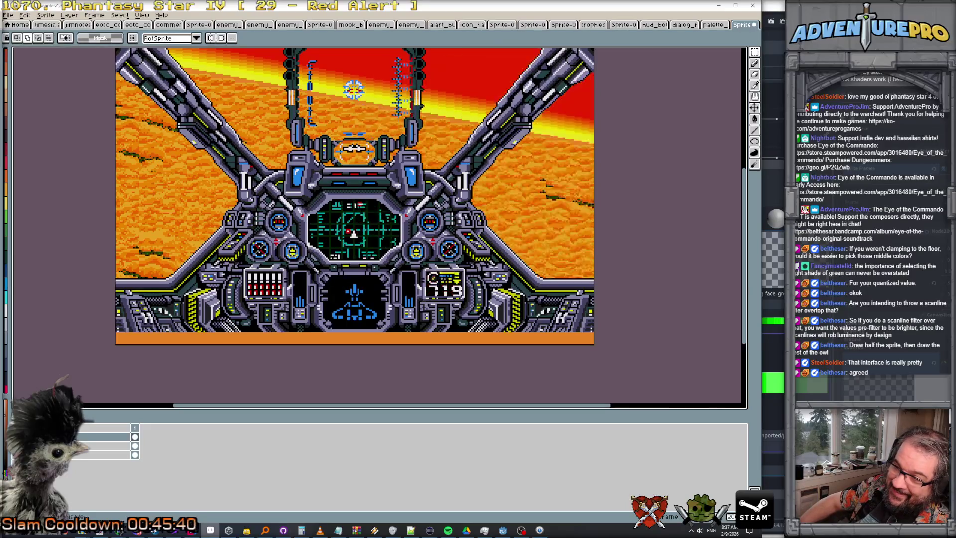
Step: Zoom the canvas, then bring back the colour palette and layer timeline with Ctrl+F
{"action": "scroll", "coordinate": [258, 224], "scroll_direction": "down", "scroll_amount": 1}
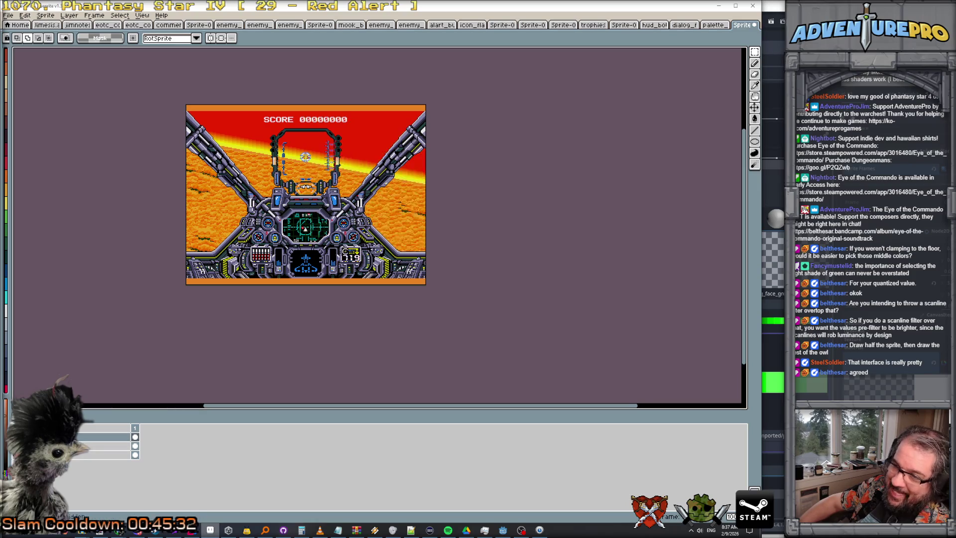
{"action": "scroll", "coordinate": [394, 205], "scroll_direction": "up", "scroll_amount": 1}
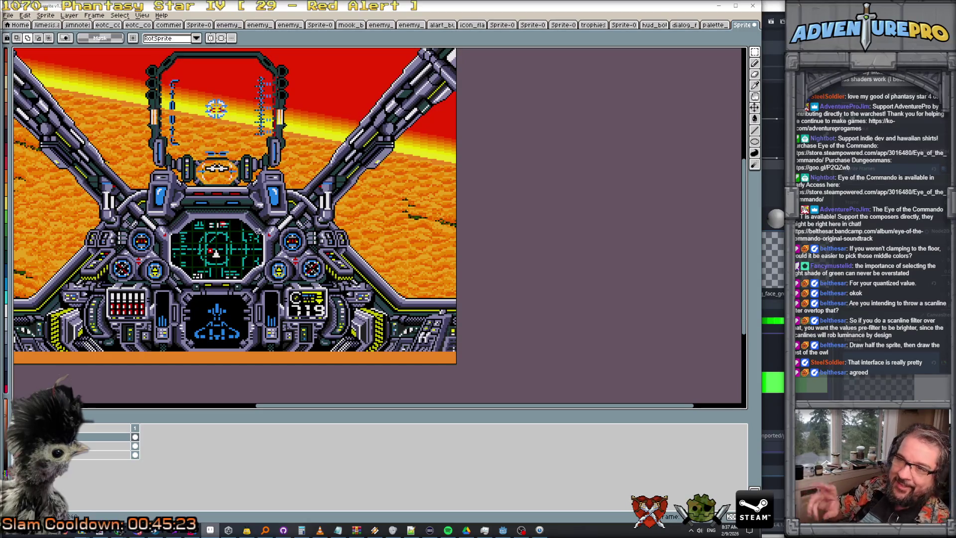
{"action": "key", "text": "ctrl+f"}
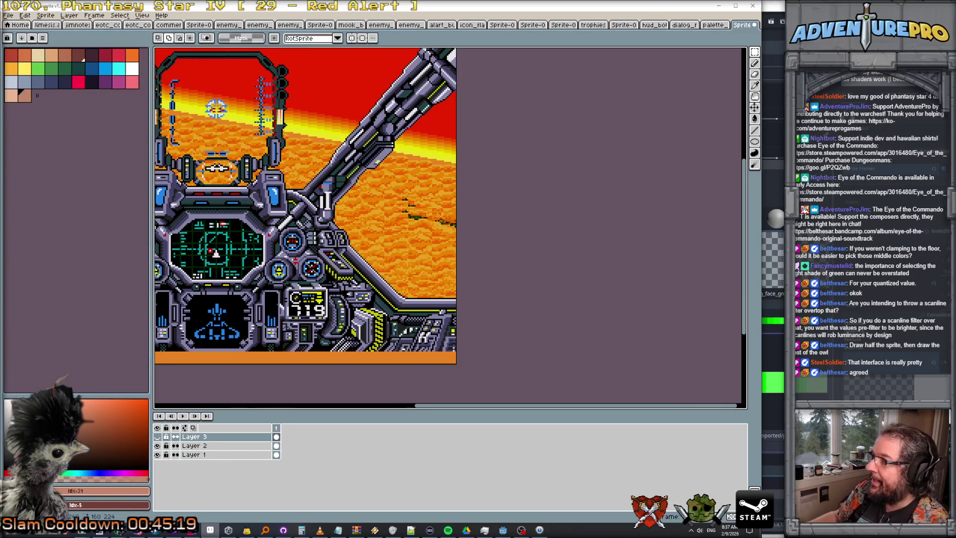
Step: Minimize Aseprite and preview the Den of Geek Genesis games image in the results
{"action": "left_click", "coordinate": [718, 6]}
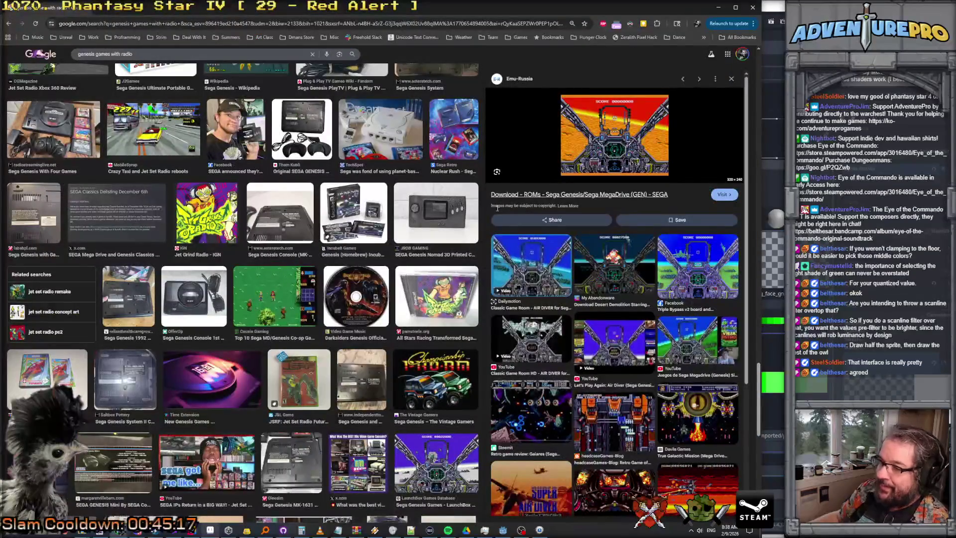
{"action": "scroll", "coordinate": [459, 266], "scroll_direction": "down", "scroll_amount": 1}
{"action": "scroll", "coordinate": [460, 265], "scroll_direction": "down", "scroll_amount": 8}
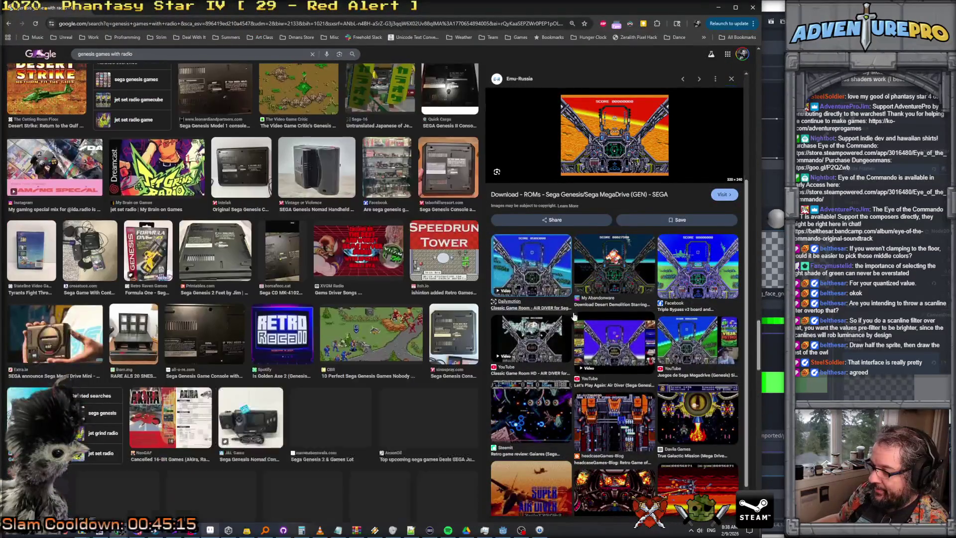
{"action": "scroll", "coordinate": [576, 317], "scroll_direction": "down", "scroll_amount": 4}
{"action": "scroll", "coordinate": [576, 318], "scroll_direction": "up", "scroll_amount": 4}
{"action": "scroll", "coordinate": [342, 285], "scroll_direction": "up", "scroll_amount": 10}
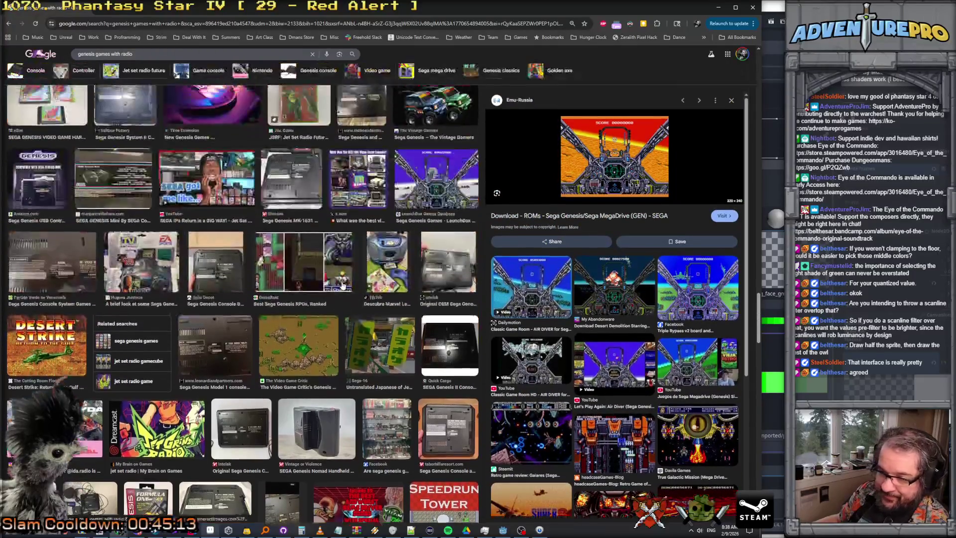
{"action": "scroll", "coordinate": [343, 286], "scroll_direction": "up", "scroll_amount": 10}
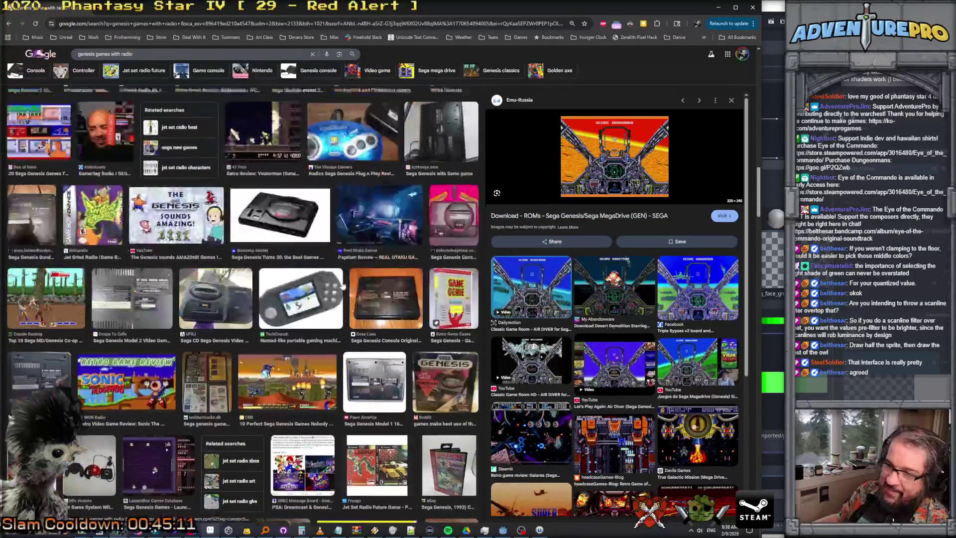
{"action": "scroll", "coordinate": [342, 285], "scroll_direction": "up", "scroll_amount": 5}
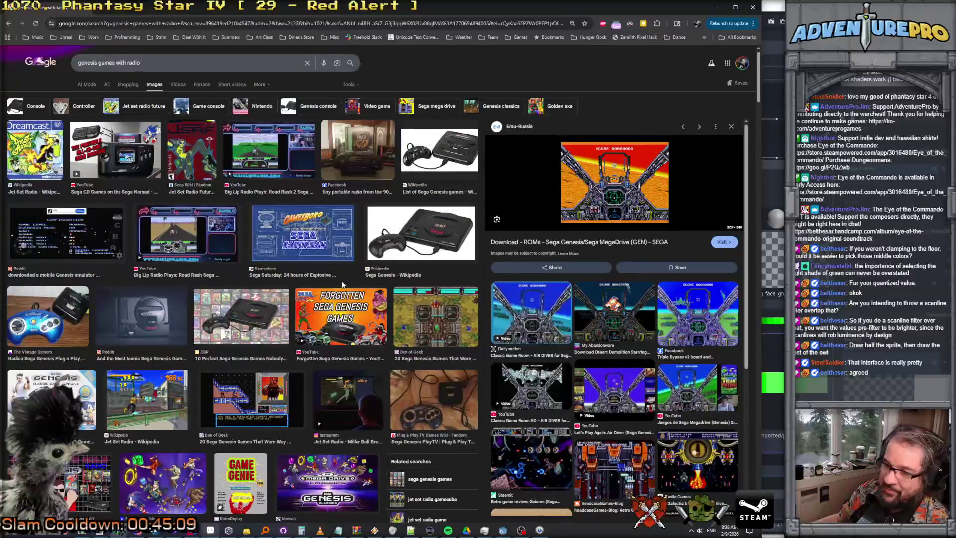
{"action": "left_click", "coordinate": [433, 326]}
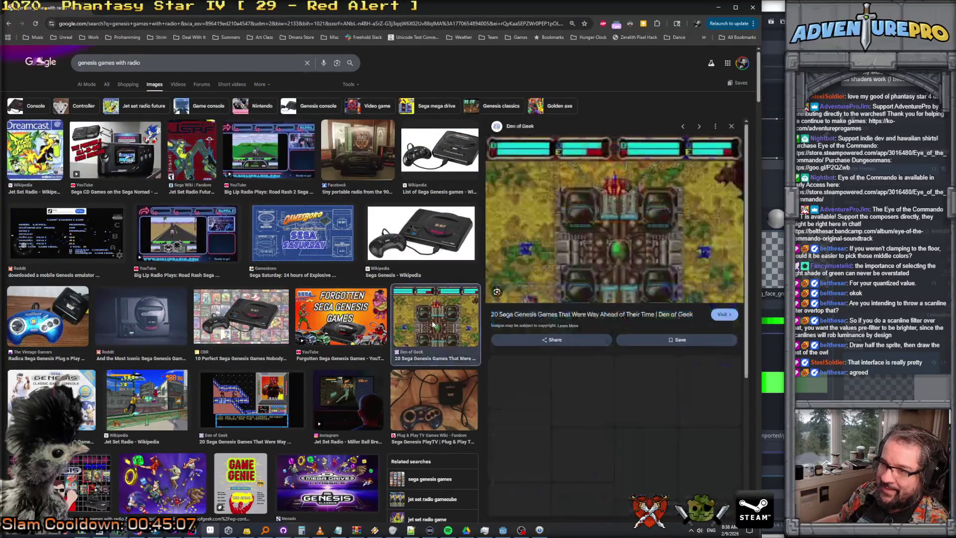
{"action": "scroll", "coordinate": [426, 301], "scroll_direction": "down", "scroll_amount": 3}
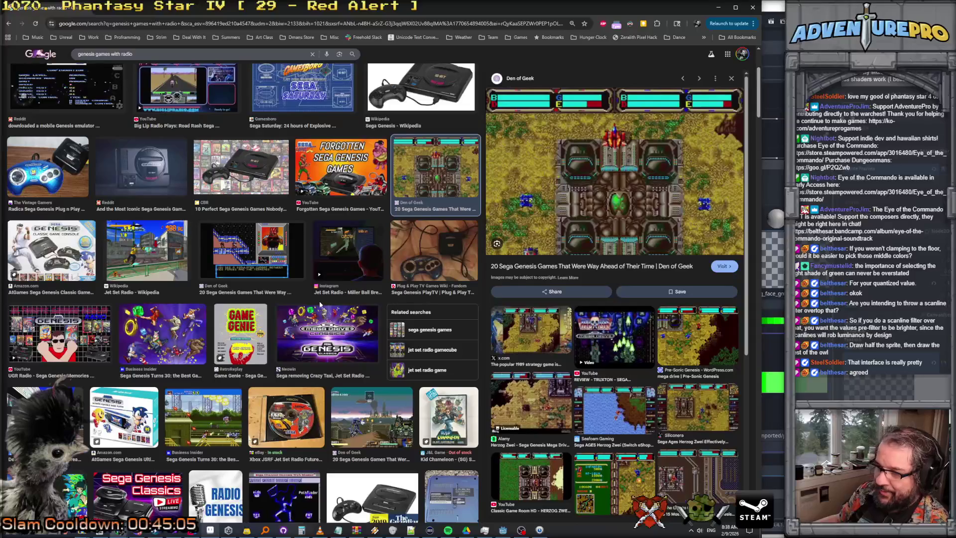
{"action": "scroll", "coordinate": [232, 334], "scroll_direction": "up", "scroll_amount": 3}
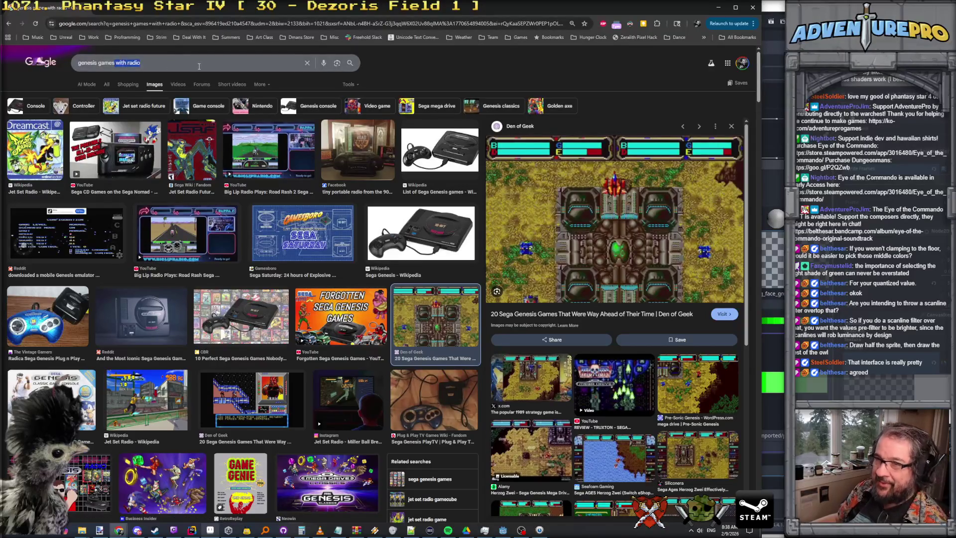
Step: Delete the trailing words from the Google search query
{"action": "left_click", "coordinate": [115, 64]}
{"action": "key", "text": "shift+End"}
{"action": "key", "text": "Delete"}
Step: Search 'genesis games military' and preview the Mercs and helicopter run 'n gun images
{"action": "type", "text": "militar"}
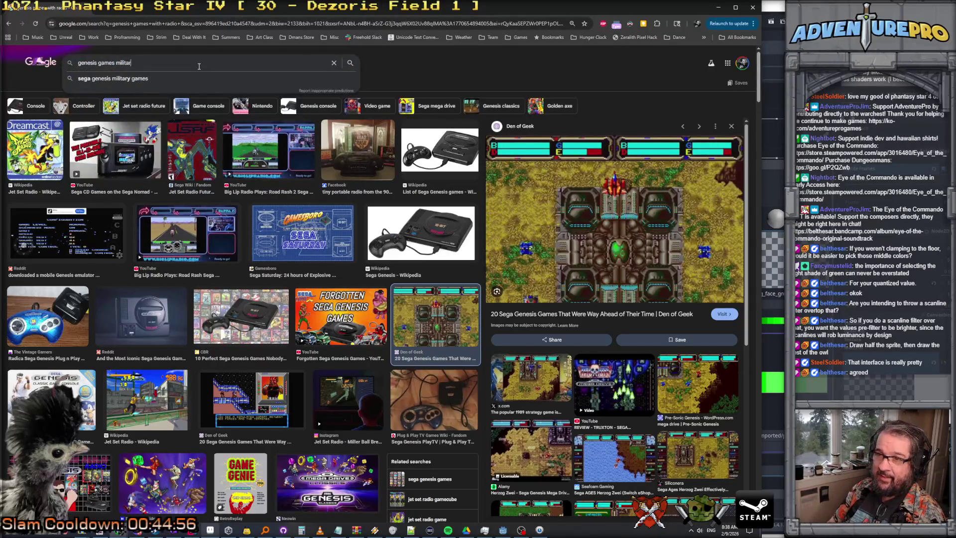
{"action": "type", "text": "y"}
{"action": "key", "text": "Return"}
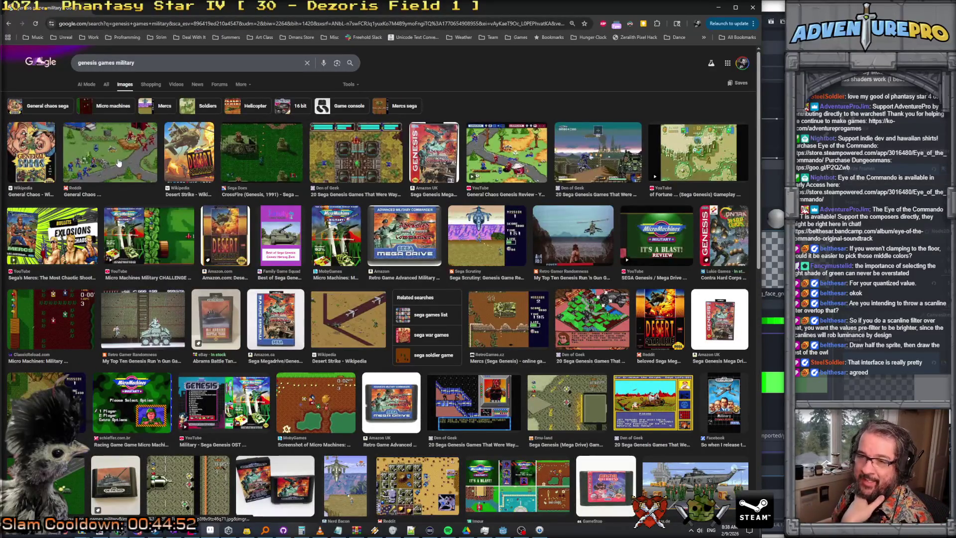
{"action": "left_click", "coordinate": [22, 257]}
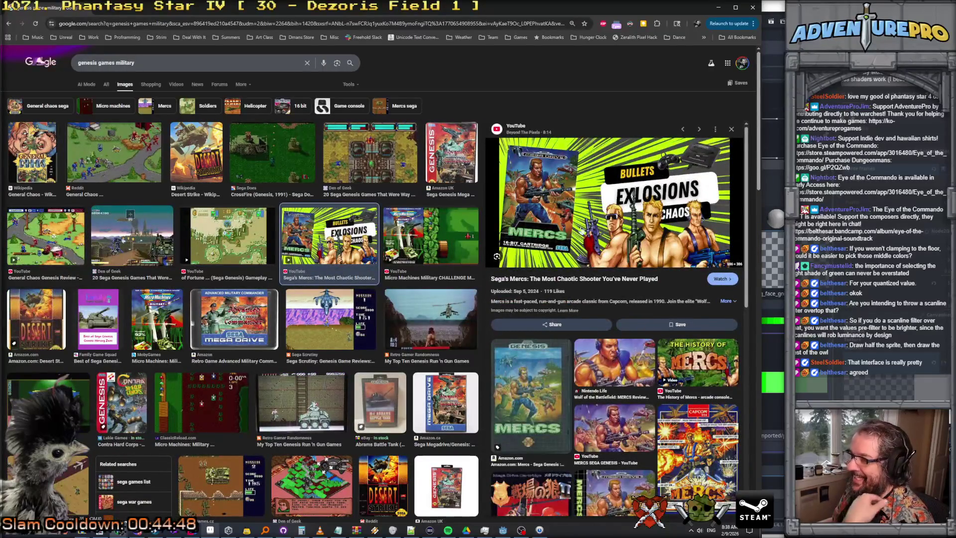
{"action": "scroll", "coordinate": [190, 191], "scroll_direction": "down", "scroll_amount": 2}
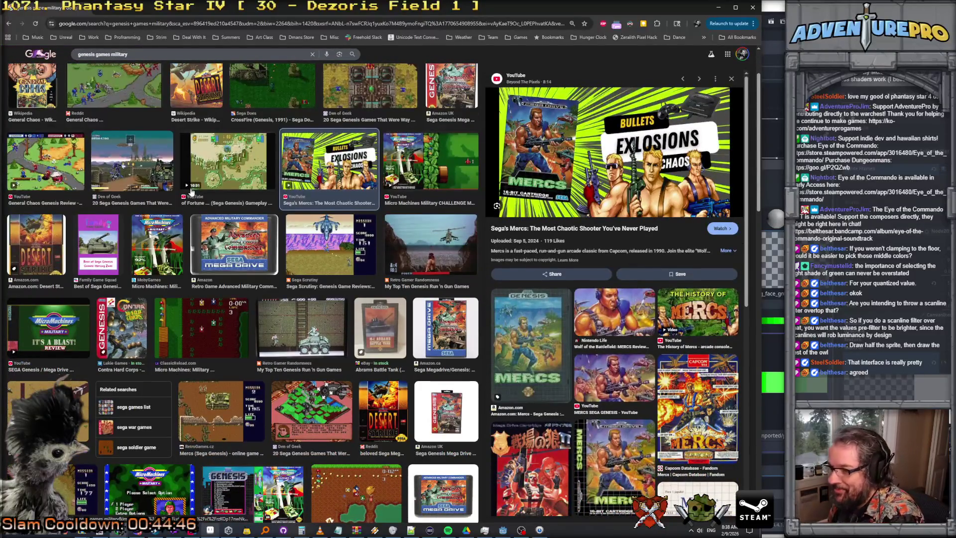
{"action": "left_click", "coordinate": [430, 251]}
{"action": "scroll", "coordinate": [539, 288], "scroll_direction": "down", "scroll_amount": 2}
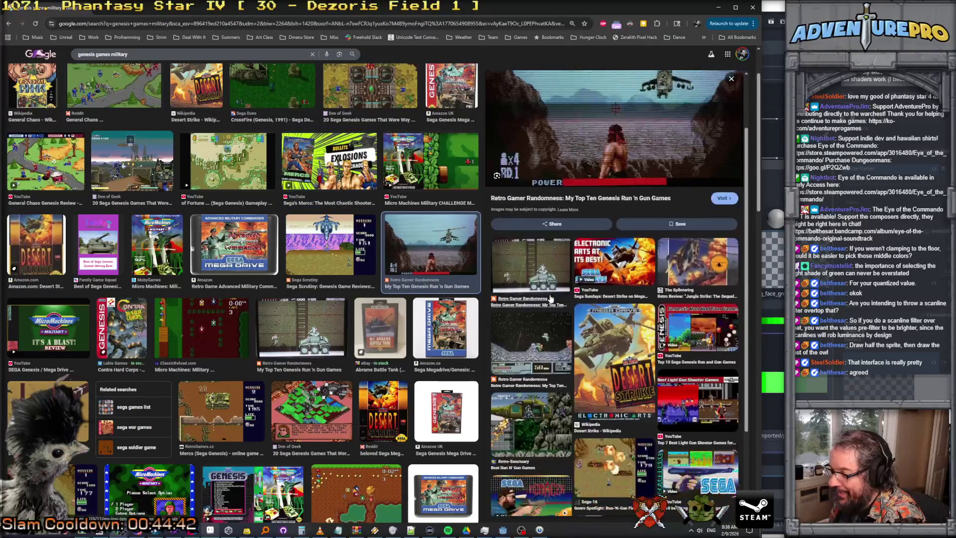
{"action": "scroll", "coordinate": [551, 300], "scroll_direction": "down", "scroll_amount": 1}
{"action": "scroll", "coordinate": [614, 347], "scroll_direction": "up", "scroll_amount": 3}
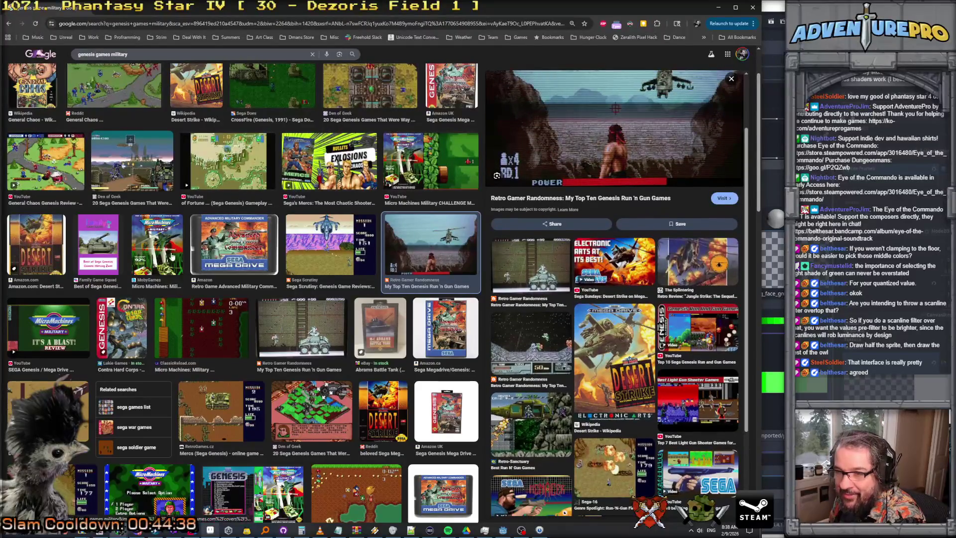
{"action": "left_click", "coordinate": [376, 261]}
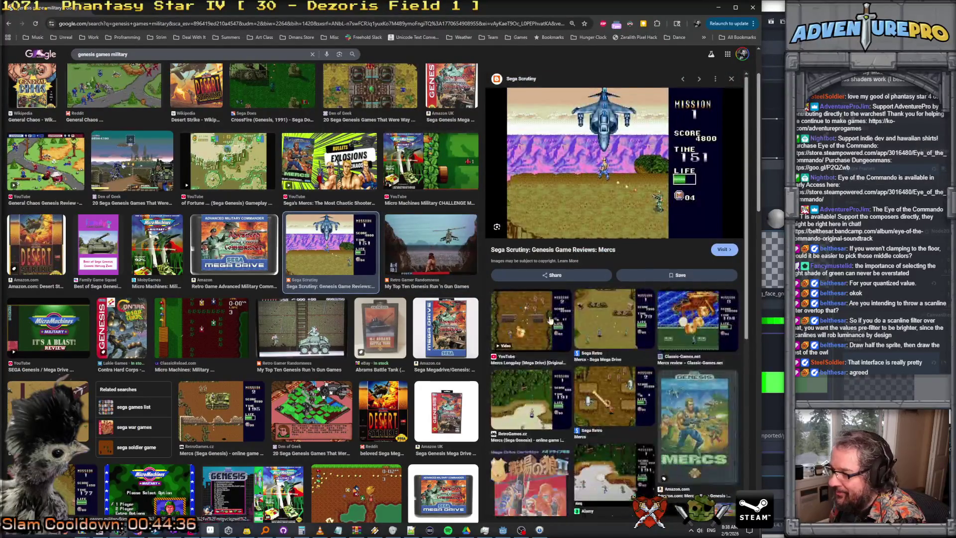
{"action": "scroll", "coordinate": [558, 324], "scroll_direction": "down", "scroll_amount": 3}
{"action": "scroll", "coordinate": [558, 323], "scroll_direction": "down", "scroll_amount": 5}
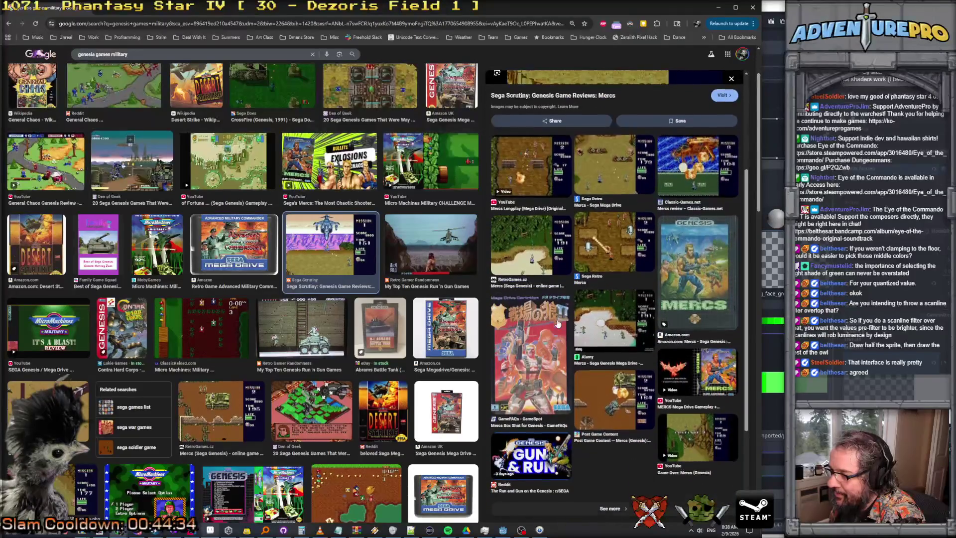
Step: Preview the tank, Advanced Military Commander 1996, and helicopter military base images
{"action": "left_click", "coordinate": [318, 334]}
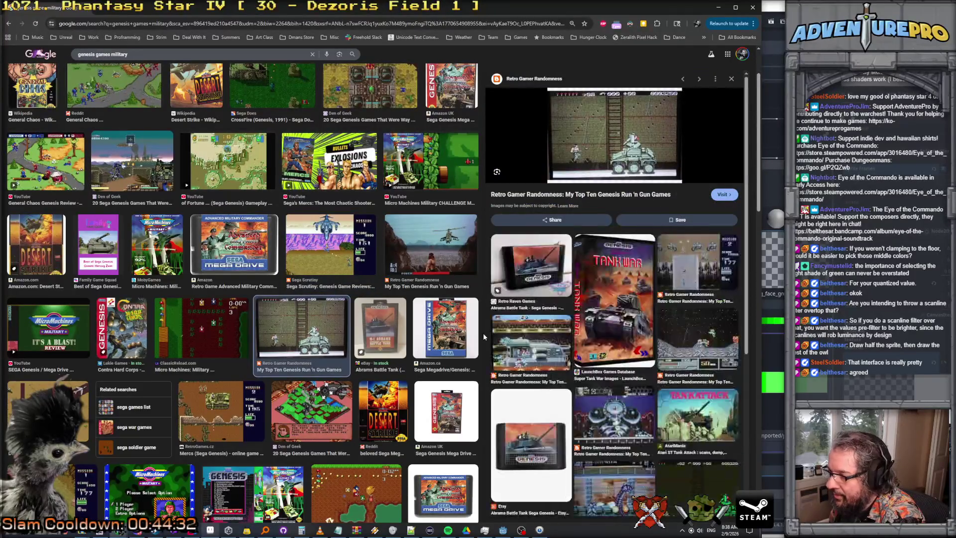
{"action": "scroll", "coordinate": [681, 356], "scroll_direction": "down", "scroll_amount": 3}
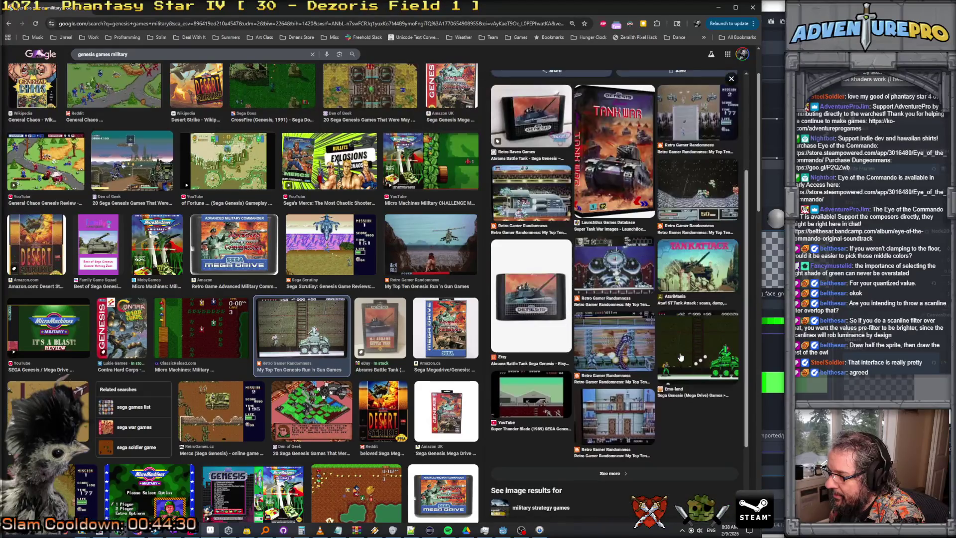
{"action": "scroll", "coordinate": [680, 357], "scroll_direction": "up", "scroll_amount": 3}
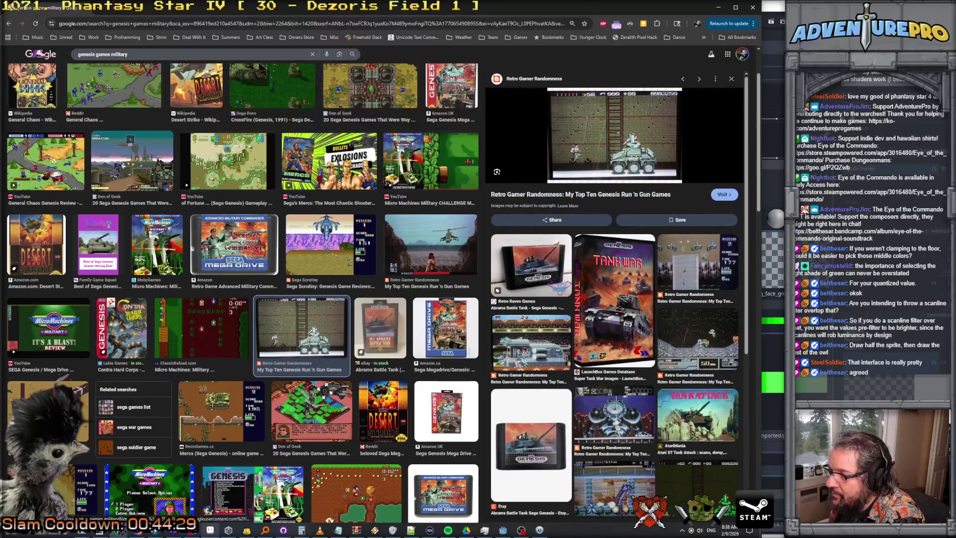
{"action": "scroll", "coordinate": [205, 359], "scroll_direction": "down", "scroll_amount": 7}
{"action": "left_click", "coordinate": [229, 371]}
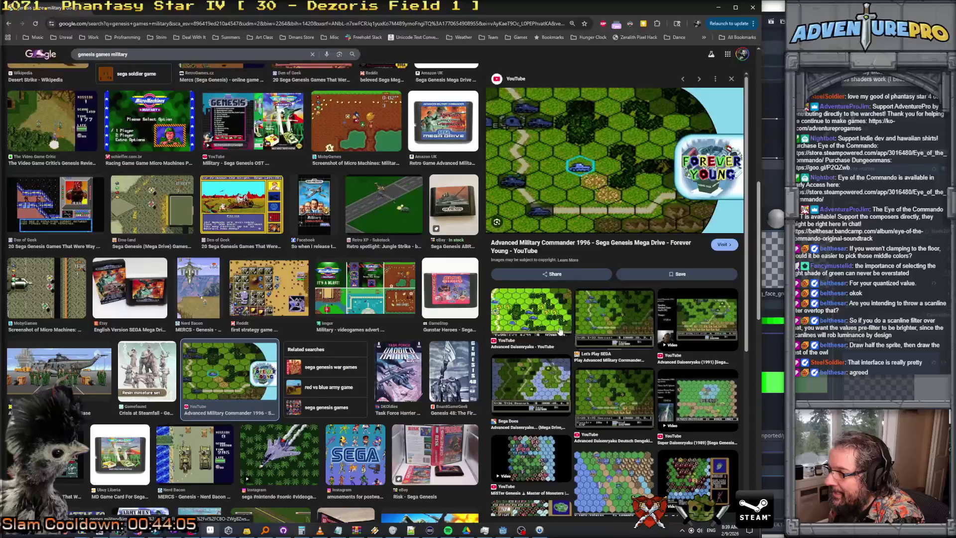
{"action": "scroll", "coordinate": [563, 329], "scroll_direction": "down", "scroll_amount": 2}
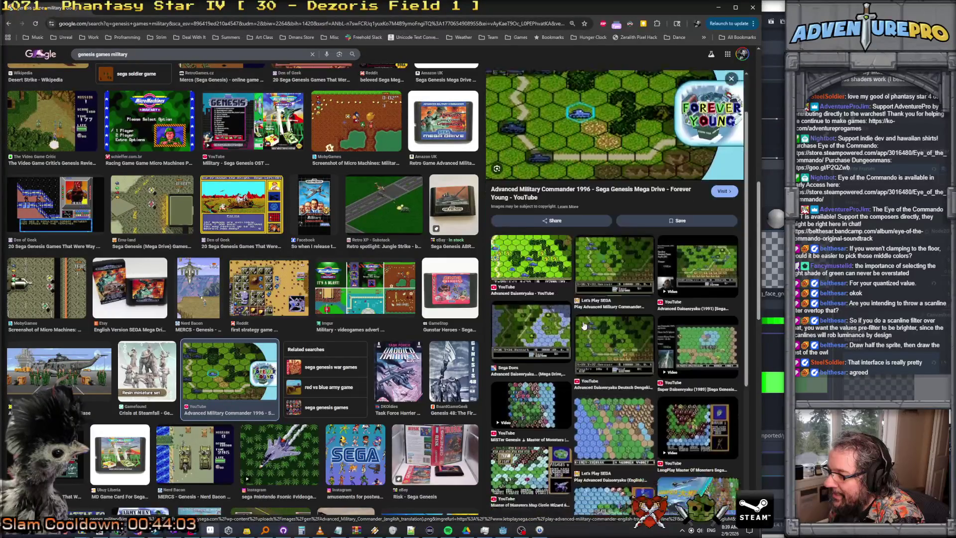
{"action": "left_click", "coordinate": [84, 368]}
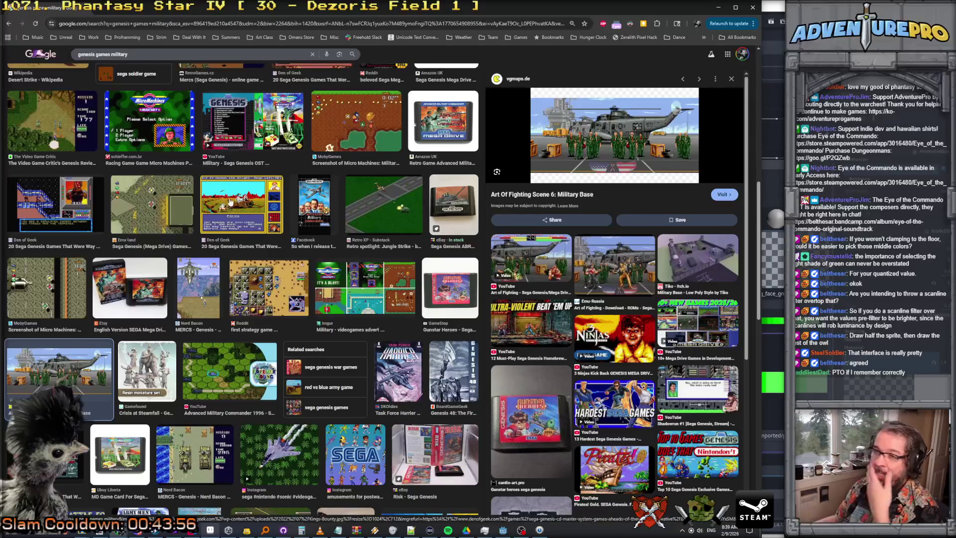
{"action": "scroll", "coordinate": [315, 270], "scroll_direction": "up", "scroll_amount": 3}
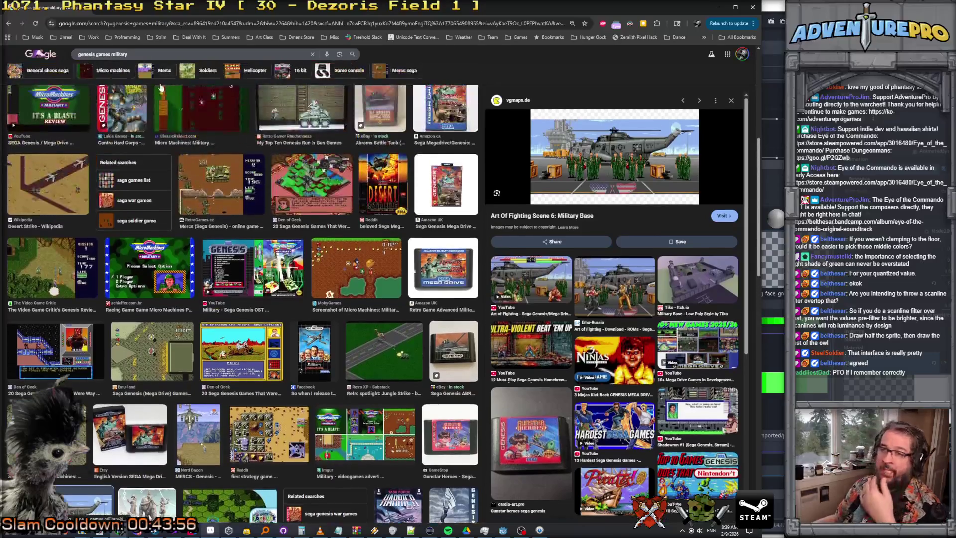
{"action": "double_click", "coordinate": [110, 54]}
Step: Search 'genesis games PTO koei' and preview the eBay cartridge and Sega Seal P.T.O. images
{"action": "type", "text": "PTO koe"}
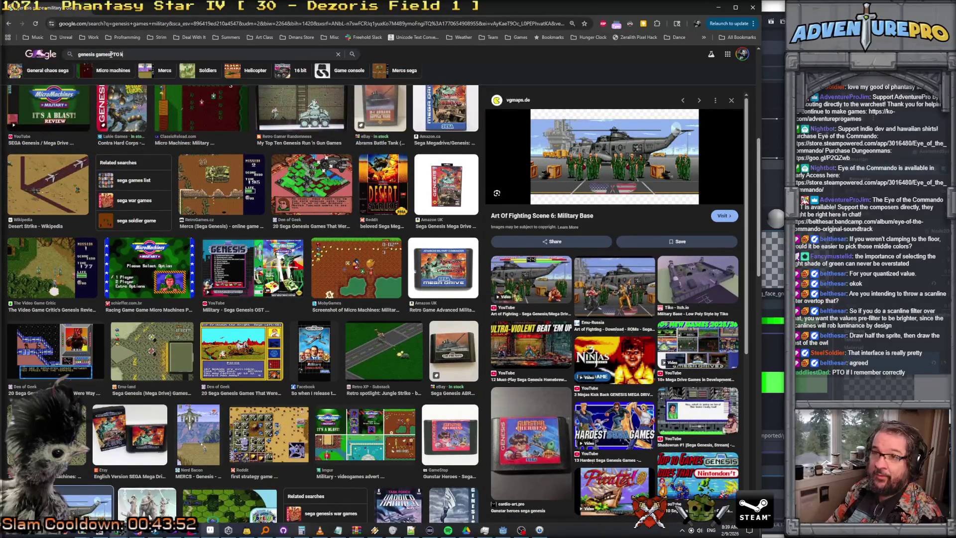
{"action": "type", "text": "i"}
{"action": "key", "text": "Return"}
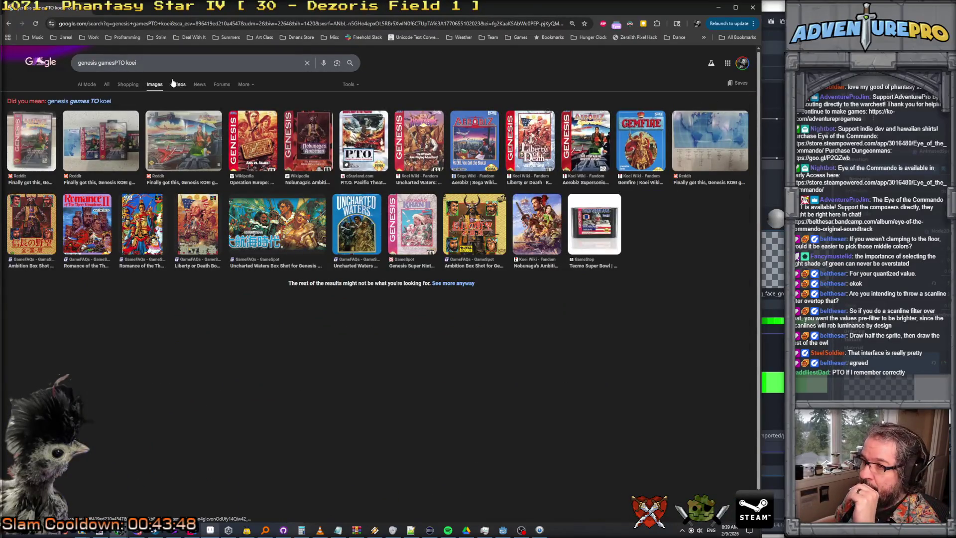
{"action": "left_click", "coordinate": [114, 62]}
{"action": "key", "text": "Return"}
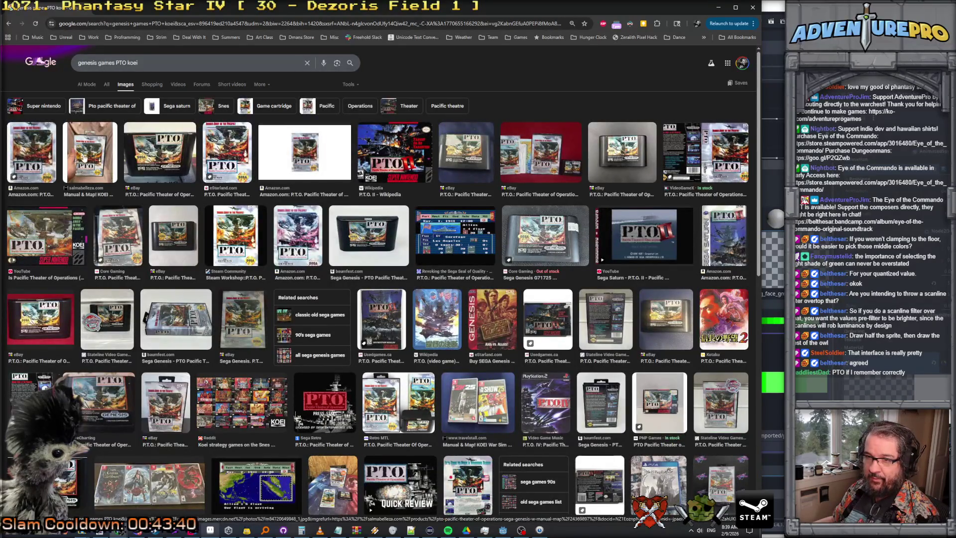
{"action": "left_click", "coordinate": [189, 162]}
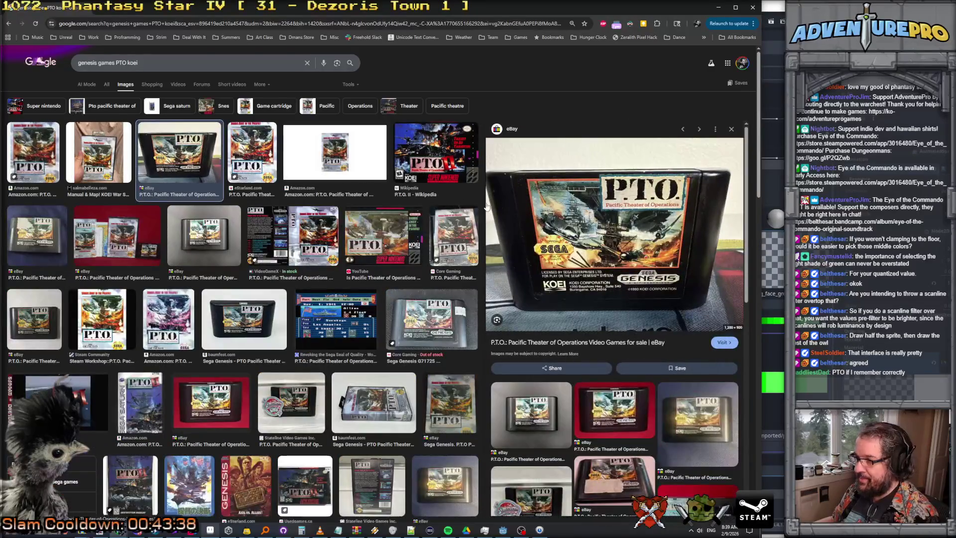
{"action": "scroll", "coordinate": [266, 166], "scroll_direction": "down", "scroll_amount": 1}
{"action": "scroll", "coordinate": [265, 166], "scroll_direction": "down", "scroll_amount": 2}
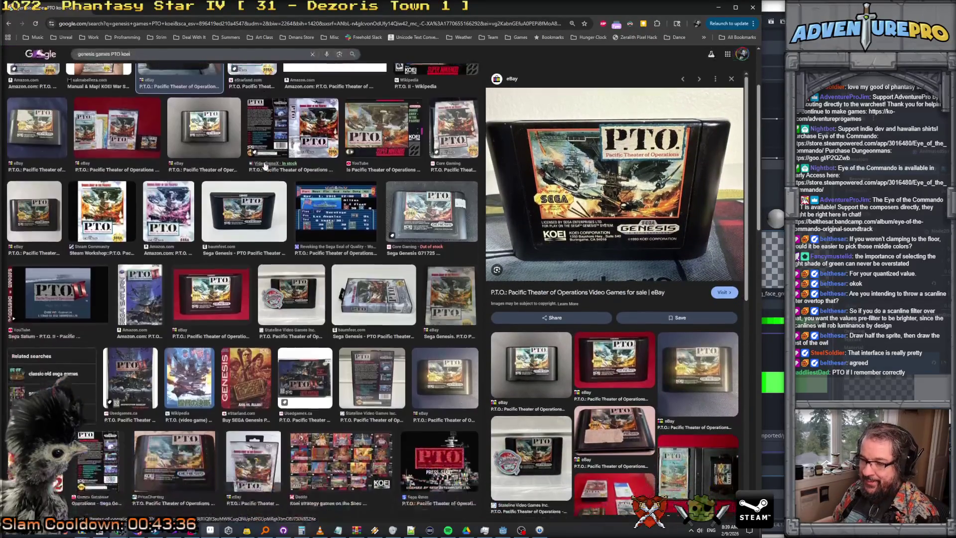
{"action": "scroll", "coordinate": [347, 214], "scroll_direction": "up", "scroll_amount": 2}
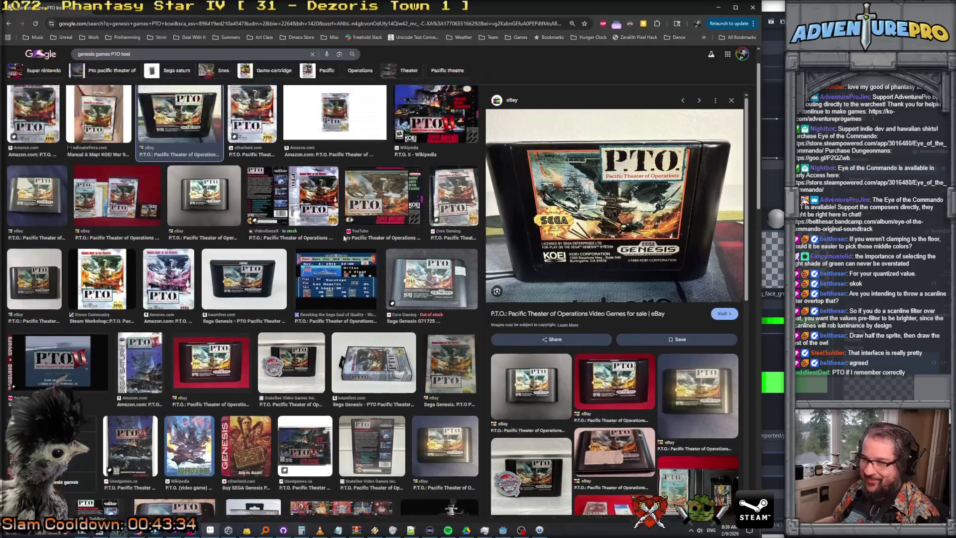
{"action": "left_click", "coordinate": [344, 281]}
{"action": "scroll", "coordinate": [661, 307], "scroll_direction": "down", "scroll_amount": 2}
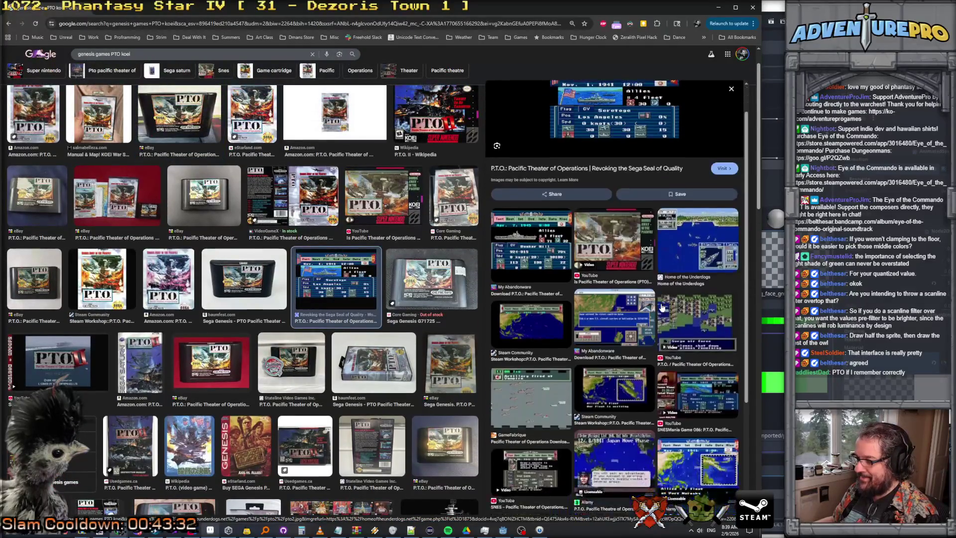
{"action": "scroll", "coordinate": [598, 294], "scroll_direction": "up", "scroll_amount": 2}
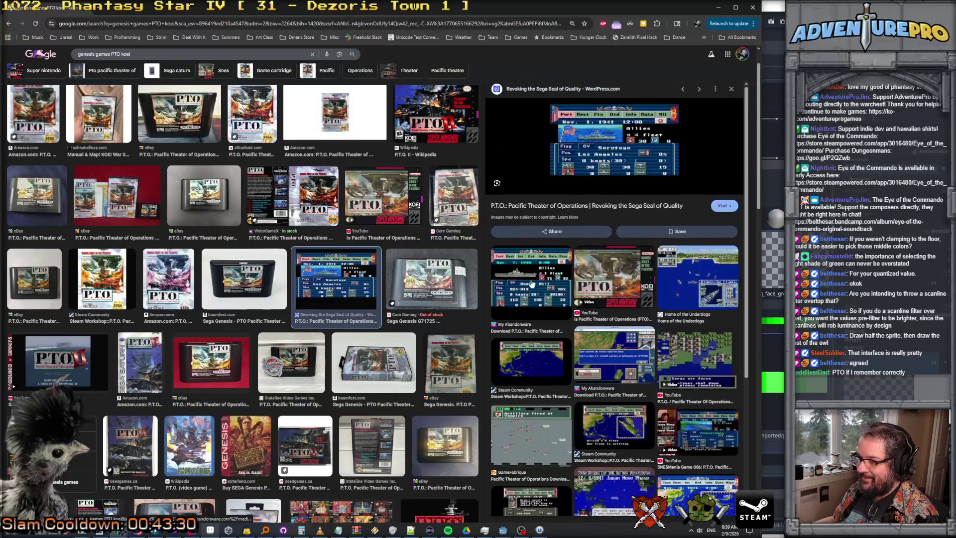
Step: Browse P.T.O. screenshots and settle on the My Abandonware P.T.O. II preview
{"action": "left_click", "coordinate": [557, 282]}
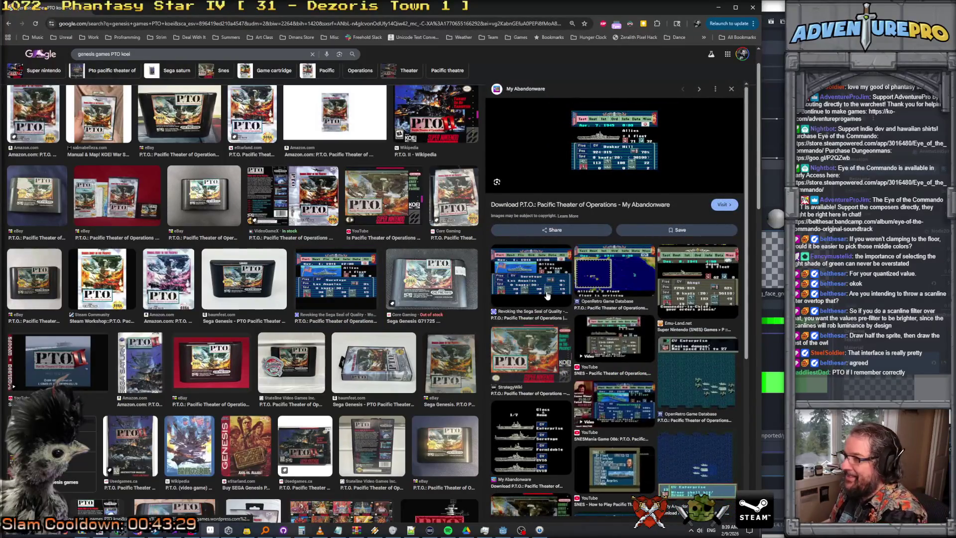
{"action": "left_click", "coordinate": [664, 297]}
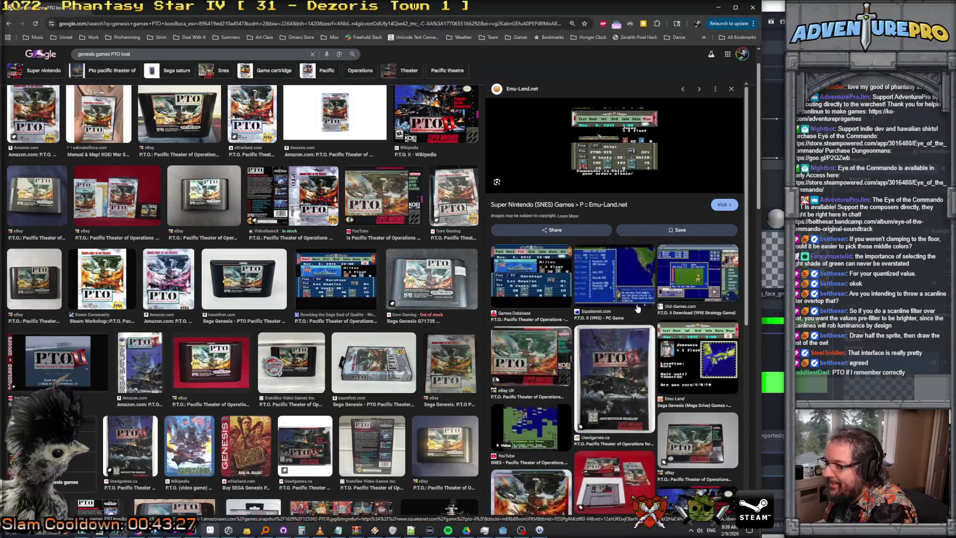
{"action": "scroll", "coordinate": [665, 297], "scroll_direction": "down", "scroll_amount": 5}
{"action": "scroll", "coordinate": [274, 305], "scroll_direction": "down", "scroll_amount": 5}
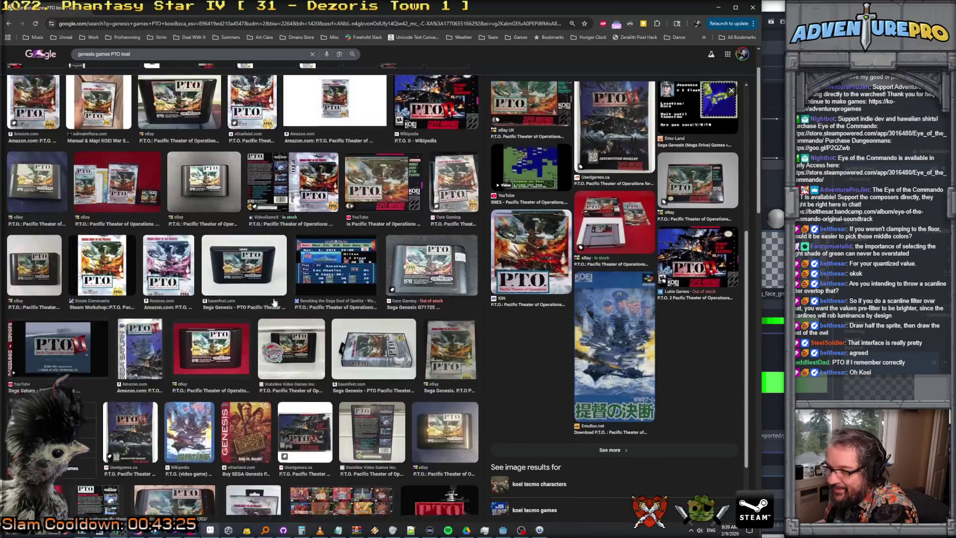
{"action": "scroll", "coordinate": [274, 303], "scroll_direction": "down", "scroll_amount": 1}
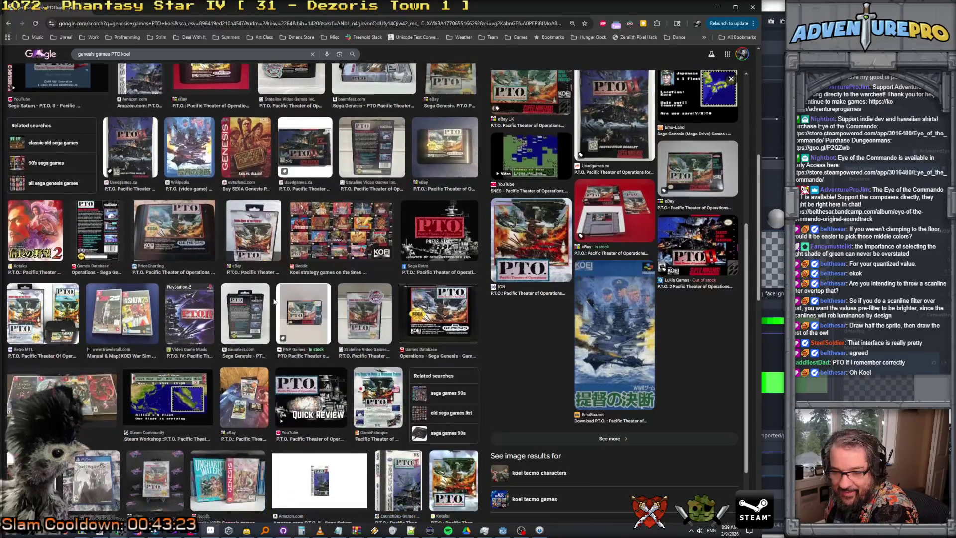
{"action": "scroll", "coordinate": [234, 288], "scroll_direction": "down", "scroll_amount": 4}
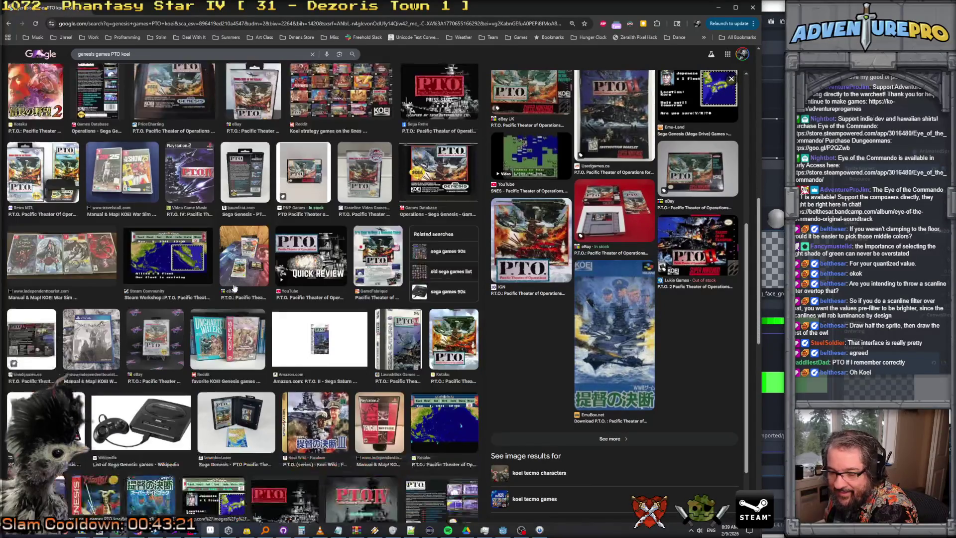
{"action": "scroll", "coordinate": [234, 288], "scroll_direction": "down", "scroll_amount": 2}
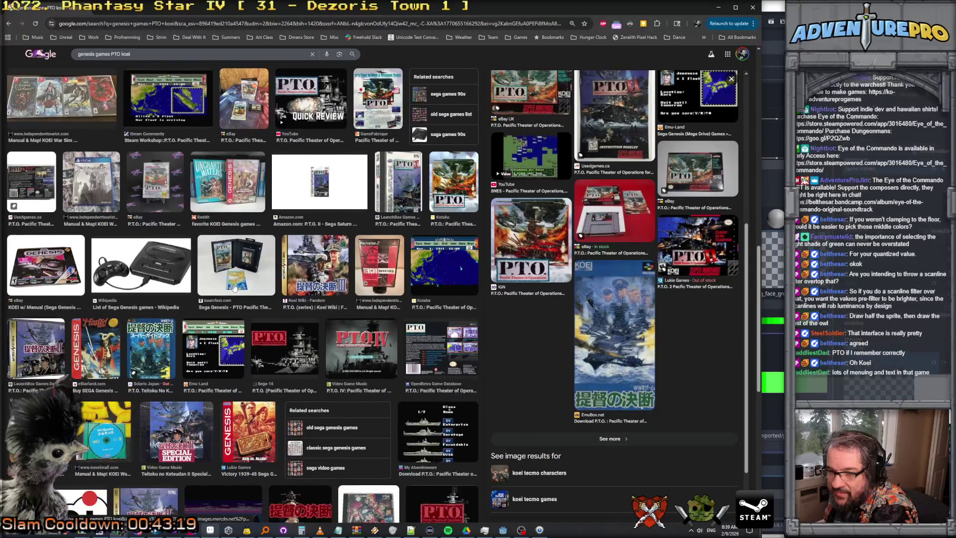
{"action": "left_click", "coordinate": [233, 288]}
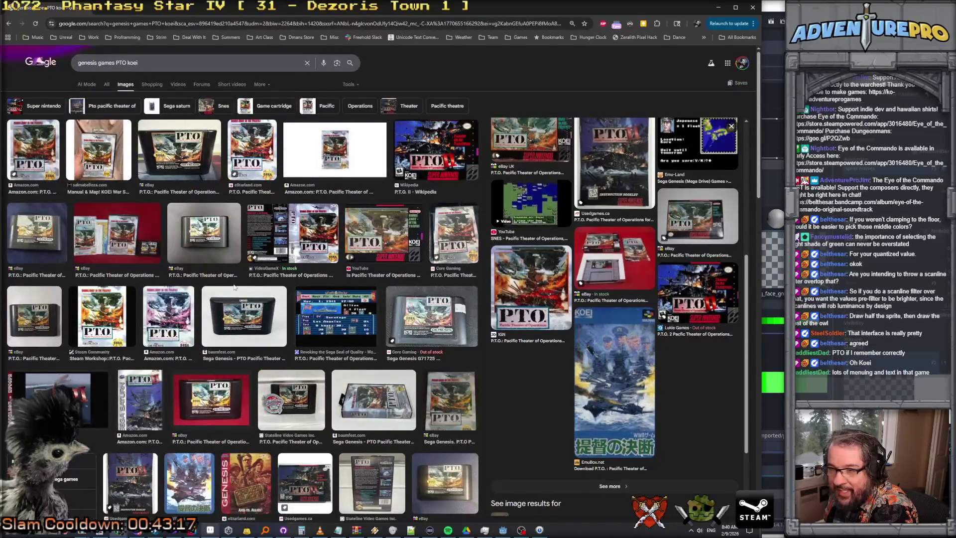
{"action": "left_click", "coordinate": [342, 344]}
{"action": "scroll", "coordinate": [624, 315], "scroll_direction": "down", "scroll_amount": 5}
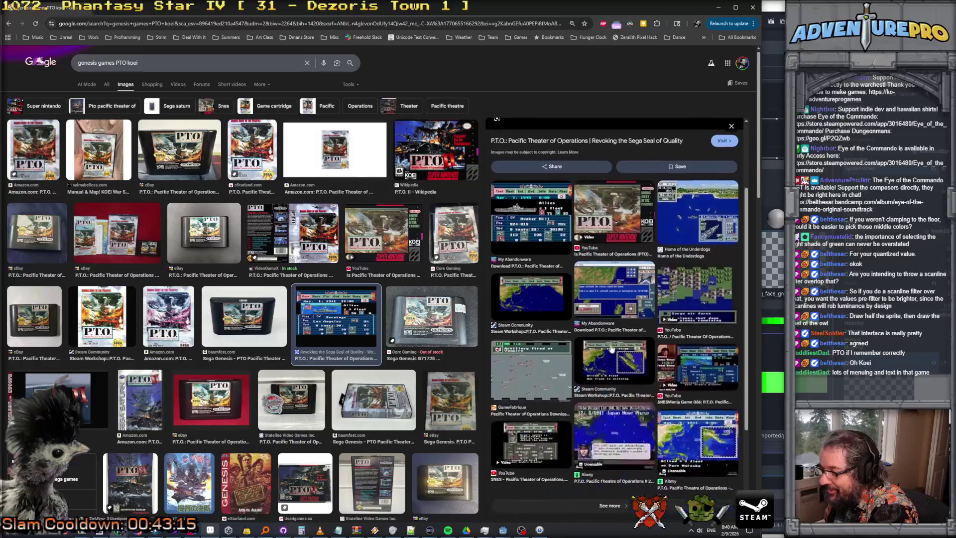
{"action": "left_click", "coordinate": [624, 313]}
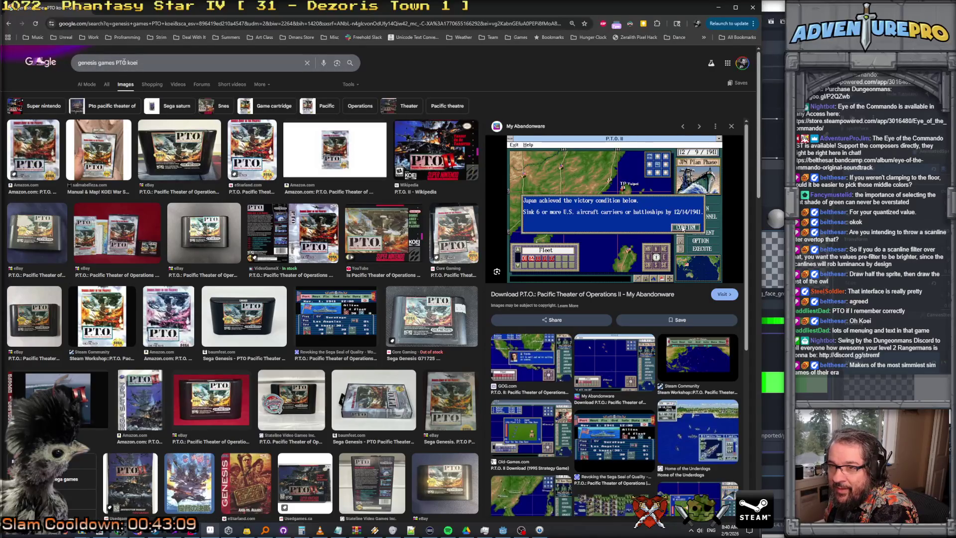
{"action": "left_click_drag", "start_coordinate": [98, 64], "coordinate": [233, 69]}
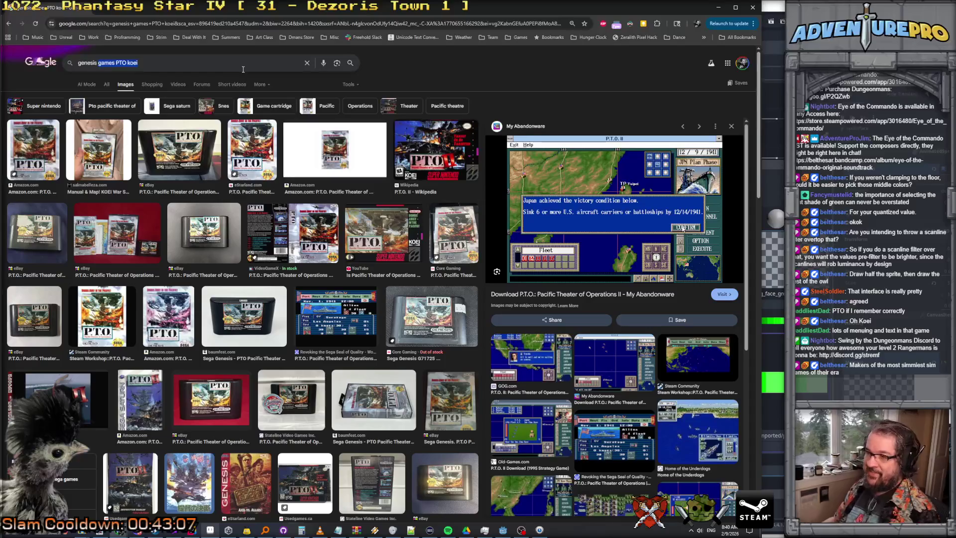
Step: Search Google Images for 'genesis military sims', then 'megadrive military sims'
{"action": "type", "text": "milita"}
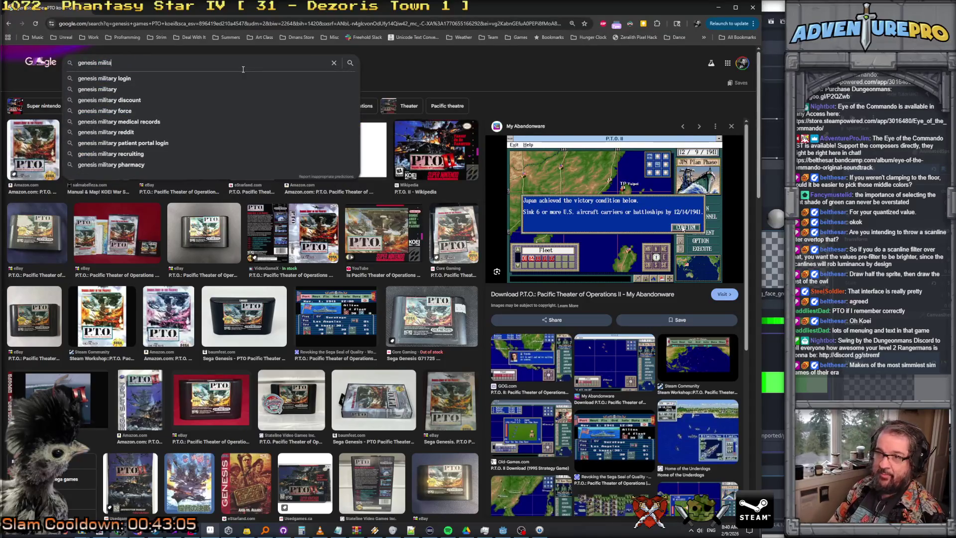
{"action": "type", "text": "ry sims"}
{"action": "key", "text": "Return"}
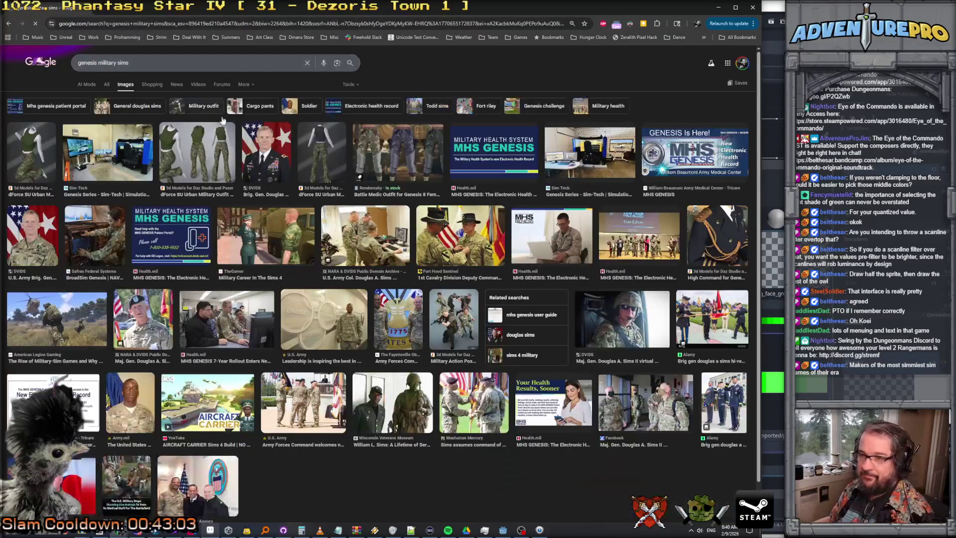
{"action": "left_click", "coordinate": [86, 63]}
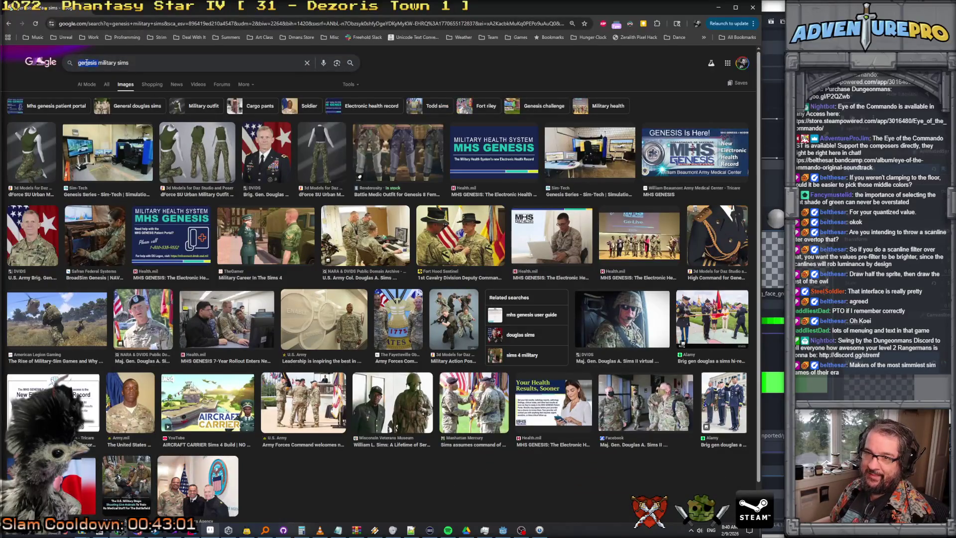
{"action": "type", "text": "megadriv"}
{"action": "key", "text": "Return"}
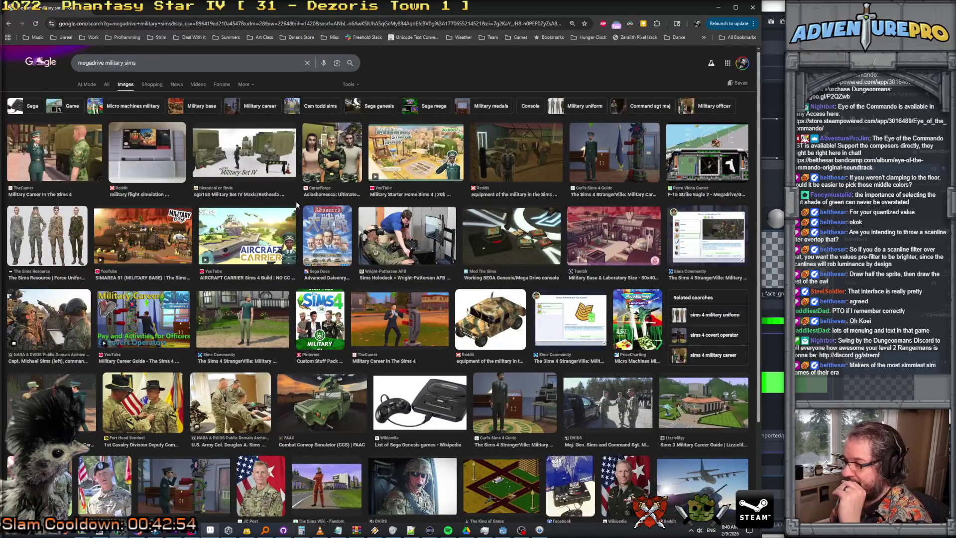
Step: Change the image search to 'megadrive military games'
{"action": "scroll", "coordinate": [391, 278], "scroll_direction": "down", "scroll_amount": 2}
{"action": "scroll", "coordinate": [133, 64], "scroll_direction": "up", "scroll_amount": 2}
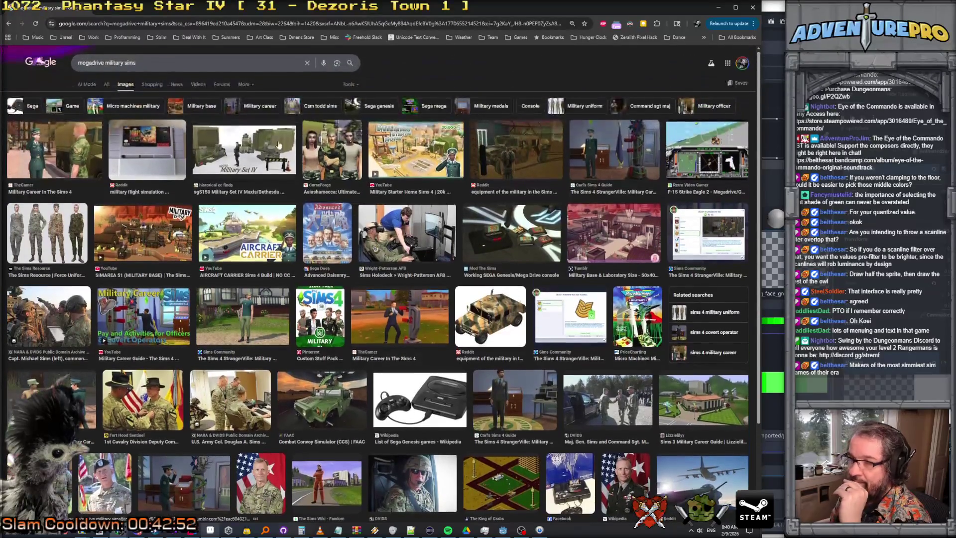
{"action": "double_click", "coordinate": [131, 63]}
{"action": "type", "text": "games"}
{"action": "key", "text": "Return"}
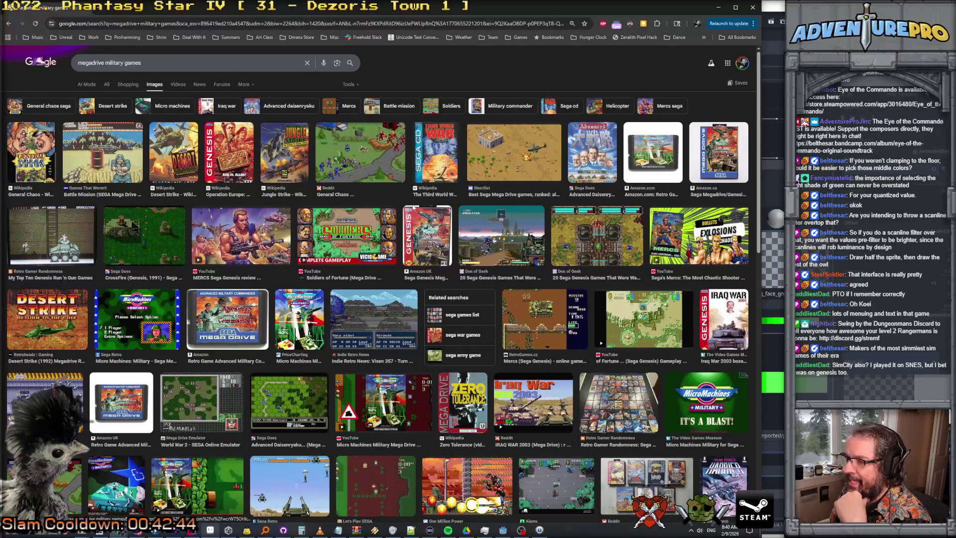
Step: Preview the Micro Machines: Military and Soldiers of Fortune video and box-art results
{"action": "scroll", "coordinate": [419, 209], "scroll_direction": "down", "scroll_amount": 2}
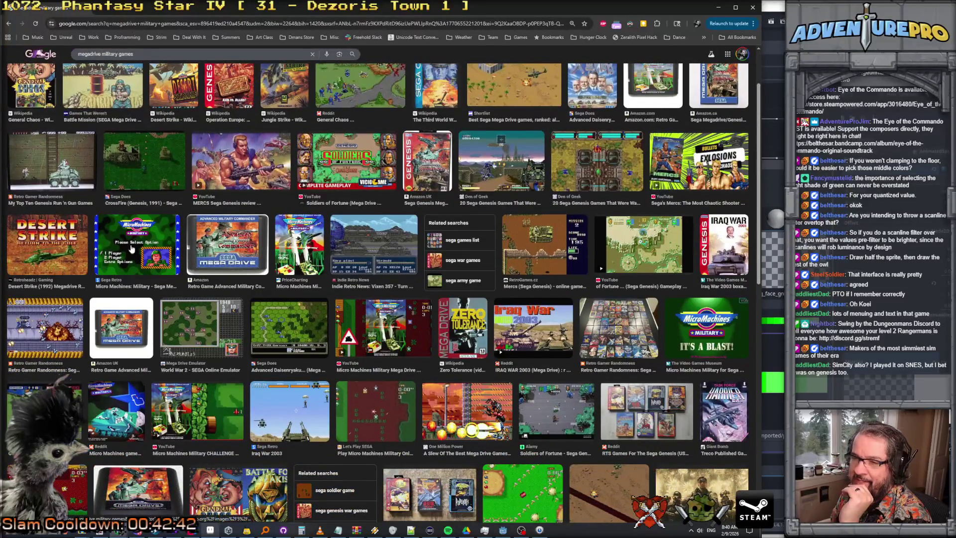
{"action": "left_click", "coordinate": [157, 244]}
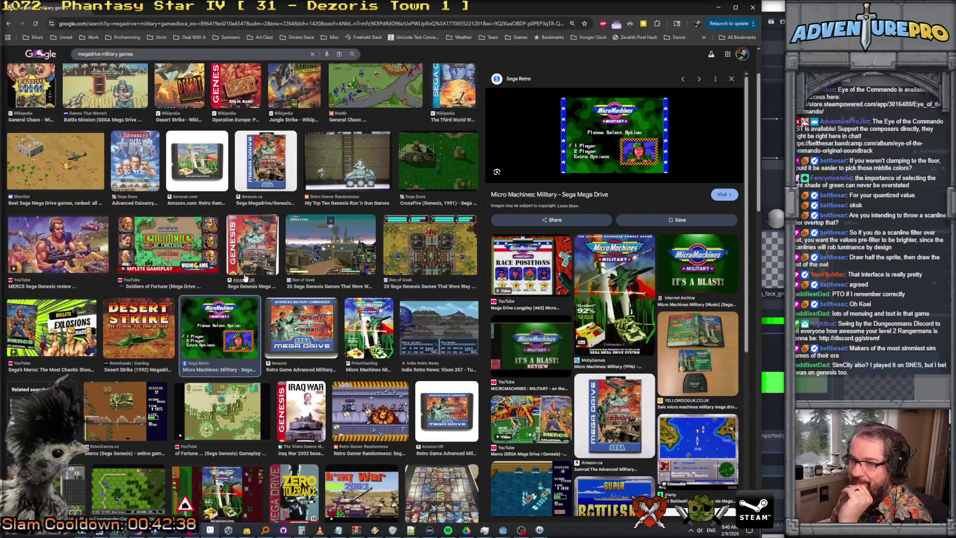
{"action": "left_click", "coordinate": [196, 240]}
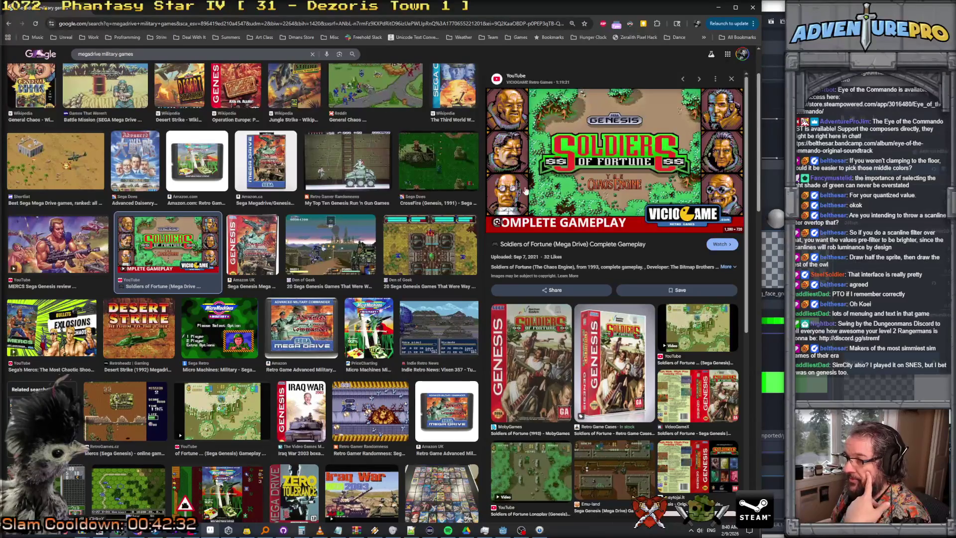
{"action": "scroll", "coordinate": [540, 185], "scroll_direction": "down", "scroll_amount": 5}
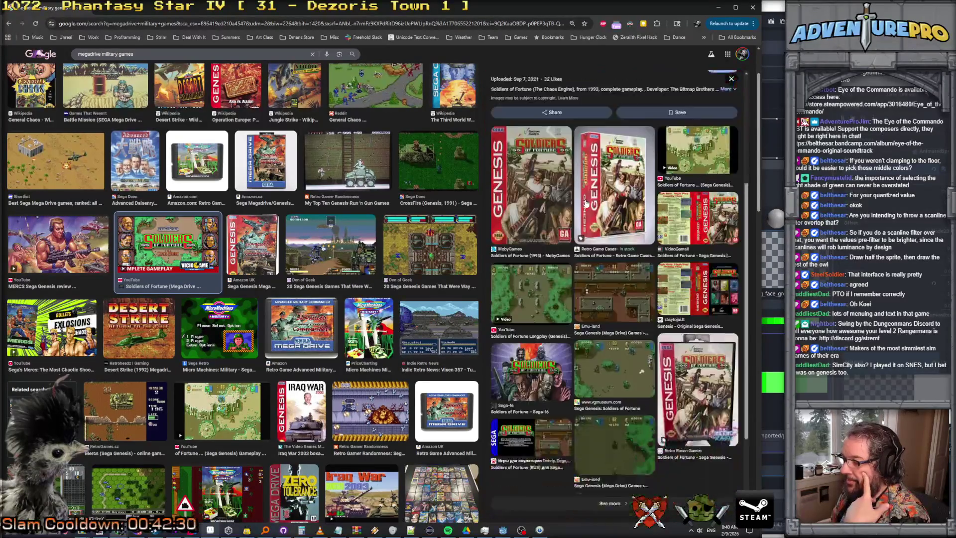
{"action": "scroll", "coordinate": [558, 255], "scroll_direction": "up", "scroll_amount": 2}
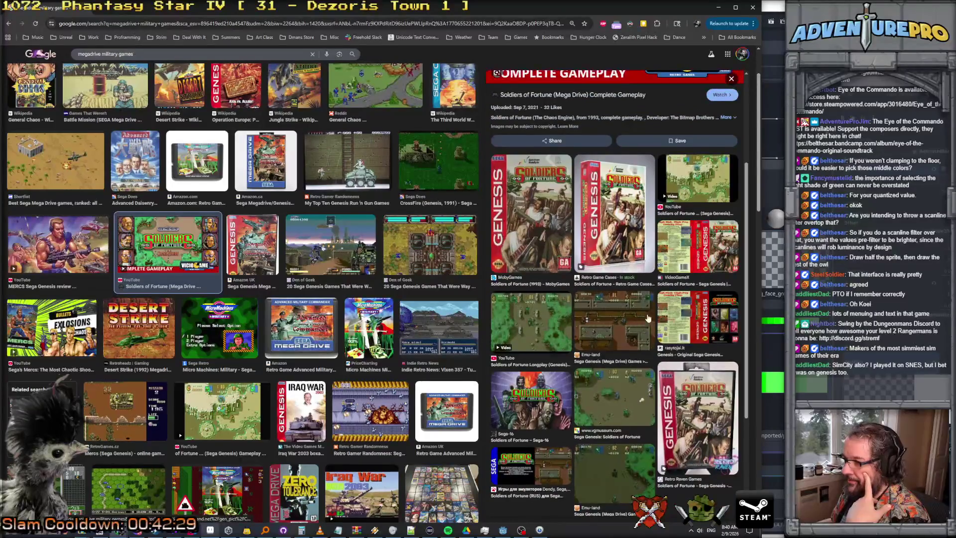
{"action": "left_click", "coordinate": [704, 330]}
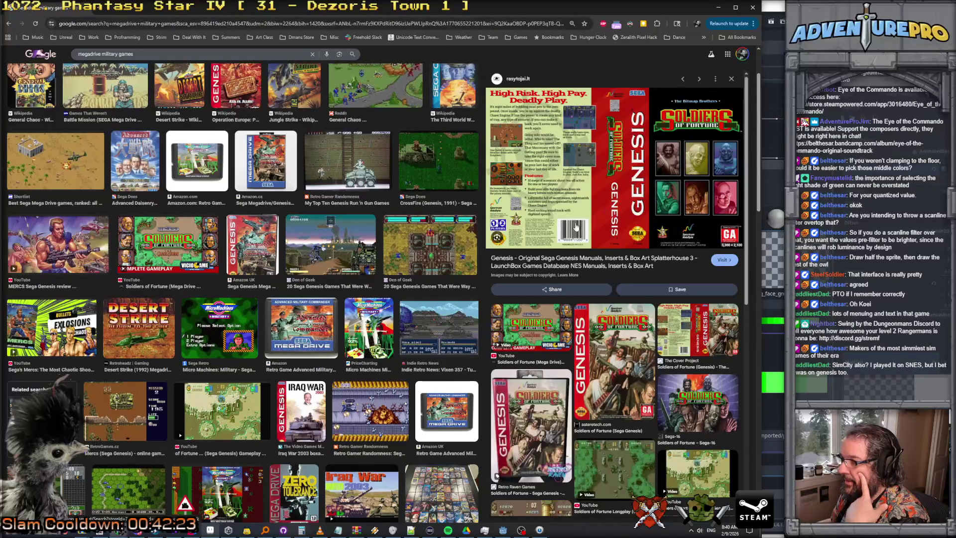
{"action": "scroll", "coordinate": [598, 210], "scroll_direction": "down", "scroll_amount": 1}
{"action": "scroll", "coordinate": [623, 194], "scroll_direction": "up", "scroll_amount": 1}
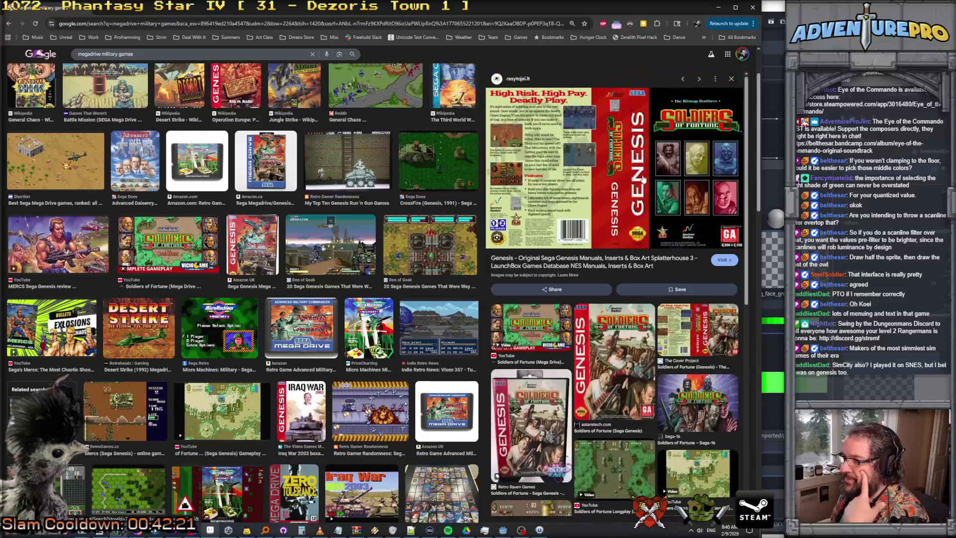
{"action": "scroll", "coordinate": [641, 178], "scroll_direction": "down", "scroll_amount": 1}
{"action": "scroll", "coordinate": [641, 178], "scroll_direction": "down", "scroll_amount": 6}
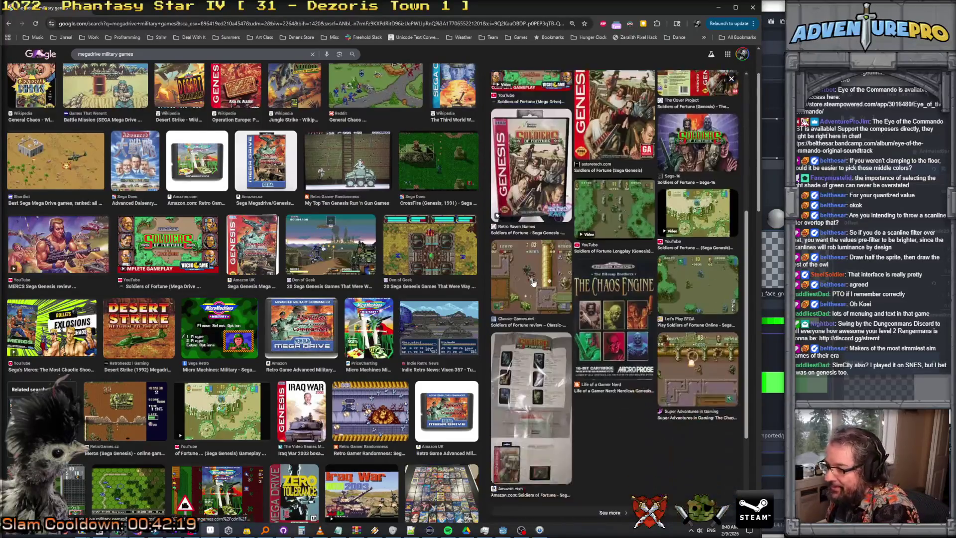
Step: Preview The Chaos Engine images, then the Vixen 357 screenshot and SEGAbits translation image
{"action": "left_click", "coordinate": [628, 248]}
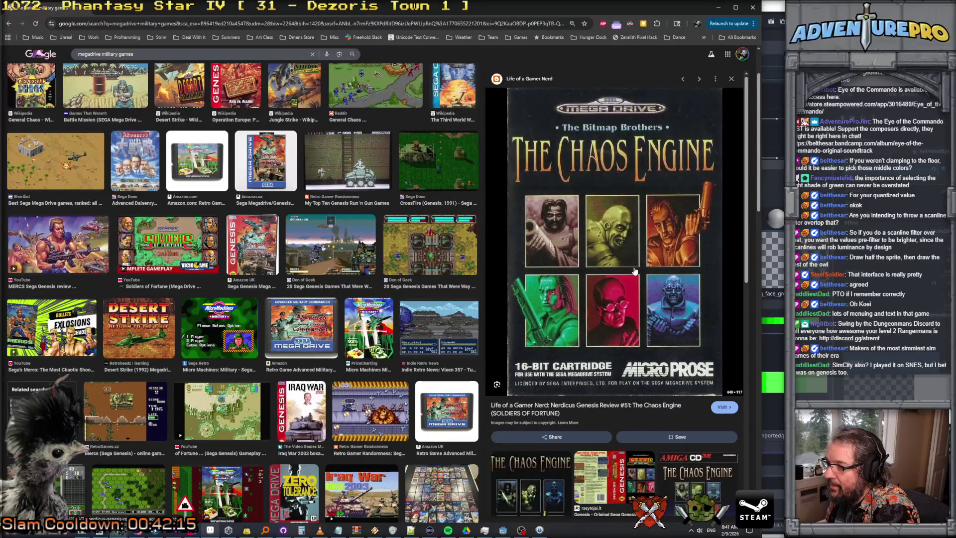
{"action": "scroll", "coordinate": [634, 271], "scroll_direction": "down", "scroll_amount": 8}
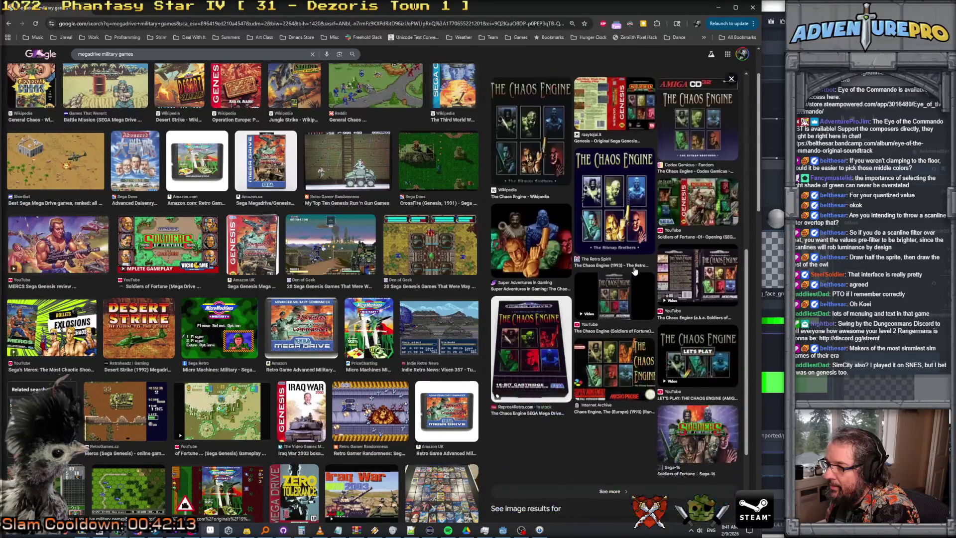
{"action": "left_click", "coordinate": [535, 238]}
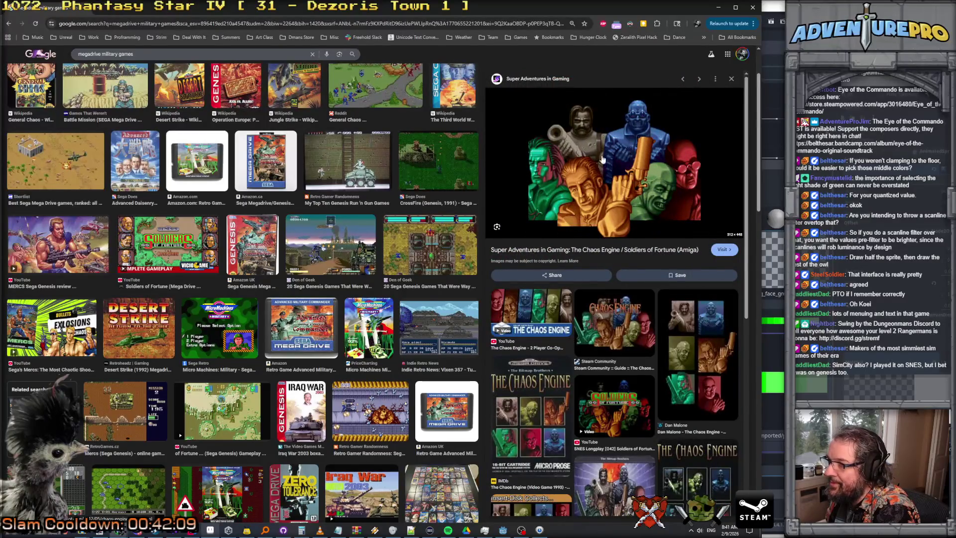
{"action": "scroll", "coordinate": [588, 171], "scroll_direction": "down", "scroll_amount": 2}
{"action": "scroll", "coordinate": [587, 171], "scroll_direction": "down", "scroll_amount": 5}
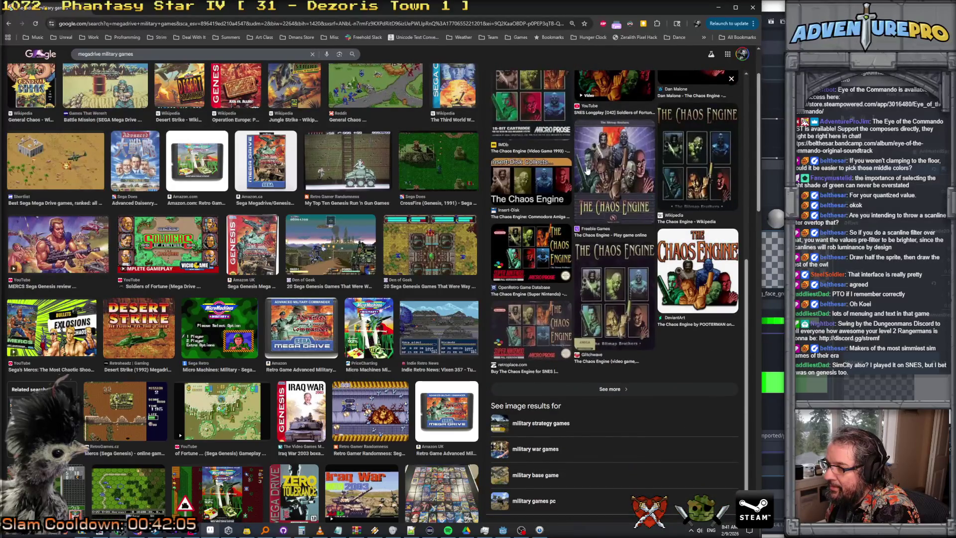
{"action": "scroll", "coordinate": [478, 251], "scroll_direction": "down", "scroll_amount": 2}
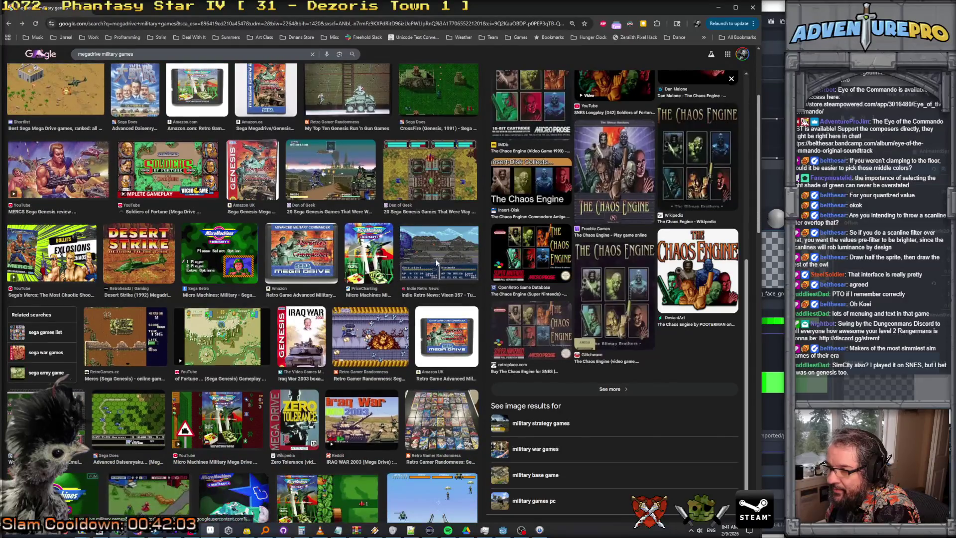
{"action": "left_click", "coordinate": [435, 259]}
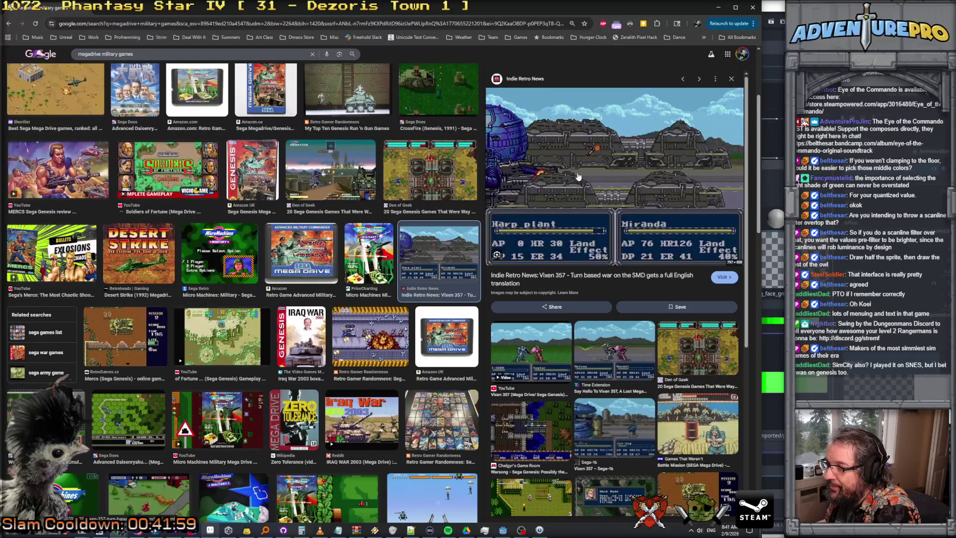
{"action": "scroll", "coordinate": [579, 174], "scroll_direction": "down", "scroll_amount": 4}
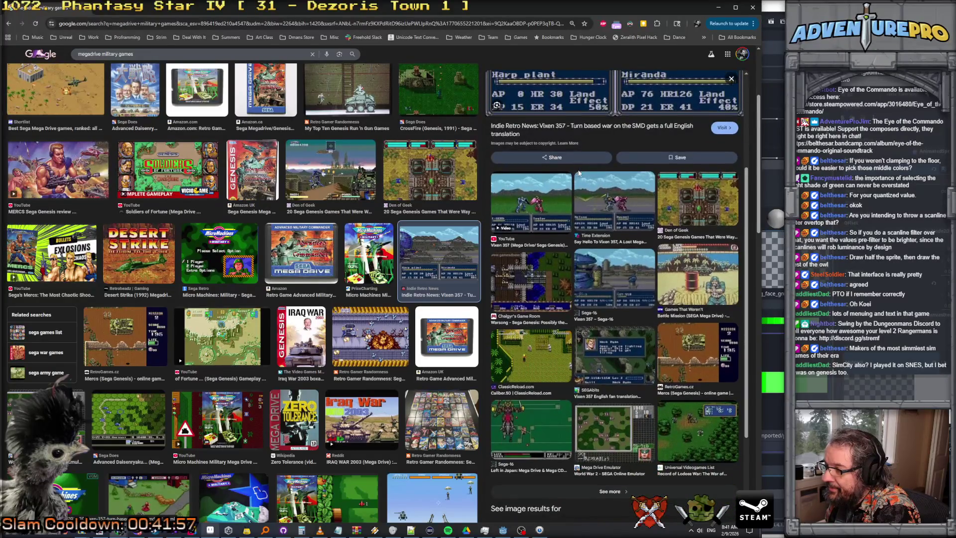
{"action": "left_click", "coordinate": [594, 274]}
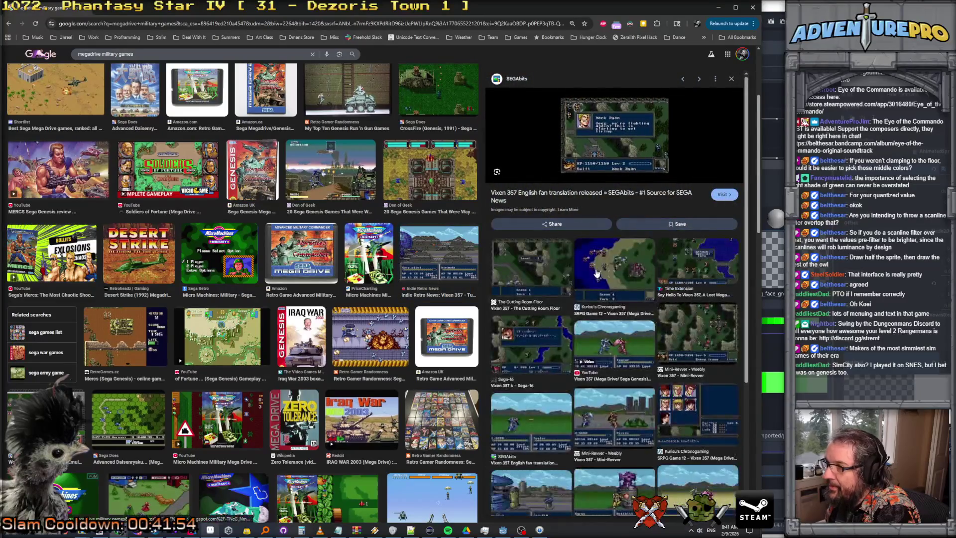
{"action": "scroll", "coordinate": [597, 273], "scroll_direction": "down", "scroll_amount": 3}
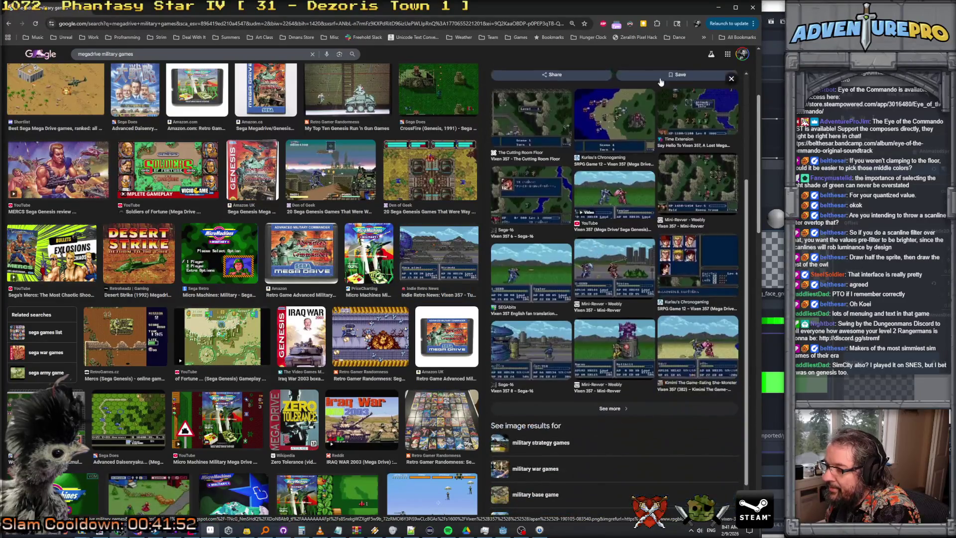
Step: Minimize Chrome, recentre the face sprite on the canvas and enlarge the shader code area
{"action": "left_click", "coordinate": [715, 7]}
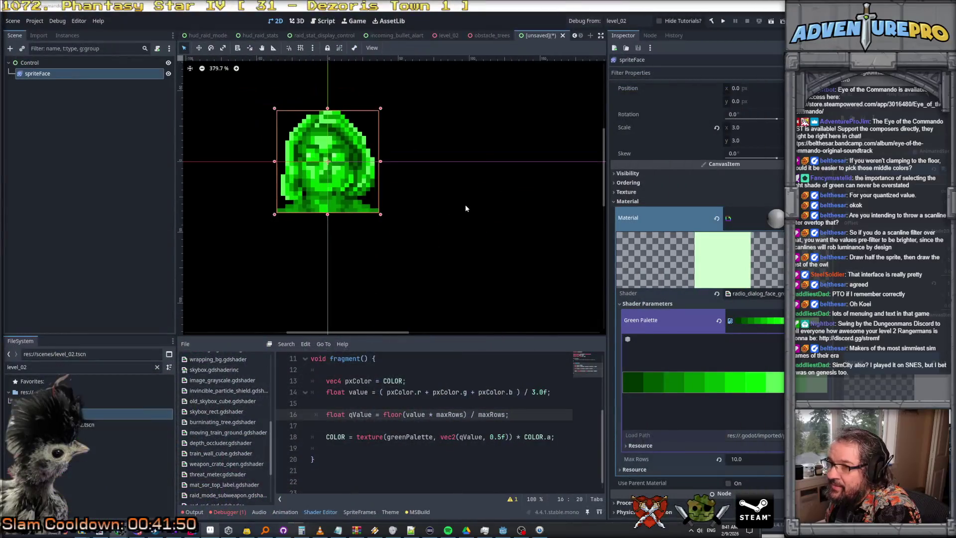
{"action": "scroll", "coordinate": [466, 207], "scroll_direction": "down", "scroll_amount": 5}
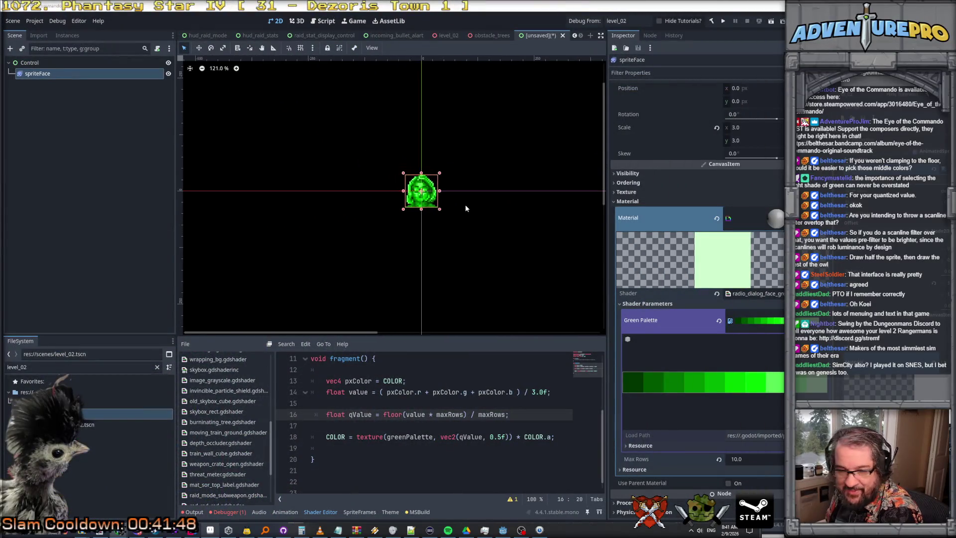
{"action": "left_click_drag", "start_coordinate": [497, 230], "coordinate": [372, 203]}
{"action": "scroll", "coordinate": [327, 168], "scroll_direction": "up", "scroll_amount": 4}
{"action": "scroll", "coordinate": [321, 172], "scroll_direction": "down", "scroll_amount": 1}
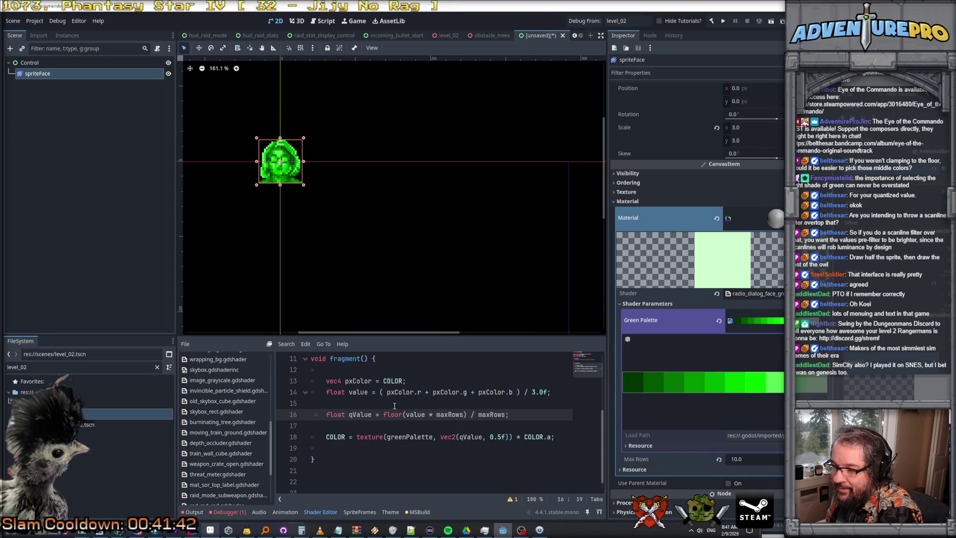
{"action": "left_click", "coordinate": [395, 404]}
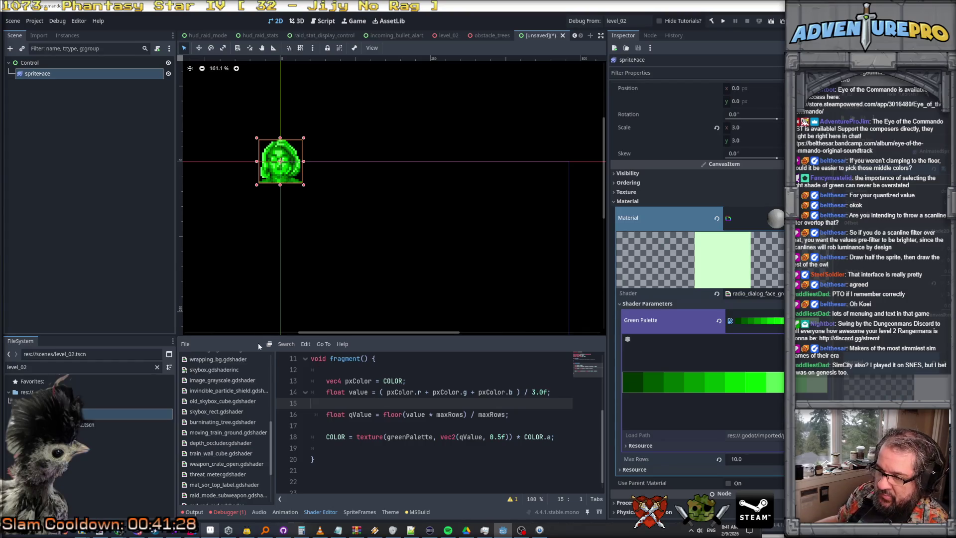
{"action": "left_click_drag", "start_coordinate": [243, 336], "coordinate": [249, 277]}
Step: Look through the code of player_portable_shield.gdshader and ditherizer.gdshader
{"action": "scroll", "coordinate": [226, 399], "scroll_direction": "down", "scroll_amount": 2}
{"action": "left_click", "coordinate": [229, 446]}
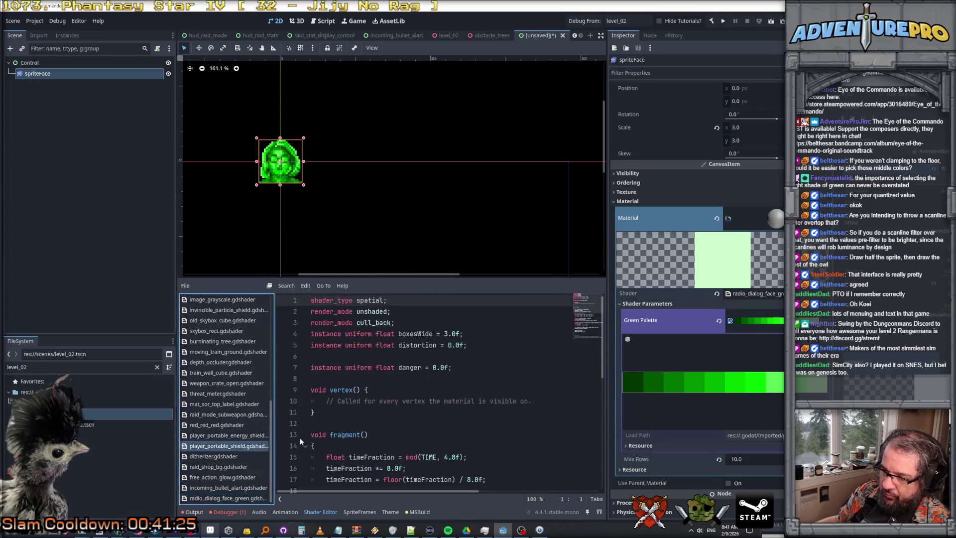
{"action": "scroll", "coordinate": [377, 428], "scroll_direction": "down", "scroll_amount": 4}
{"action": "scroll", "coordinate": [377, 429], "scroll_direction": "down", "scroll_amount": 2}
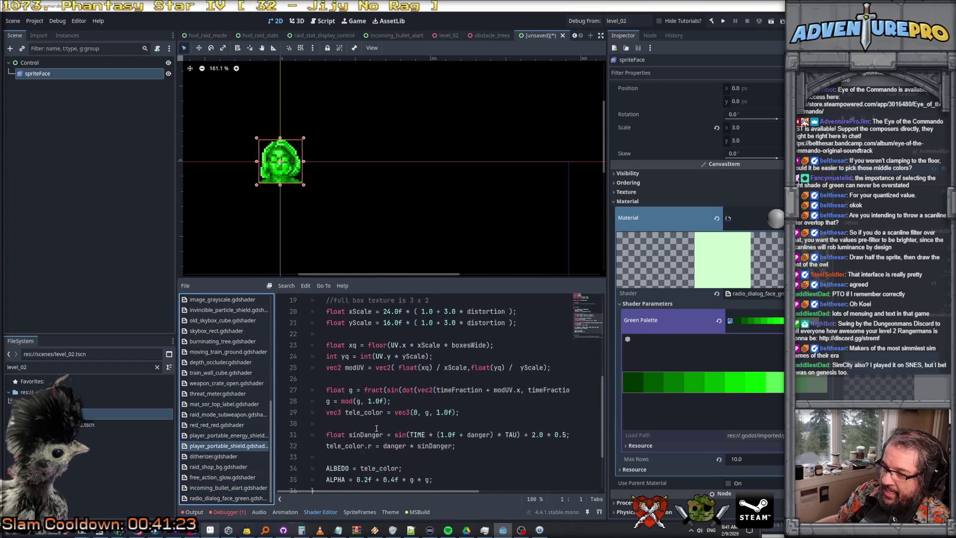
{"action": "scroll", "coordinate": [377, 428], "scroll_direction": "down", "scroll_amount": 1}
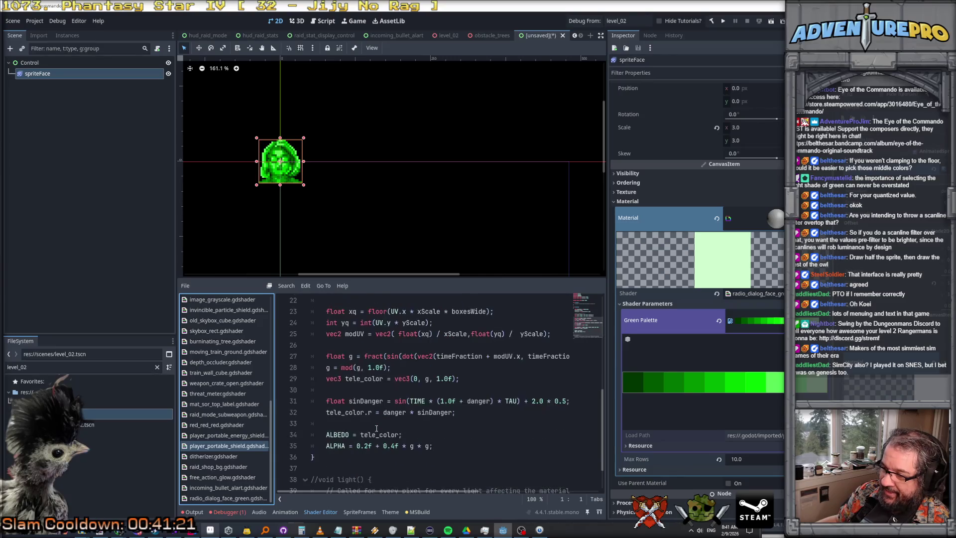
{"action": "scroll", "coordinate": [377, 429], "scroll_direction": "down", "scroll_amount": 1}
{"action": "left_click", "coordinate": [229, 456]}
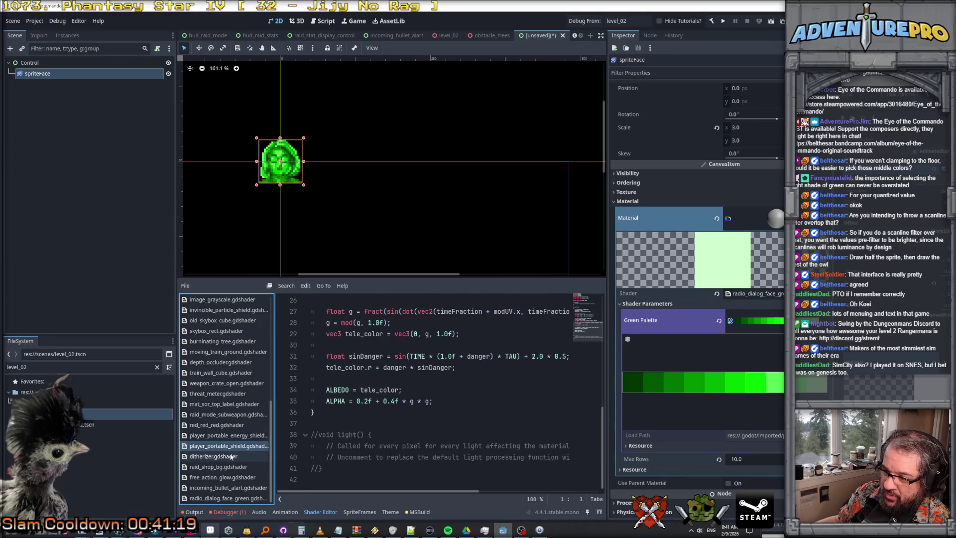
{"action": "scroll", "coordinate": [381, 433], "scroll_direction": "down", "scroll_amount": 5}
{"action": "scroll", "coordinate": [380, 434], "scroll_direction": "down", "scroll_amount": 9}
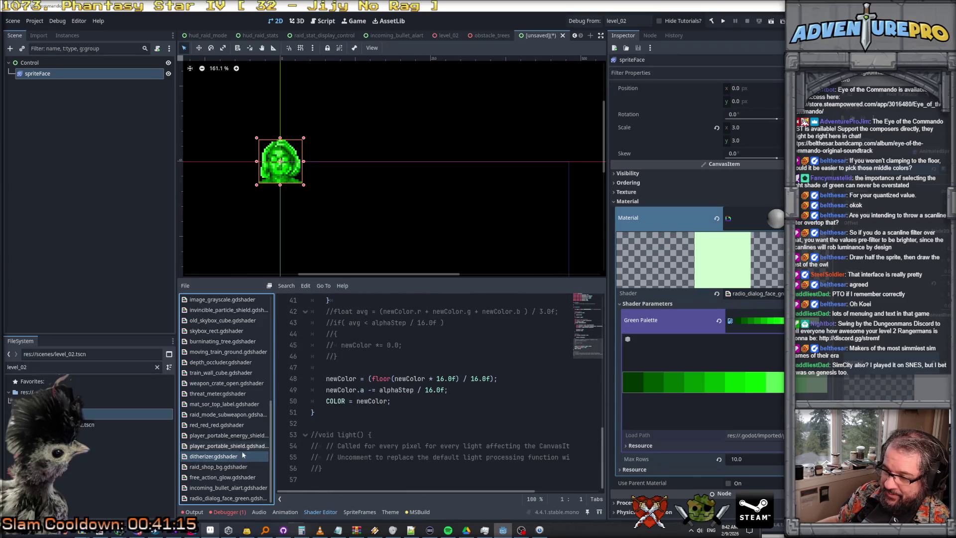
Step: Look through raid_shop_bg, free_action_glow and incoming_bullet_alart shaders
{"action": "left_click", "coordinate": [219, 467]}
{"action": "scroll", "coordinate": [384, 452], "scroll_direction": "down", "scroll_amount": 2}
{"action": "scroll", "coordinate": [384, 453], "scroll_direction": "down", "scroll_amount": 7}
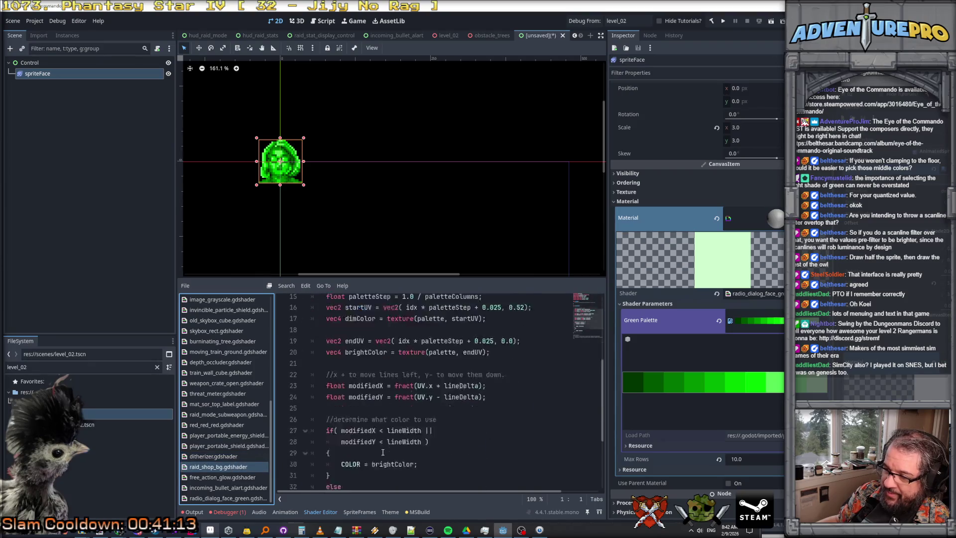
{"action": "left_click", "coordinate": [242, 477]}
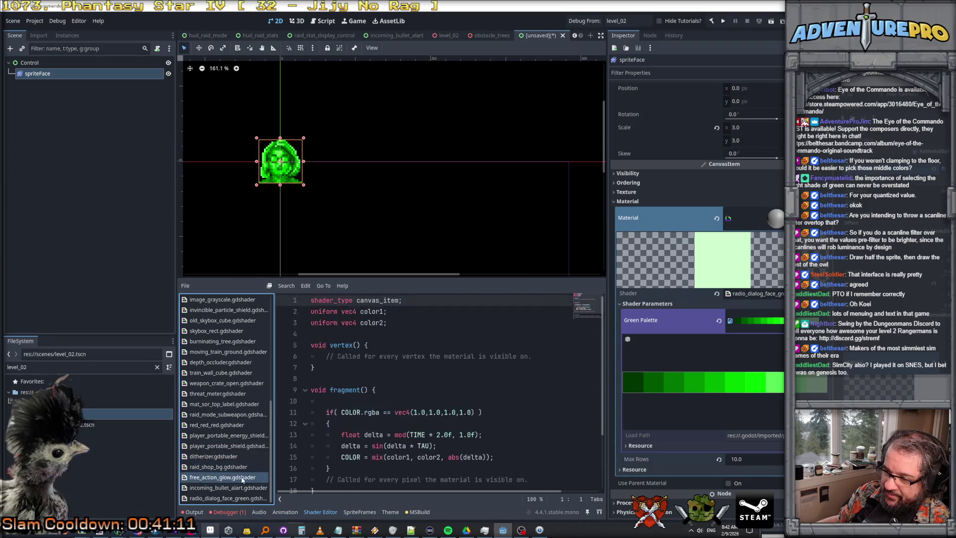
{"action": "left_click", "coordinate": [245, 488]}
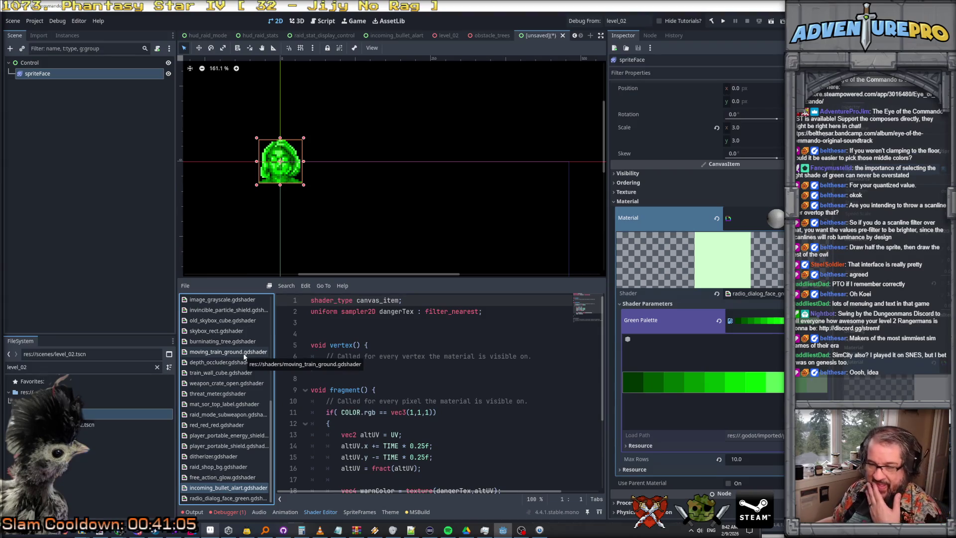
Step: Select the random function in burninating_tree.gdshader, then return to radio_dialog_face_green
{"action": "left_click", "coordinate": [234, 342]}
{"action": "scroll", "coordinate": [353, 396], "scroll_direction": "down", "scroll_amount": 5}
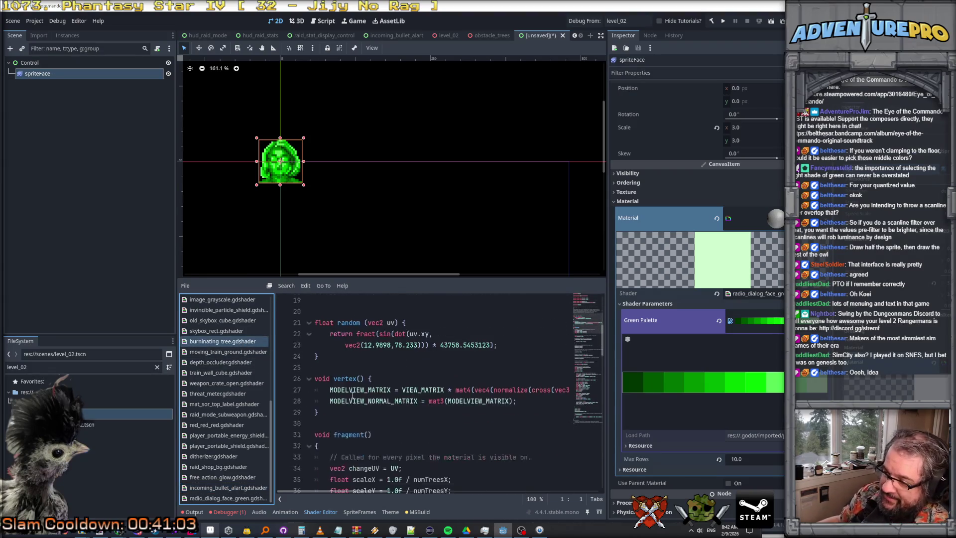
{"action": "scroll", "coordinate": [352, 396], "scroll_direction": "up", "scroll_amount": 2}
{"action": "mouse_move", "coordinate": [324, 423]}
{"action": "left_mouse_down"}
{"action": "mouse_move", "coordinate": [315, 379]}
{"action": "mouse_move", "coordinate": [313, 393]}
{"action": "left_mouse_up"}
{"action": "key", "text": "ctrl+c"}
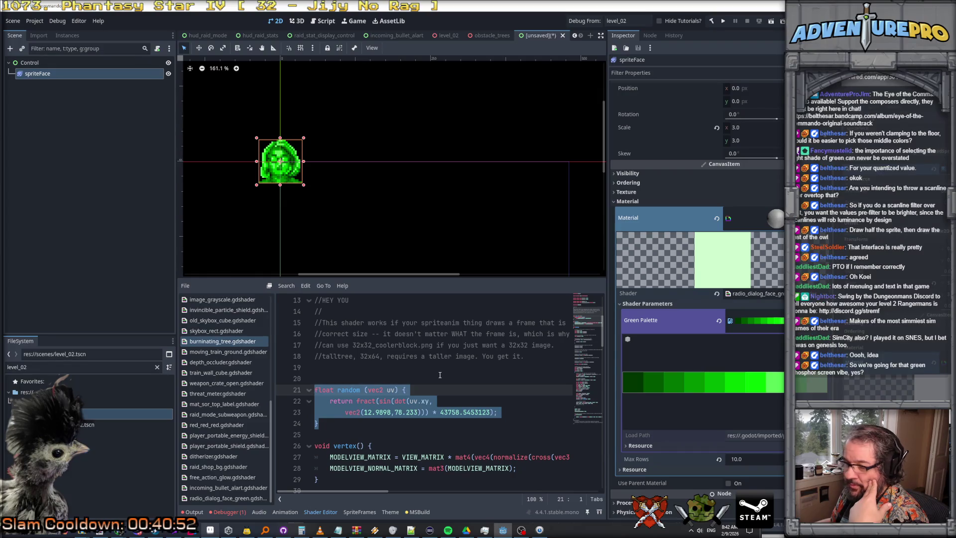
{"action": "scroll", "coordinate": [440, 374], "scroll_direction": "down", "scroll_amount": 2}
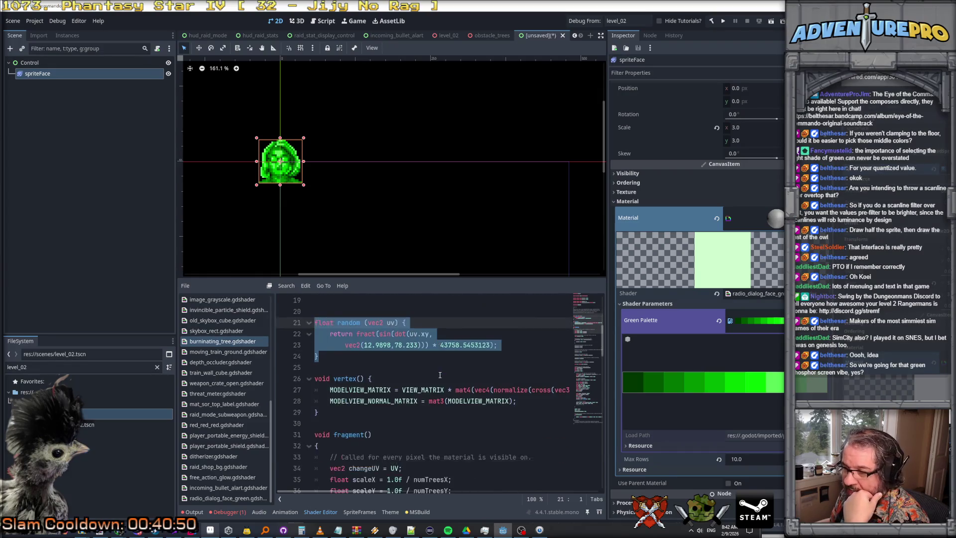
{"action": "scroll", "coordinate": [440, 375], "scroll_direction": "down", "scroll_amount": 2}
{"action": "scroll", "coordinate": [440, 375], "scroll_direction": "up", "scroll_amount": 2}
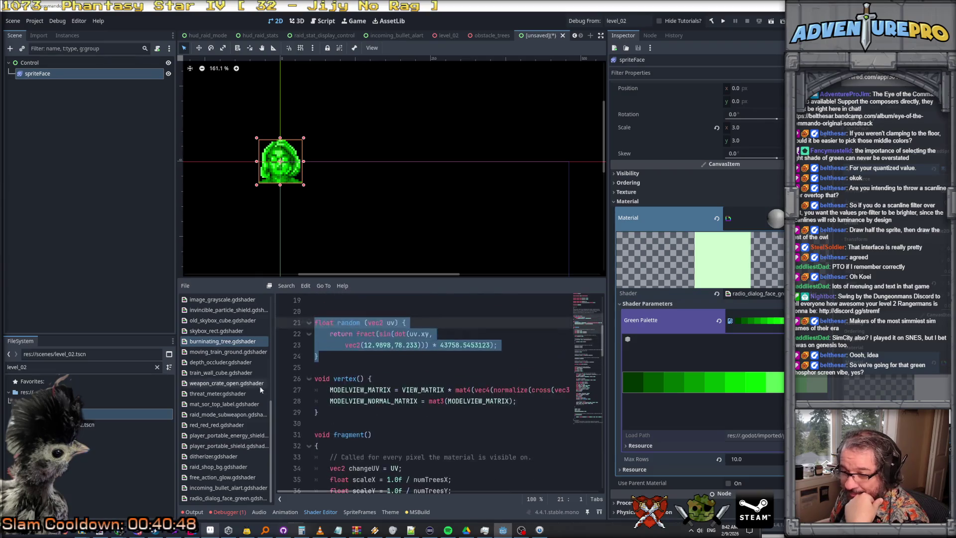
{"action": "left_click", "coordinate": [227, 498]}
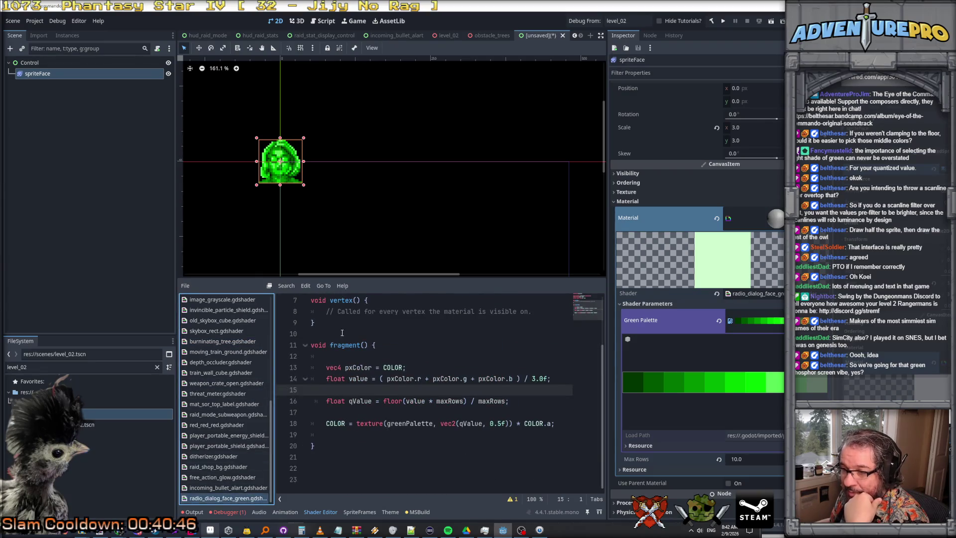
Step: Paste the random(vec2 uv) function onto new blank lines below the uniform declarations
{"action": "scroll", "coordinate": [341, 347], "scroll_direction": "up", "scroll_amount": 2}
{"action": "left_click", "coordinate": [341, 354]}
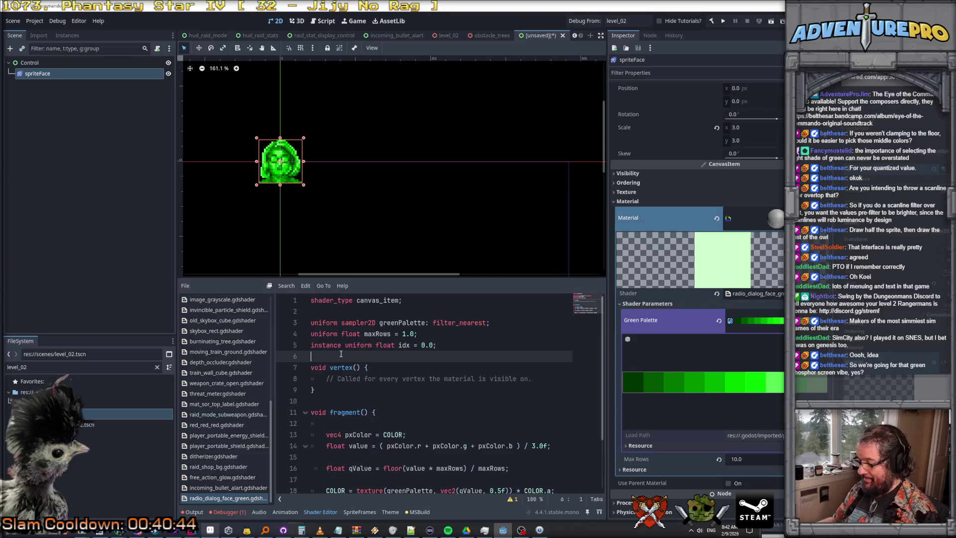
{"action": "key", "text": "Return"}
{"action": "key", "text": "Return"}
{"action": "key", "text": "Up"}
{"action": "key", "text": "ctrl+v"}
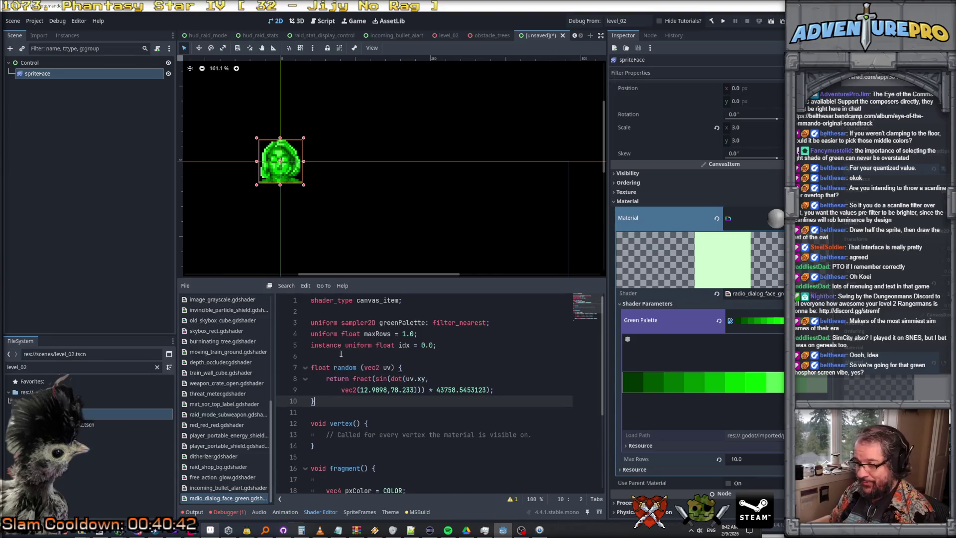
{"action": "scroll", "coordinate": [344, 357], "scroll_direction": "down", "scroll_amount": 1}
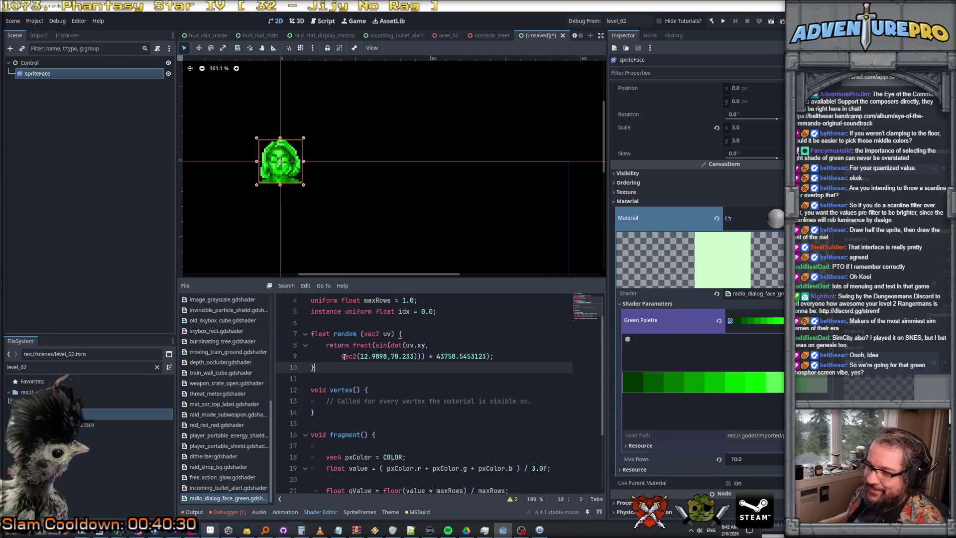
{"action": "scroll", "coordinate": [409, 353], "scroll_direction": "down", "scroll_amount": 1}
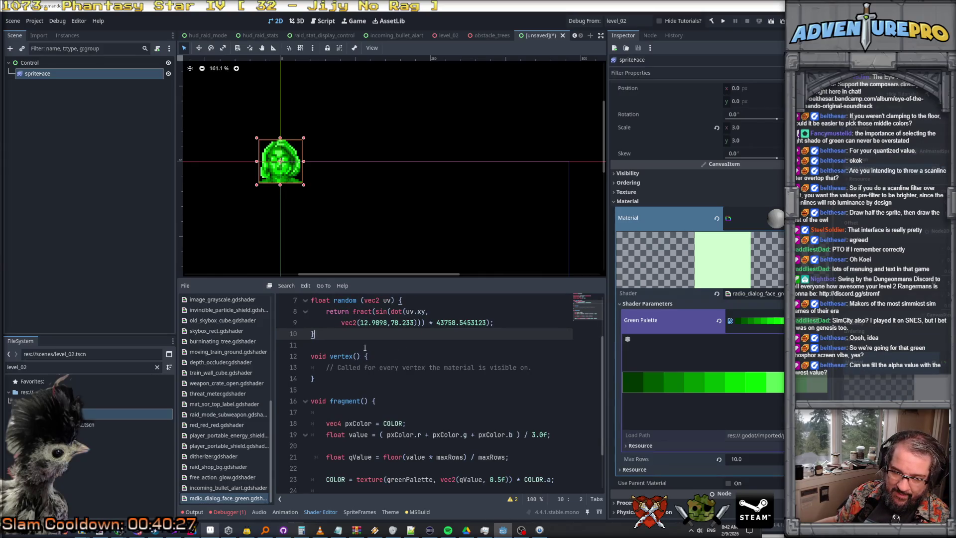
{"action": "scroll", "coordinate": [365, 347], "scroll_direction": "down", "scroll_amount": 1}
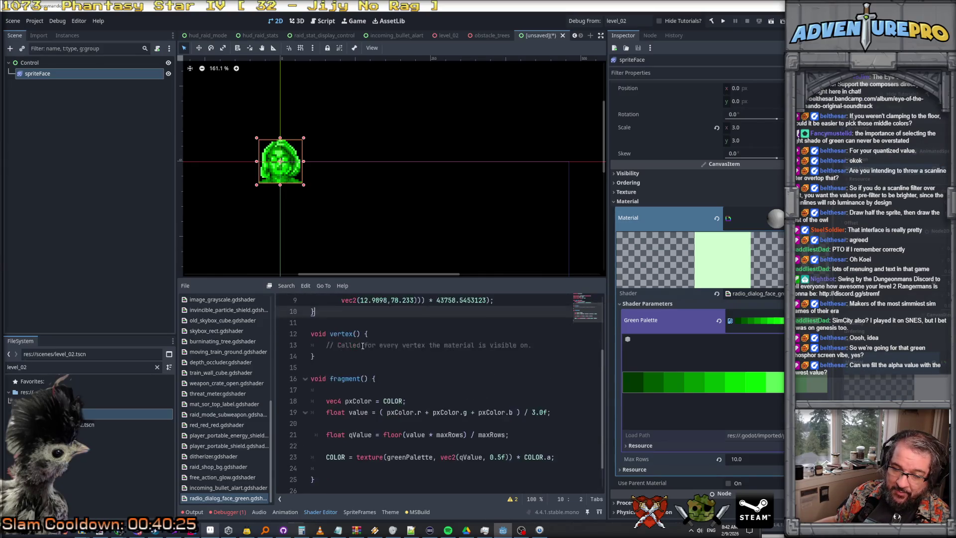
{"action": "scroll", "coordinate": [363, 346], "scroll_direction": "down", "scroll_amount": 2}
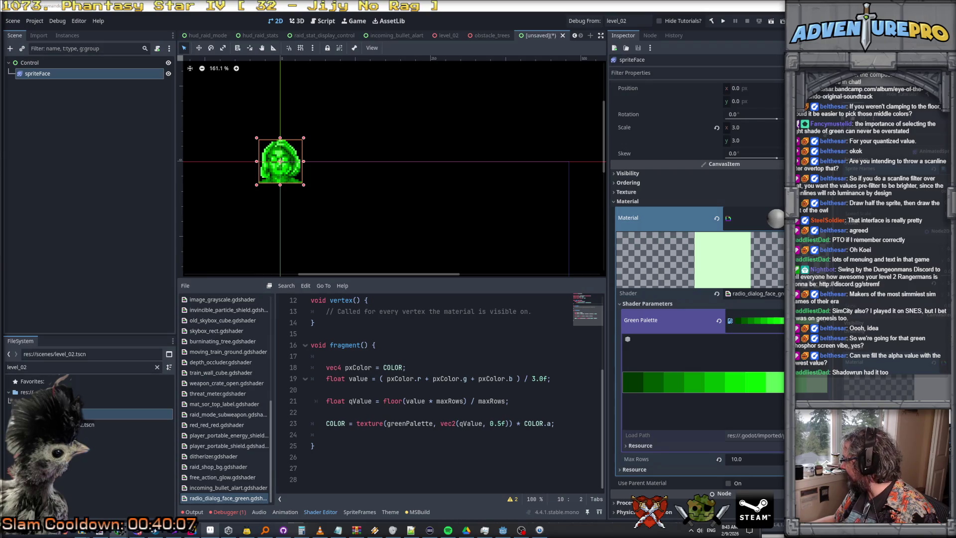
{"action": "key", "text": "alt+Tab"}
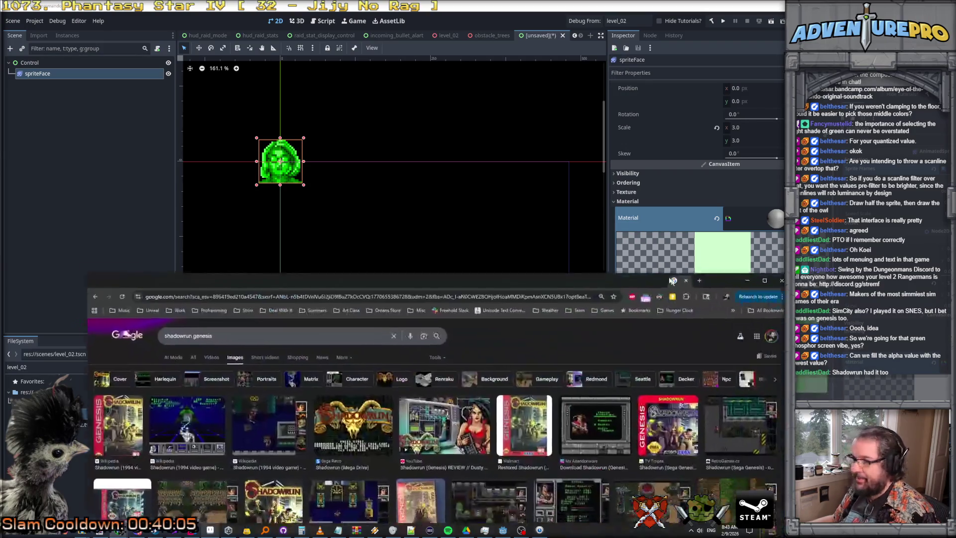
Step: Maximize the browser and preview the Let's Play Shadowrun screenshot
{"action": "double_click", "coordinate": [657, 268]}
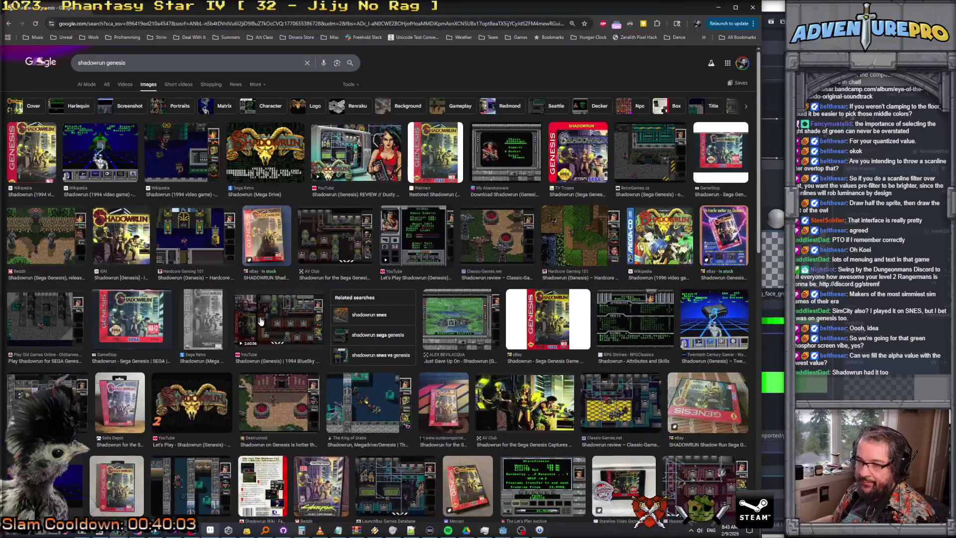
{"action": "left_click", "coordinate": [394, 238]}
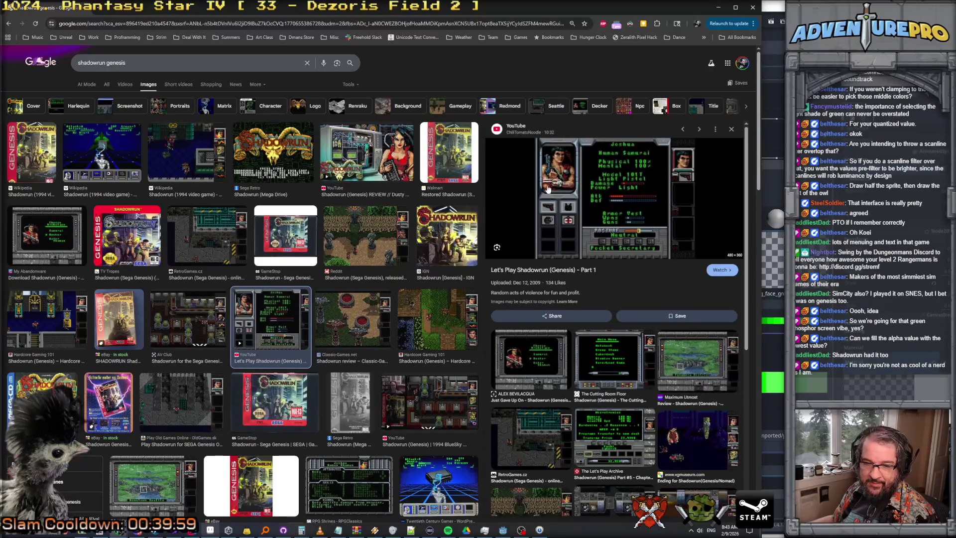
{"action": "scroll", "coordinate": [608, 316], "scroll_direction": "down", "scroll_amount": 5}
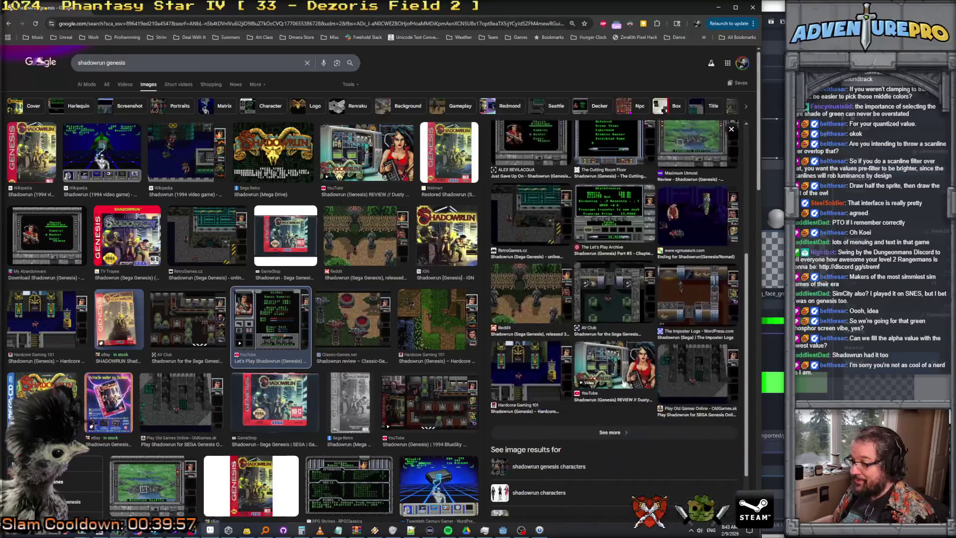
{"action": "scroll", "coordinate": [436, 318], "scroll_direction": "down", "scroll_amount": 5}
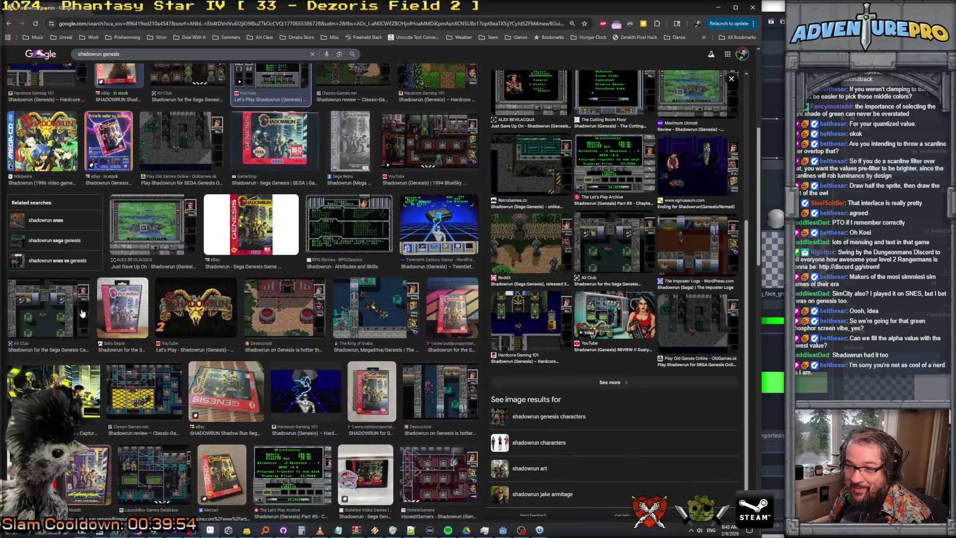
Step: Preview the AV Club and Classic-Games.net Shadowrun images, then narrow results to portraits
{"action": "left_click", "coordinate": [70, 359]}
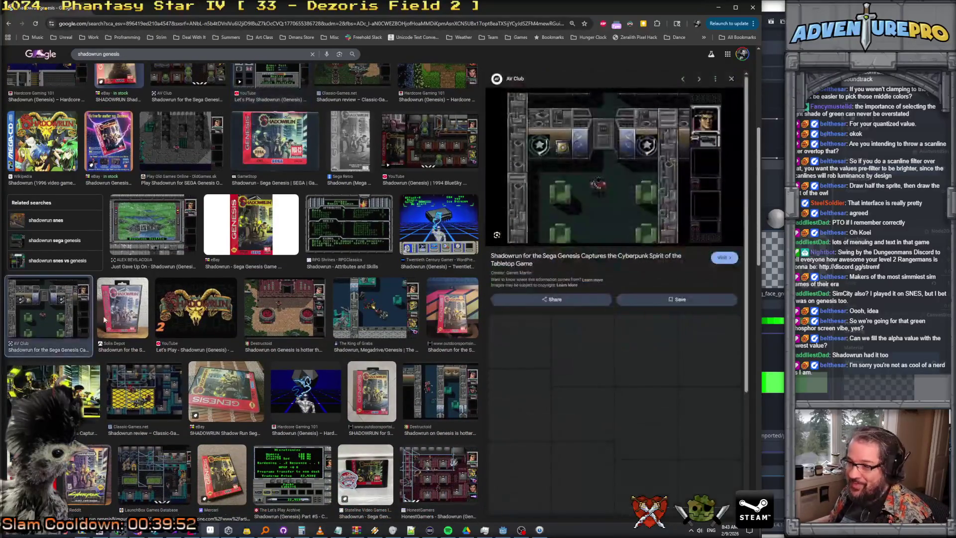
{"action": "scroll", "coordinate": [343, 355], "scroll_direction": "down", "scroll_amount": 3}
{"action": "scroll", "coordinate": [227, 379], "scroll_direction": "down", "scroll_amount": 2}
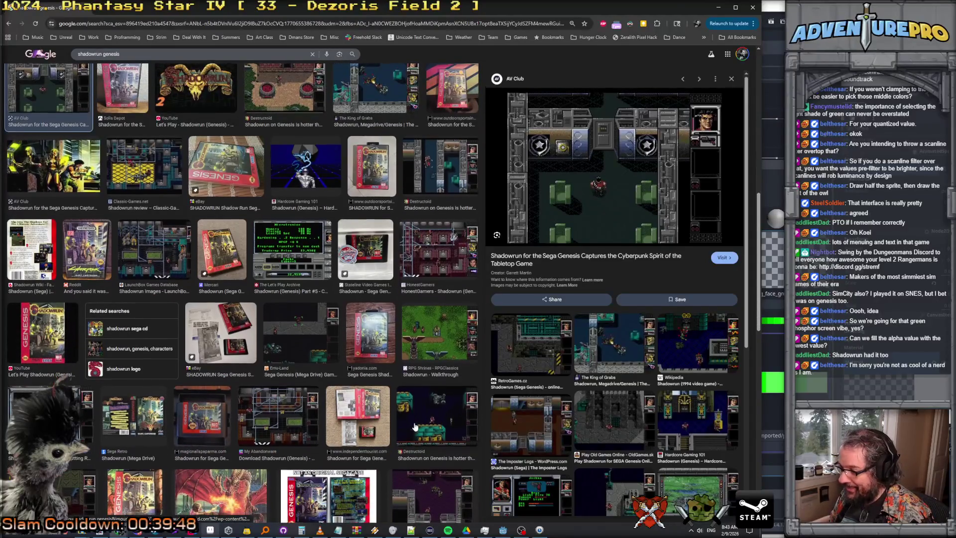
{"action": "scroll", "coordinate": [415, 427], "scroll_direction": "down", "scroll_amount": 2}
{"action": "scroll", "coordinate": [415, 427], "scroll_direction": "up", "scroll_amount": 10}
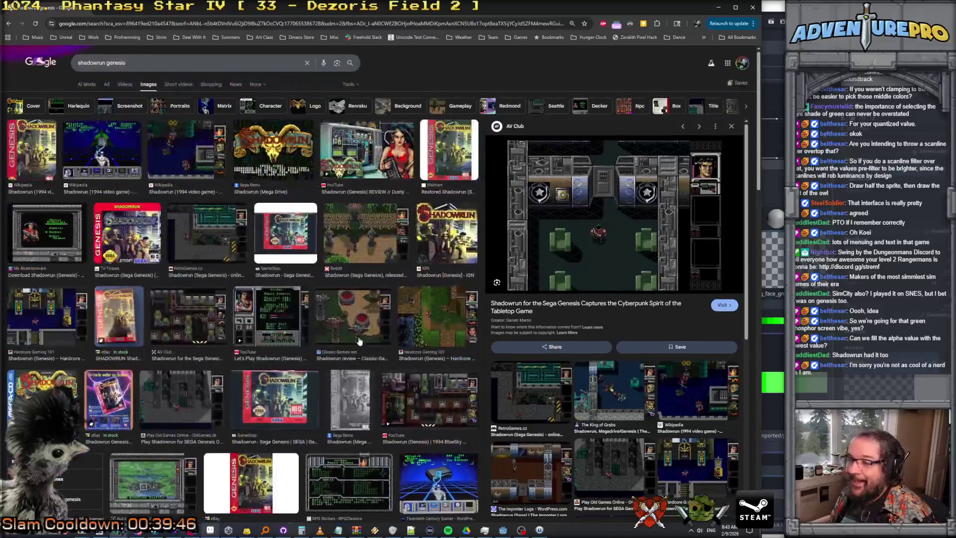
{"action": "left_click", "coordinate": [345, 311]}
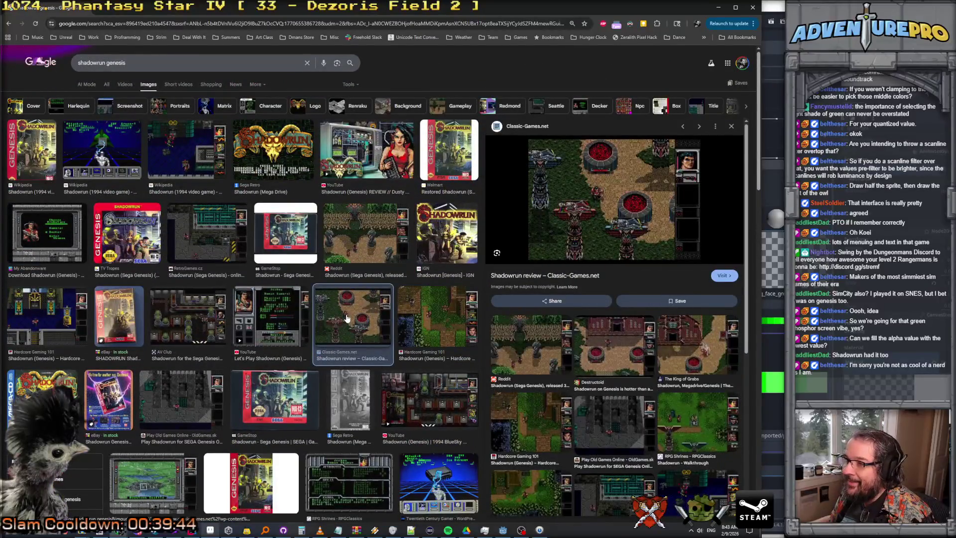
{"action": "left_click", "coordinate": [164, 110]}
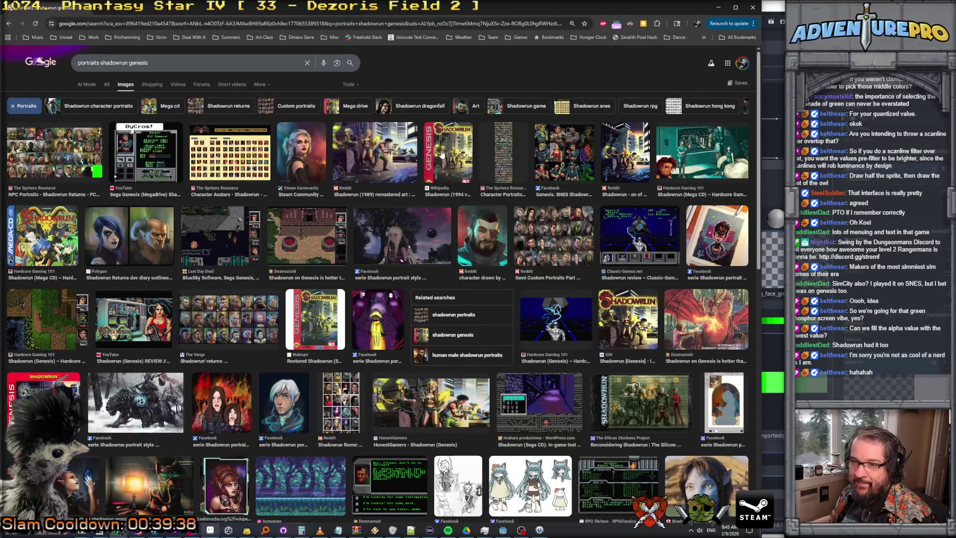
Step: Preview the Genesis and SNES Shadowrun portrait sheet, then minimize the browser
{"action": "left_click", "coordinate": [542, 157]}
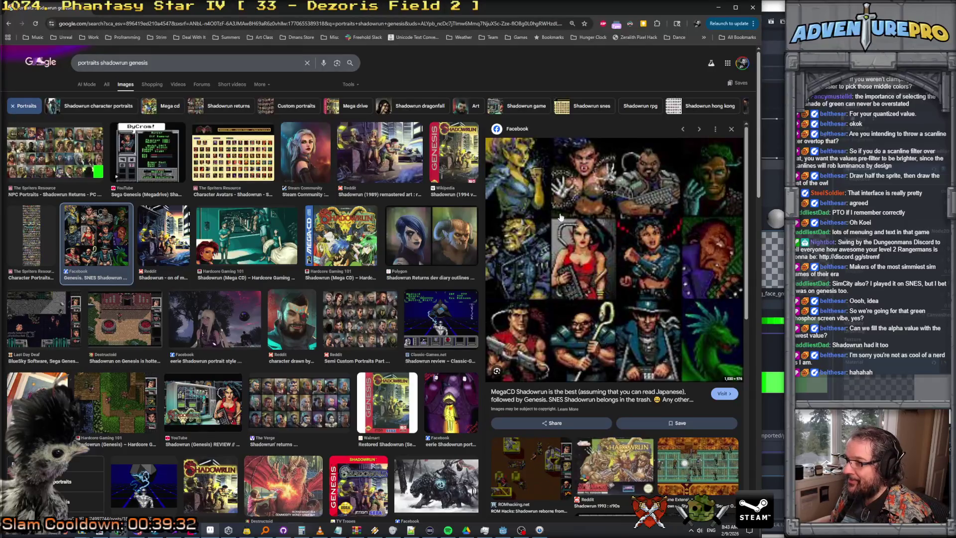
{"action": "scroll", "coordinate": [633, 239], "scroll_direction": "down", "scroll_amount": 10}
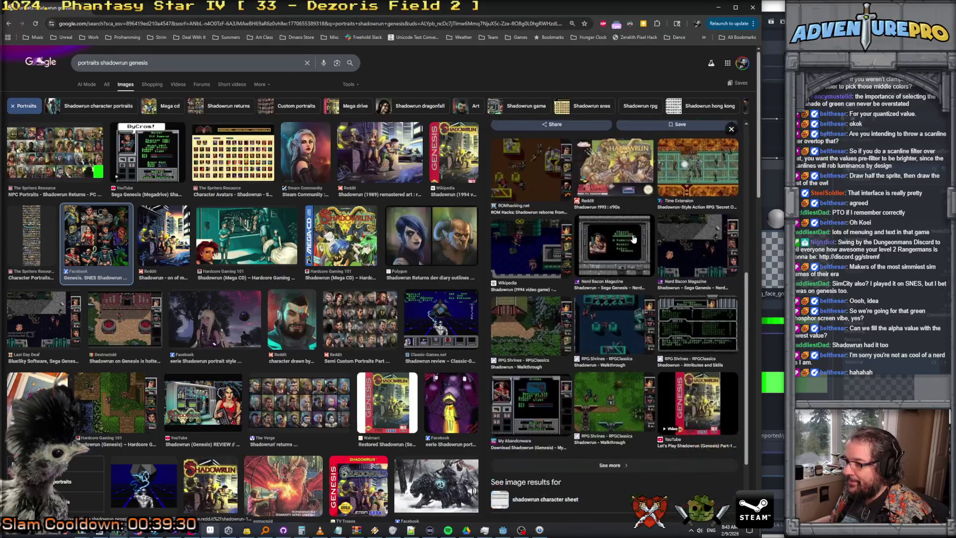
{"action": "left_click", "coordinate": [718, 7]}
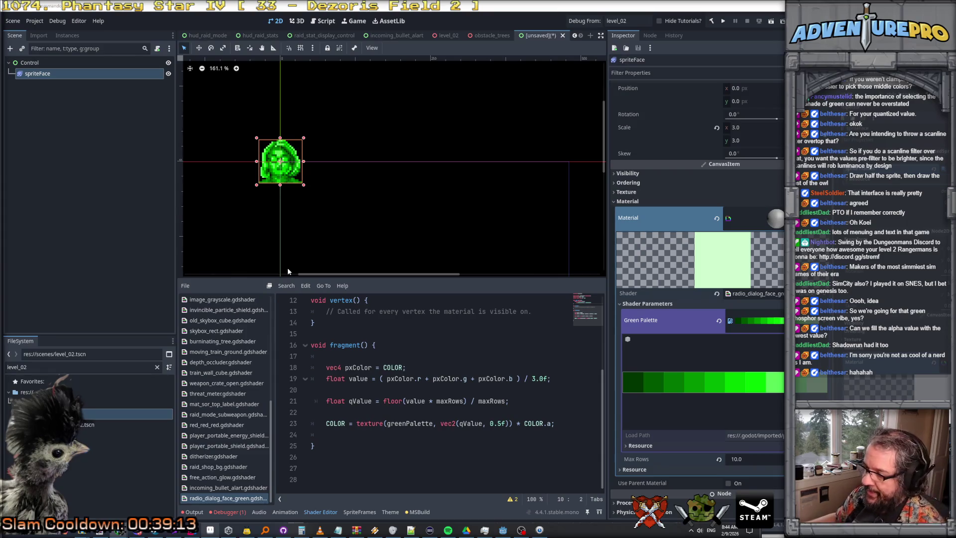
Step: Add 'float lowAlpha = min(pxColor.r, min(pxColor.g, pxColor.b));' below the pxColor declaration
{"action": "left_click", "coordinate": [445, 364]}
{"action": "key", "text": "Return"}
{"action": "type", "text": "f"}
{"action": "type", "text": "t lo"}
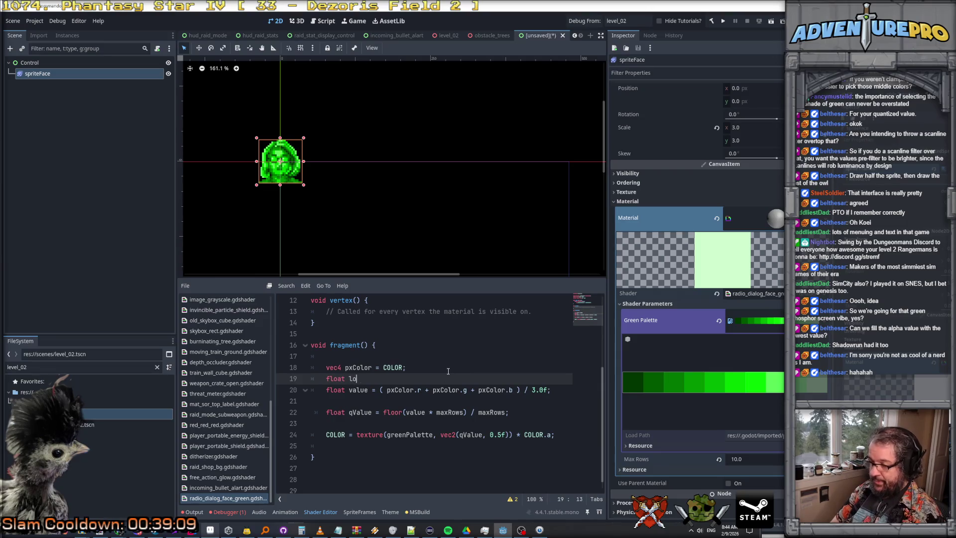
{"action": "type", "text": "a = min(px"}
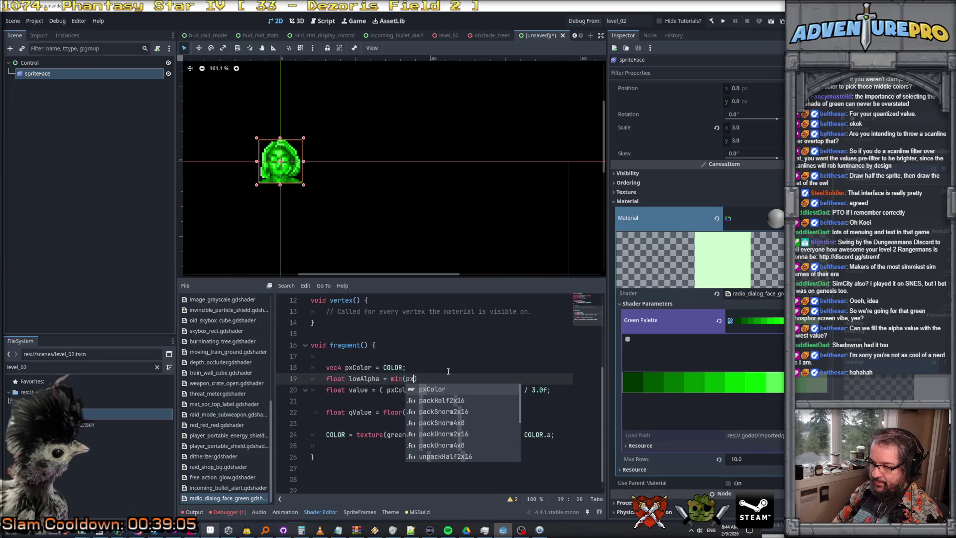
{"action": "type", "text": "Color.r("}
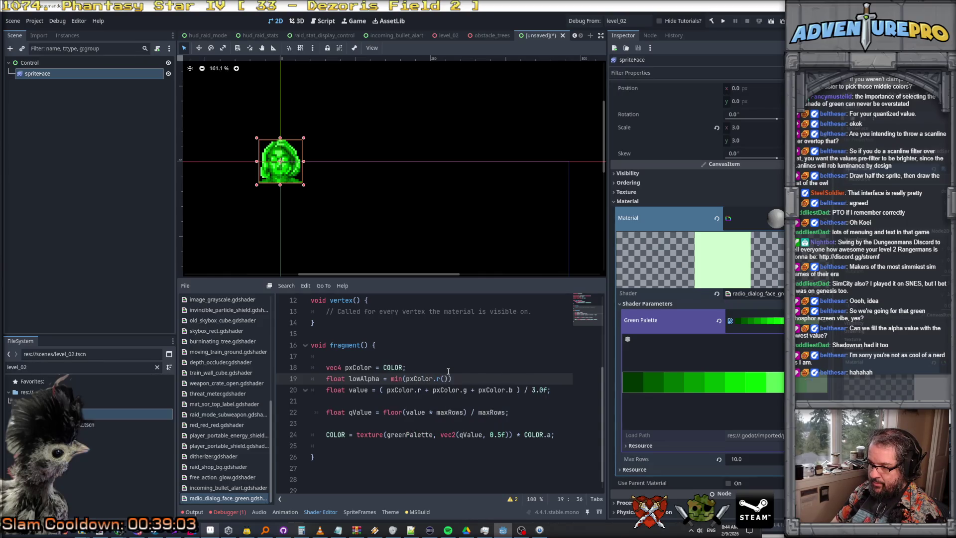
{"action": "type", "text": ", min(p"}
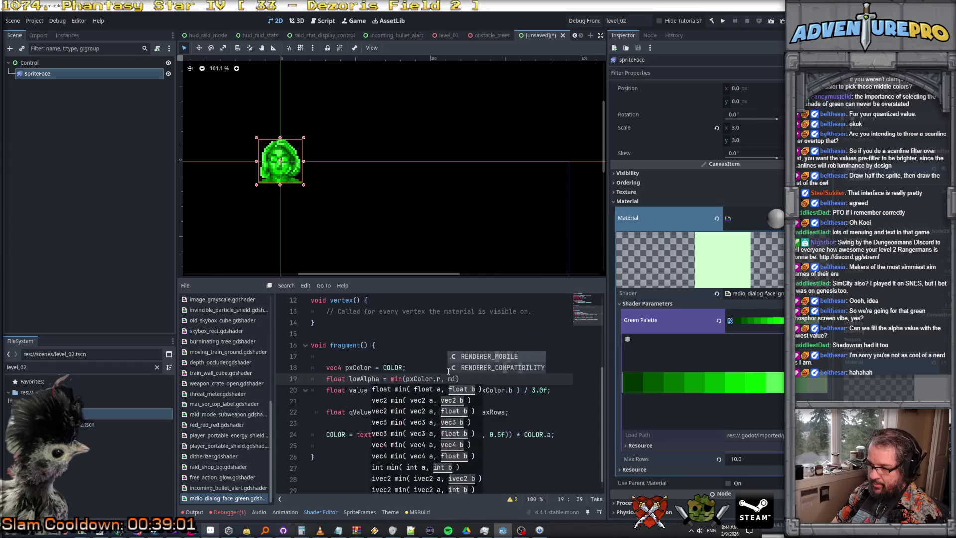
{"action": "type", "text": "i"}
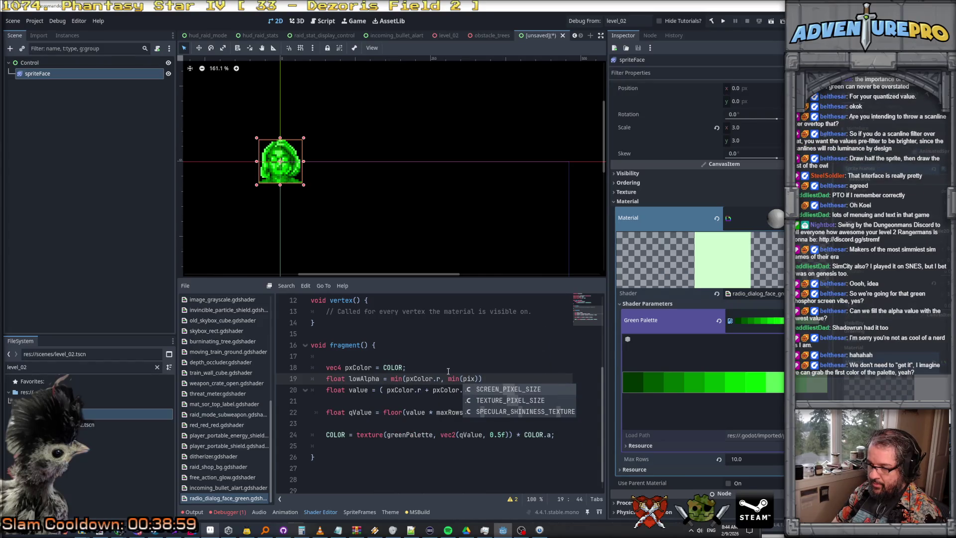
{"action": "key", "text": "BackSpace"}
{"action": "type", "text": "xColor"}
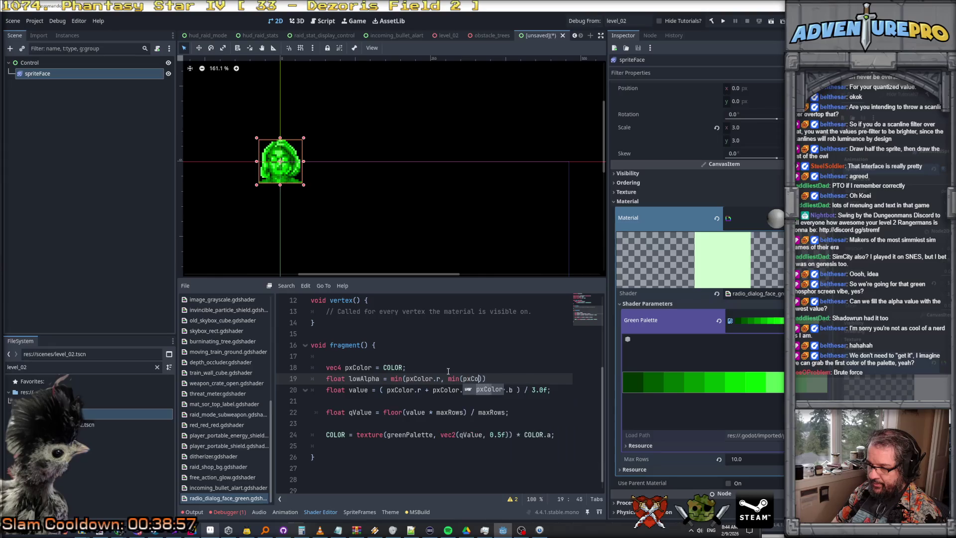
{"action": "type", "text": ".g, pxCol"}
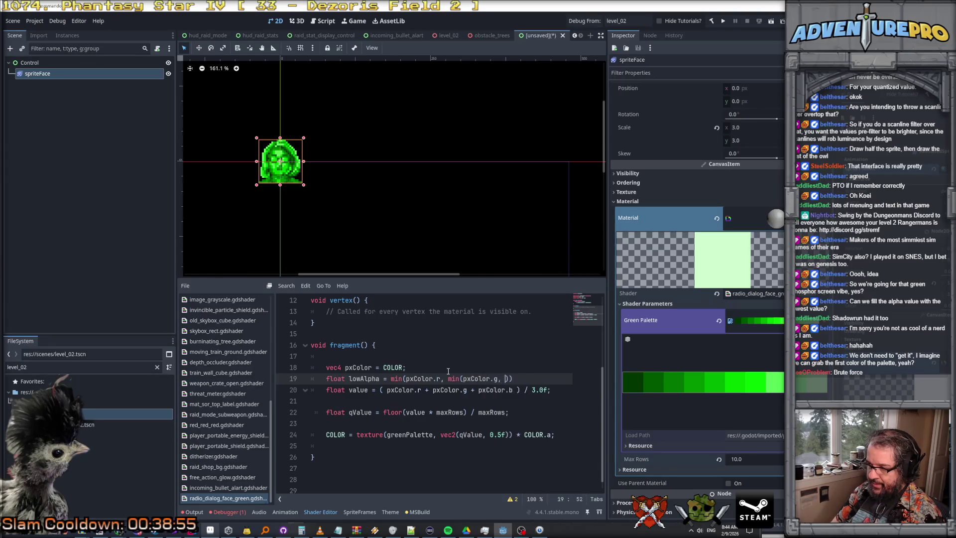
{"action": "type", "text": "or.b("}
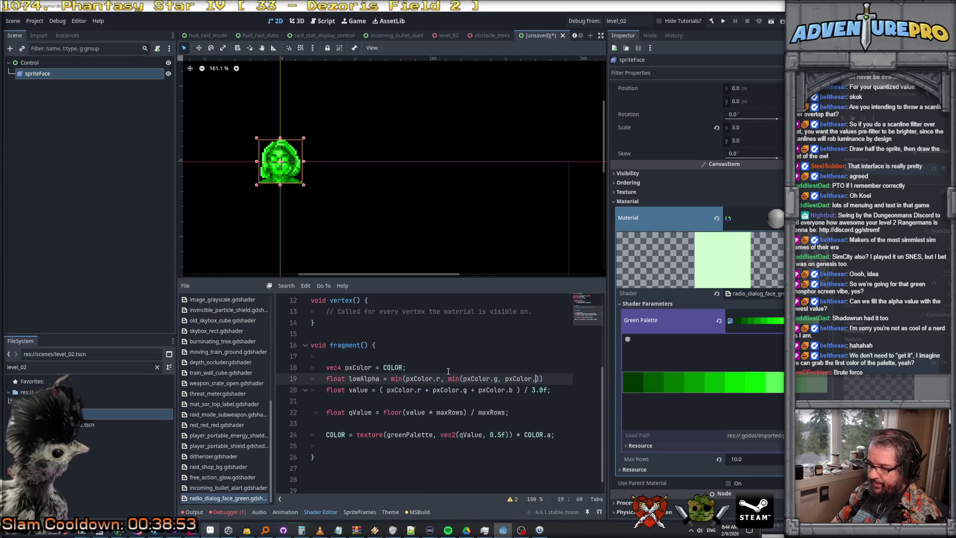
{"action": "key", "text": "BackSpace"}
{"action": "key", "text": "BackSpace"}
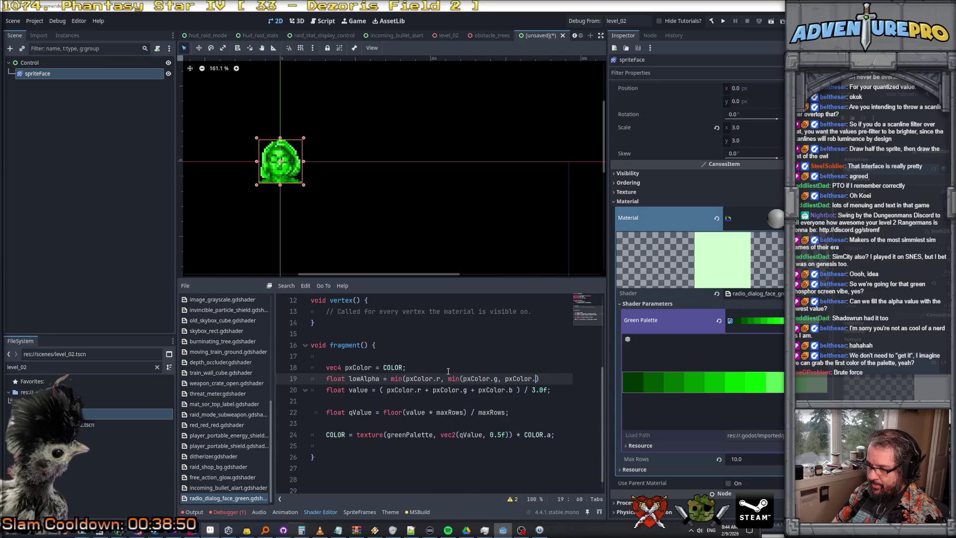
{"action": "type", "text": "b);"}
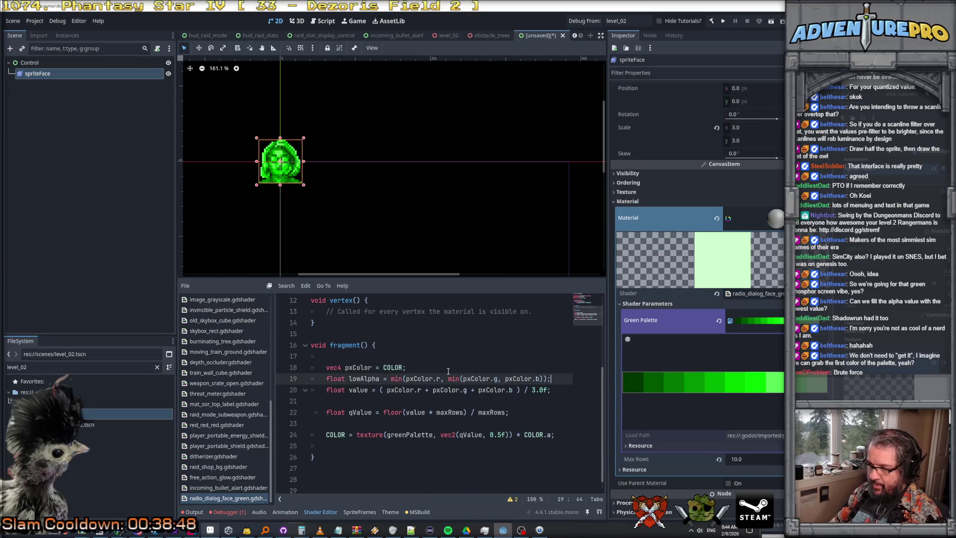
Step: Multiply the COLOR assignment by min(lowAlpha, COLOR.a)
{"action": "left_click", "coordinate": [521, 435]}
{"action": "type", "text": "m"}
{"action": "type", "text": "in(lowAl"}
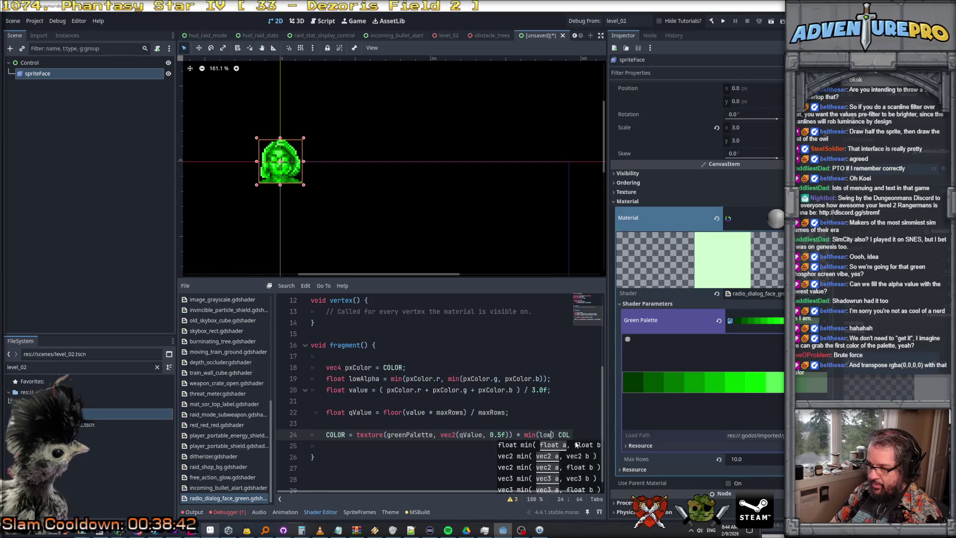
{"action": "type", "text": "pha,"}
{"action": "key", "text": "Delete"}
{"action": "key", "text": "Delete"}
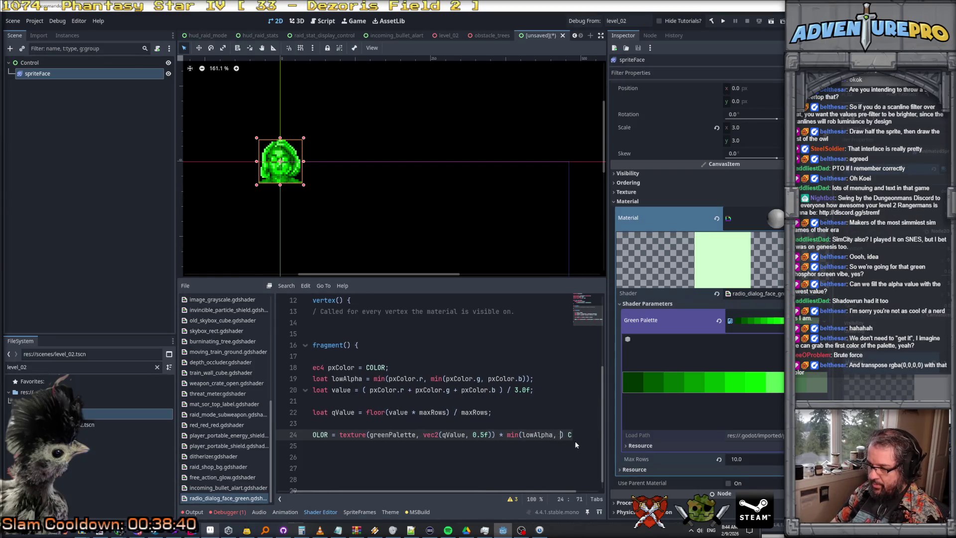
{"action": "key", "text": "Right"}
{"action": "key", "text": "Right"}
{"action": "key", "text": "Right"}
{"action": "type", "text": ")"}
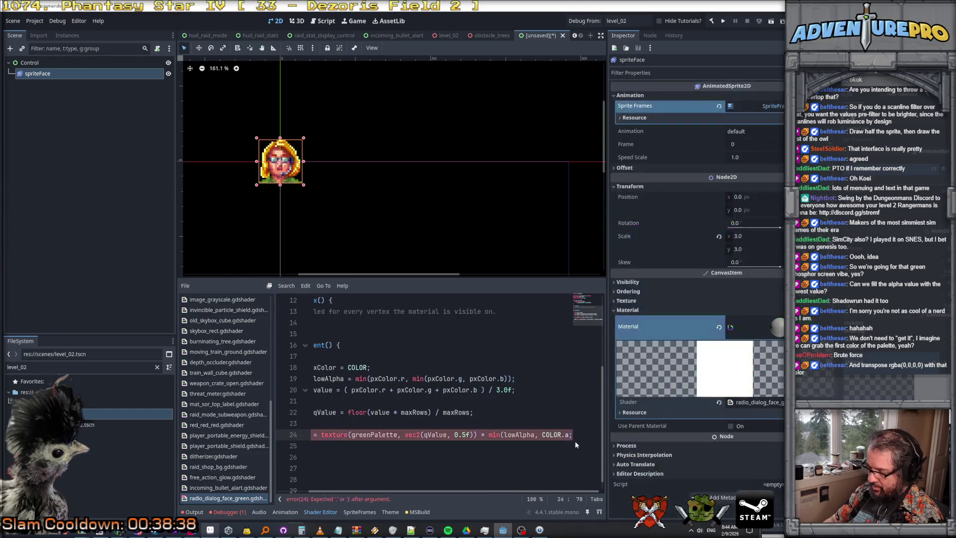
{"action": "key", "text": "Down"}
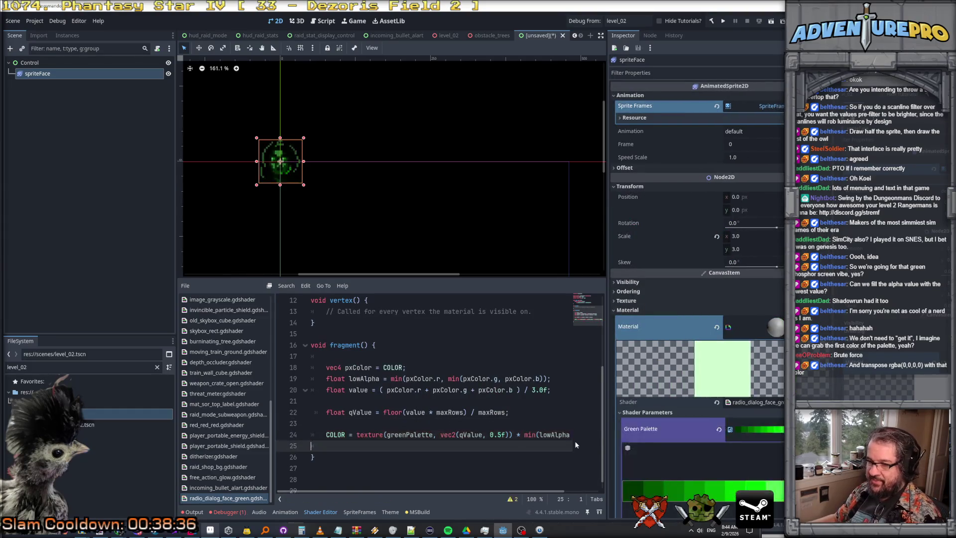
{"action": "scroll", "coordinate": [290, 171], "scroll_direction": "up", "scroll_amount": 9}
{"action": "scroll", "coordinate": [290, 172], "scroll_direction": "down", "scroll_amount": 3}
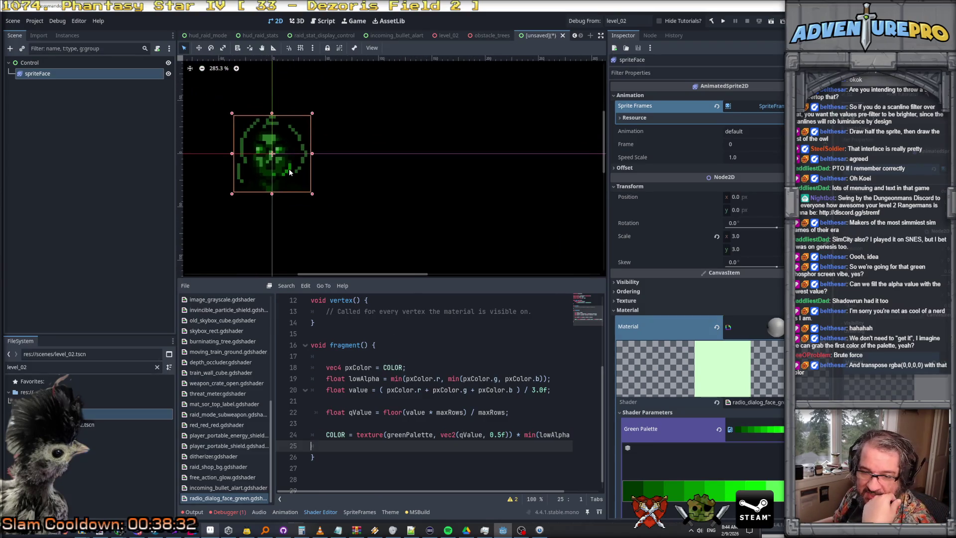
{"action": "scroll", "coordinate": [303, 206], "scroll_direction": "down", "scroll_amount": 3}
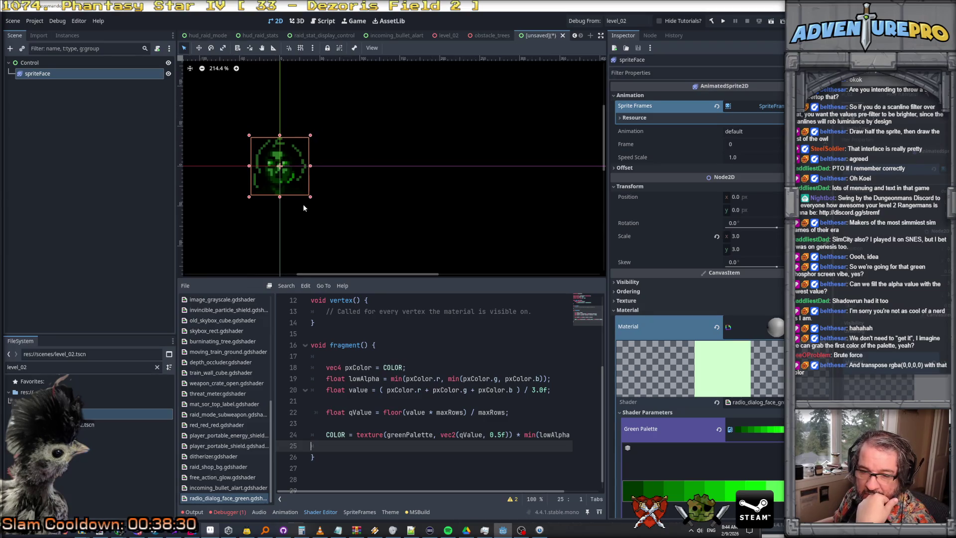
{"action": "scroll", "coordinate": [303, 207], "scroll_direction": "down", "scroll_amount": 5}
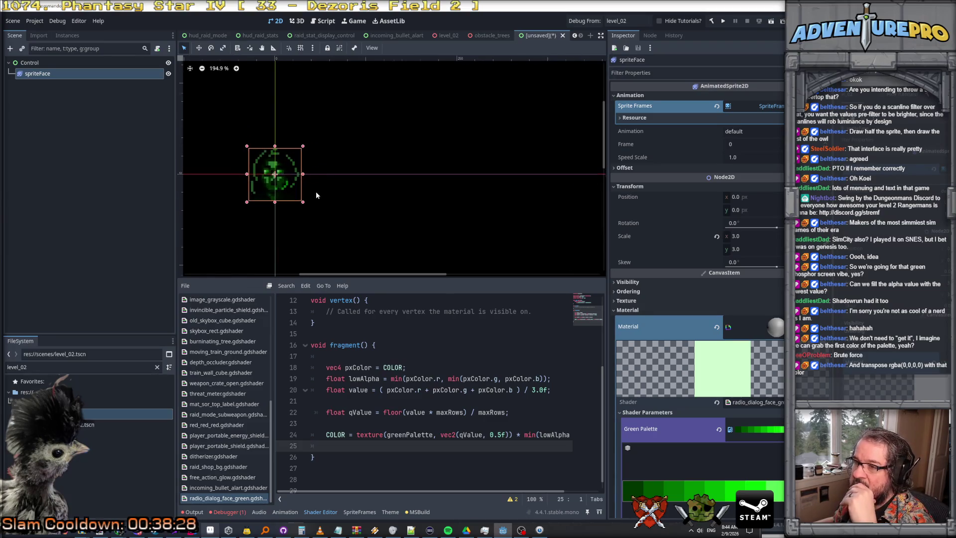
{"action": "scroll", "coordinate": [313, 193], "scroll_direction": "up", "scroll_amount": 10}
{"action": "scroll", "coordinate": [301, 189], "scroll_direction": "down", "scroll_amount": 2}
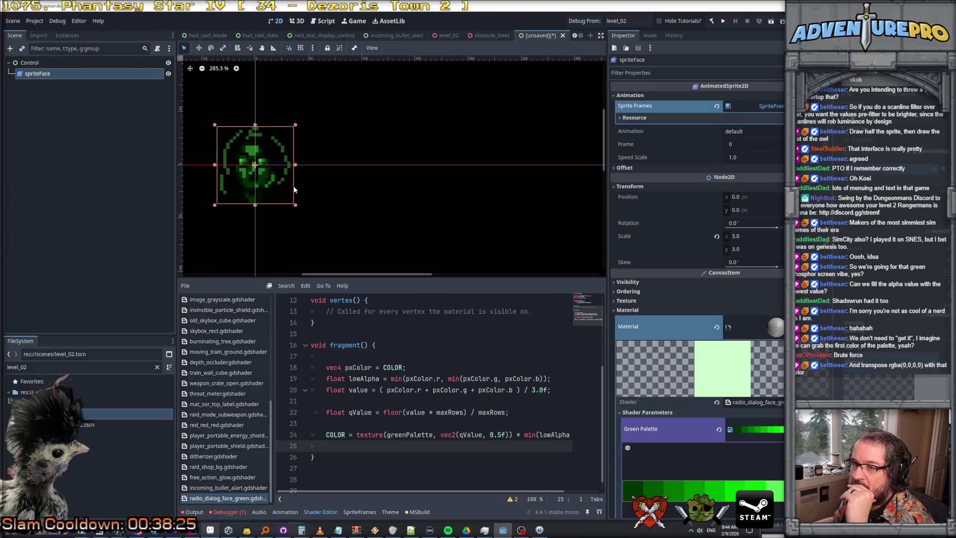
{"action": "scroll", "coordinate": [293, 189], "scroll_direction": "down", "scroll_amount": 4}
{"action": "scroll", "coordinate": [294, 189], "scroll_direction": "up", "scroll_amount": 2}
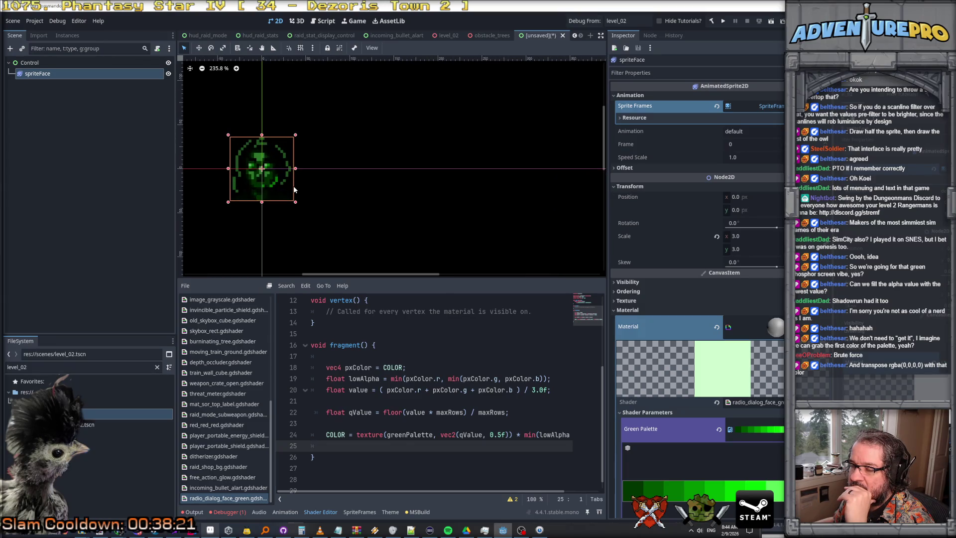
{"action": "scroll", "coordinate": [294, 189], "scroll_direction": "down", "scroll_amount": 1}
{"action": "scroll", "coordinate": [294, 189], "scroll_direction": "up", "scroll_amount": 2}
{"action": "scroll", "coordinate": [294, 190], "scroll_direction": "up", "scroll_amount": 2}
{"action": "scroll", "coordinate": [389, 215], "scroll_direction": "left", "scroll_amount": 3}
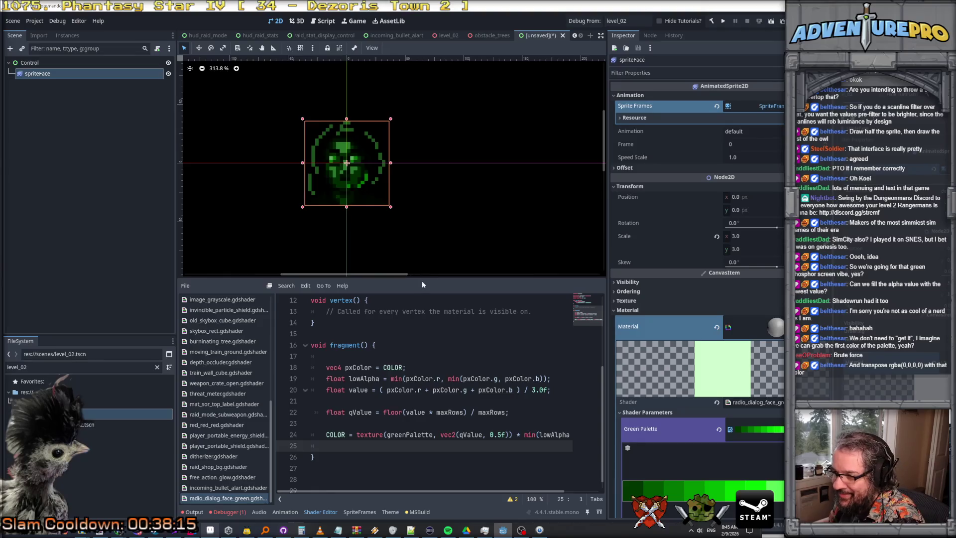
{"action": "mouse_move", "coordinate": [422, 278]}
{"action": "left_mouse_down"}
{"action": "mouse_move", "coordinate": [414, 357]}
{"action": "mouse_move", "coordinate": [437, 351]}
{"action": "mouse_move", "coordinate": [422, 260]}
{"action": "left_mouse_up"}
{"action": "scroll", "coordinate": [412, 277], "scroll_direction": "down", "scroll_amount": 2}
{"action": "scroll", "coordinate": [408, 186], "scroll_direction": "down", "scroll_amount": 3}
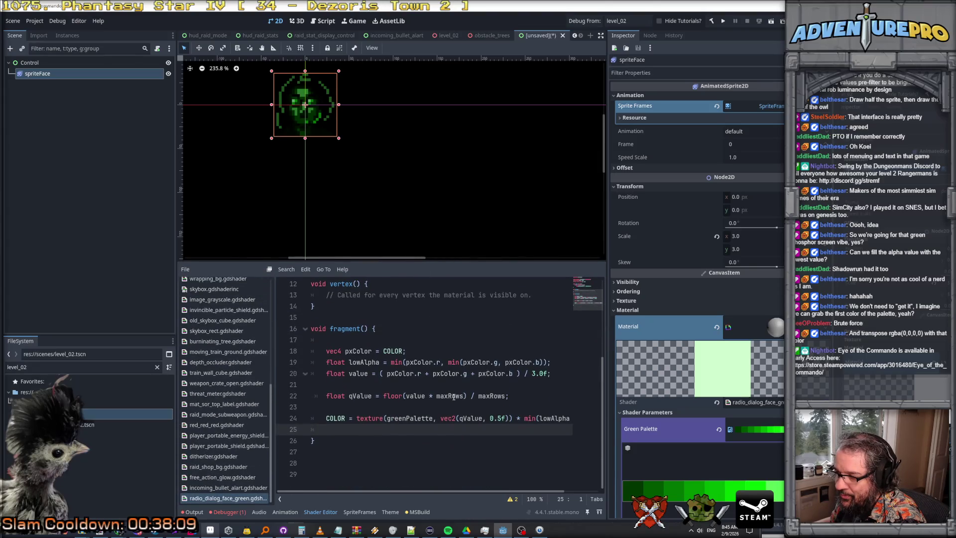
{"action": "left_click", "coordinate": [423, 405]}
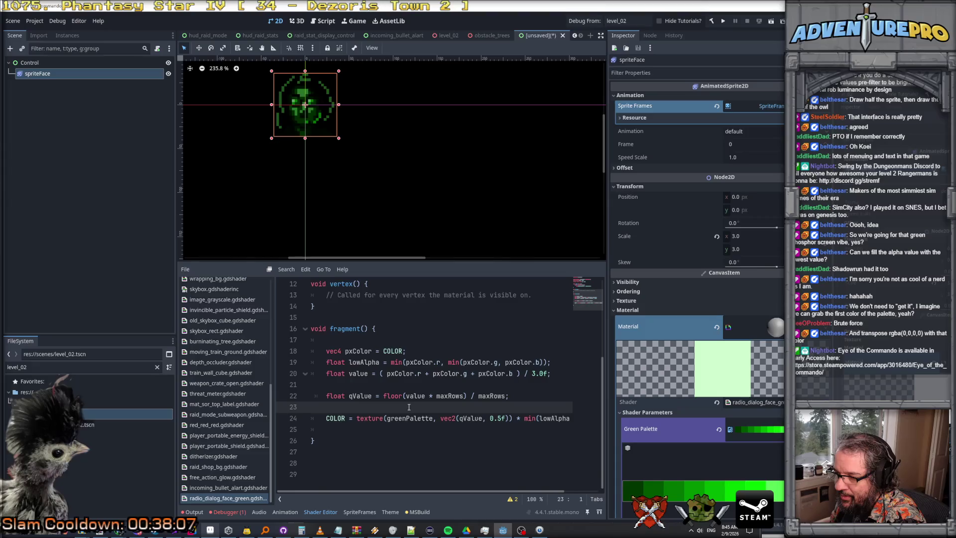
Step: Start a new line before COLOR reading 'float mixAlpha = mix(lowAlpha, COLOR.a,'
{"action": "key", "text": "Return"}
{"action": "key", "text": "Return"}
{"action": "key", "text": "Up"}
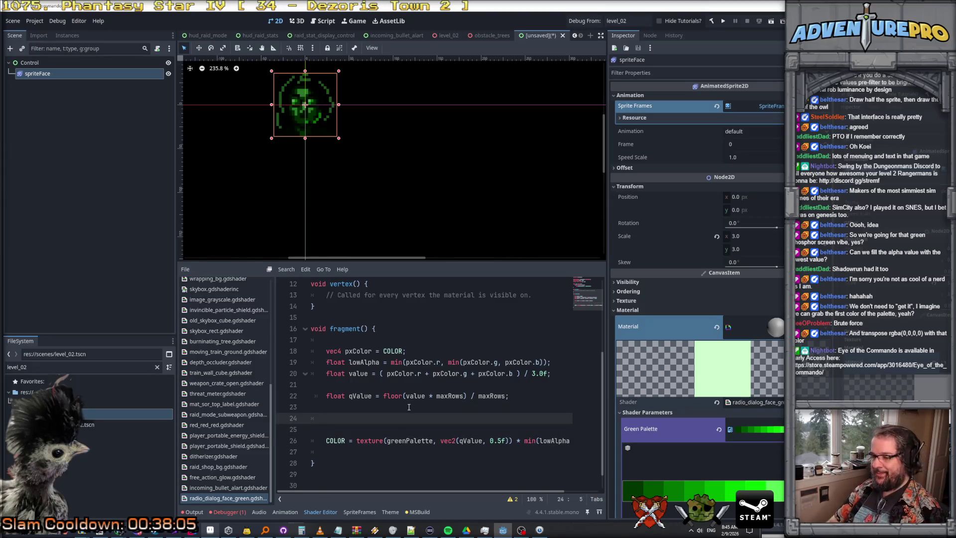
{"action": "type", "text": "float"}
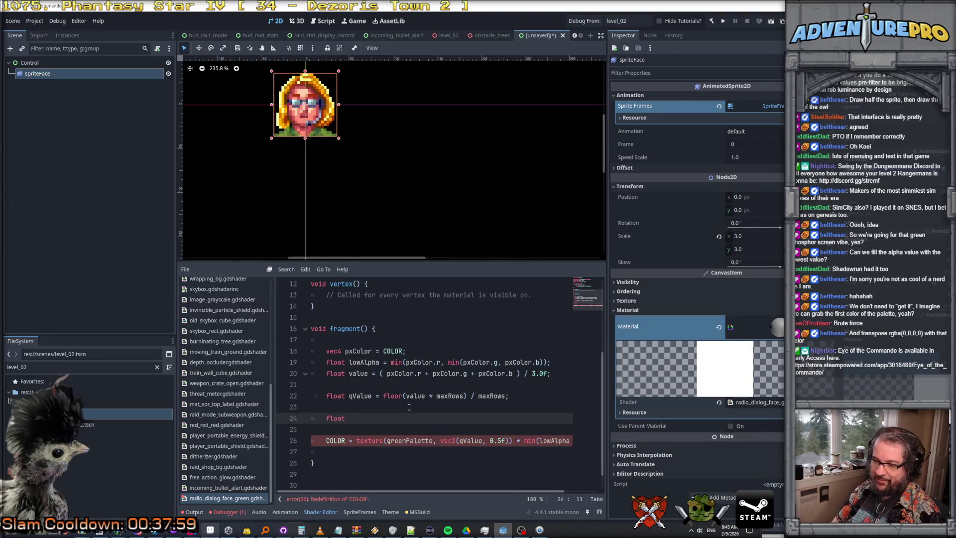
{"action": "key", "text": "BackSpace"}
{"action": "key", "text": "BackSpace"}
{"action": "type", "text": "t "}
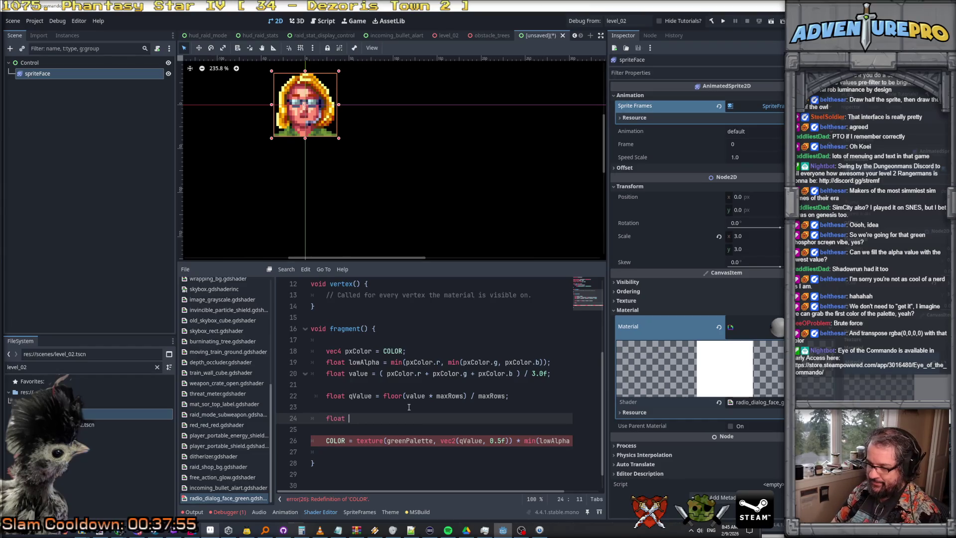
{"action": "type", "text": "mixAlpha = "}
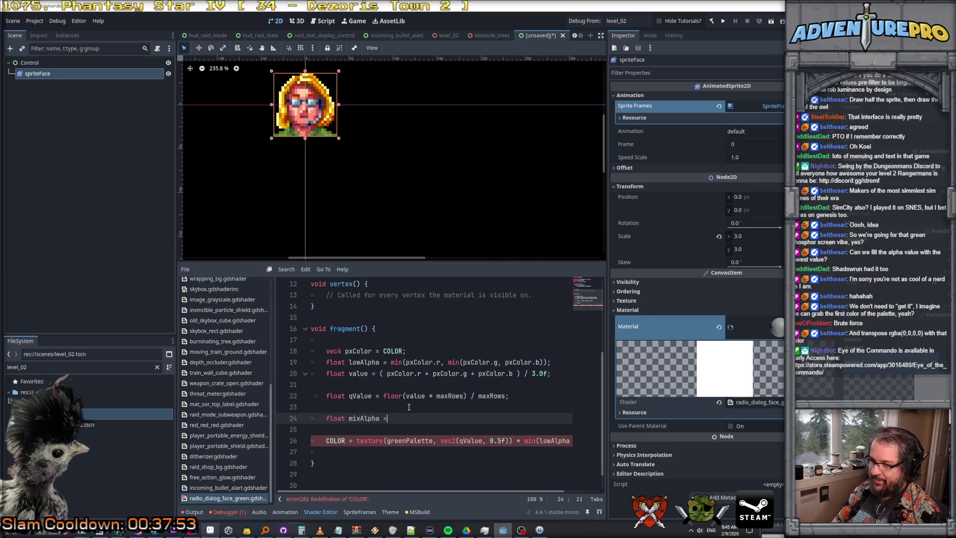
{"action": "type", "text": "mix("}
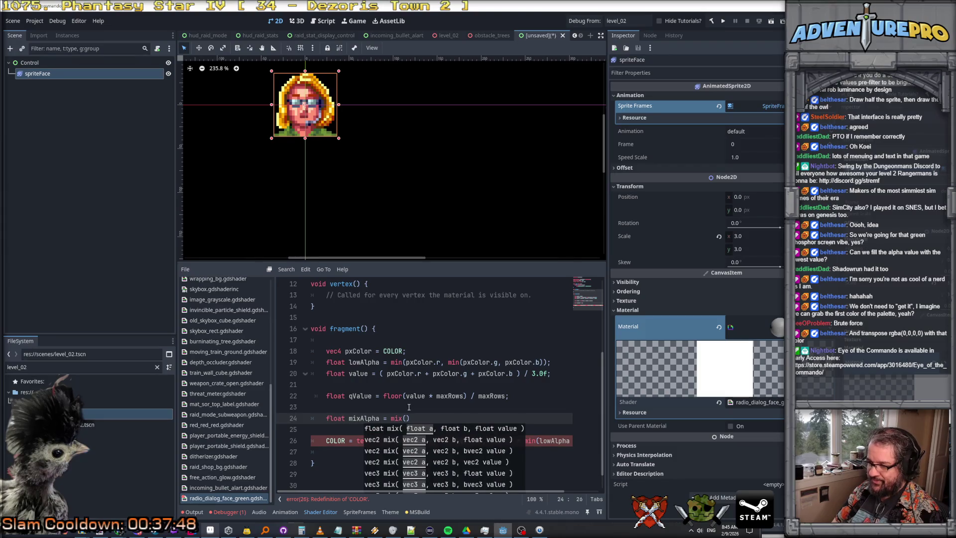
{"action": "type", "text": "lowAlpha,"}
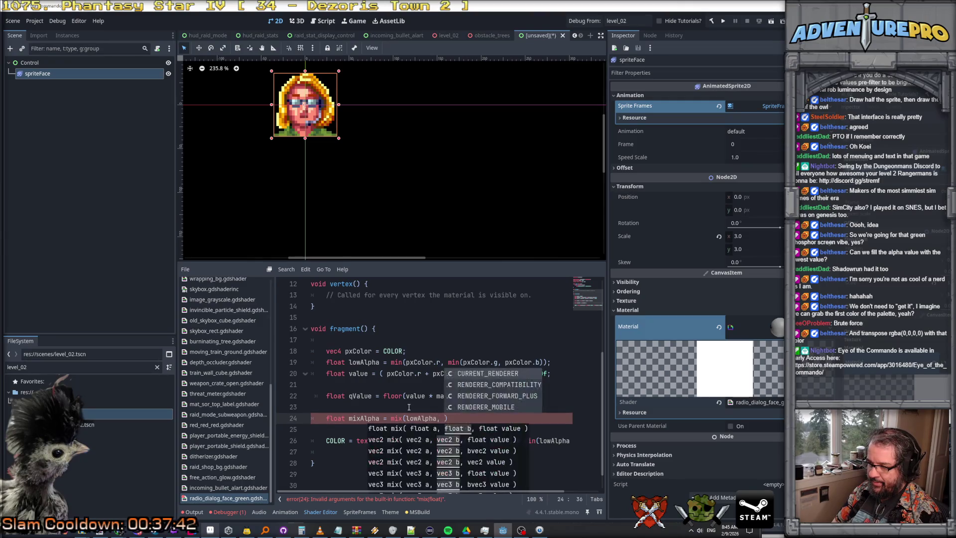
{"action": "type", "text": "COLOR"}
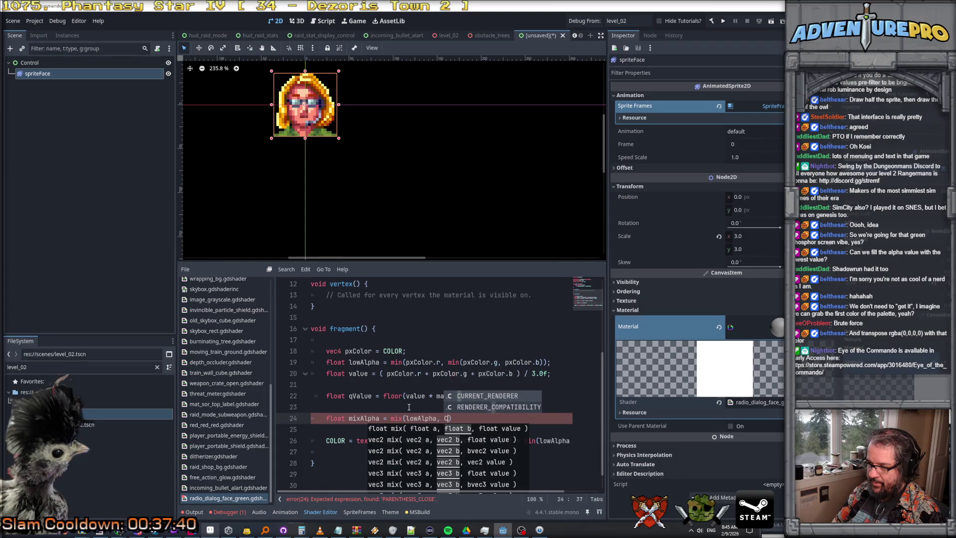
{"action": "type", "text": "."}
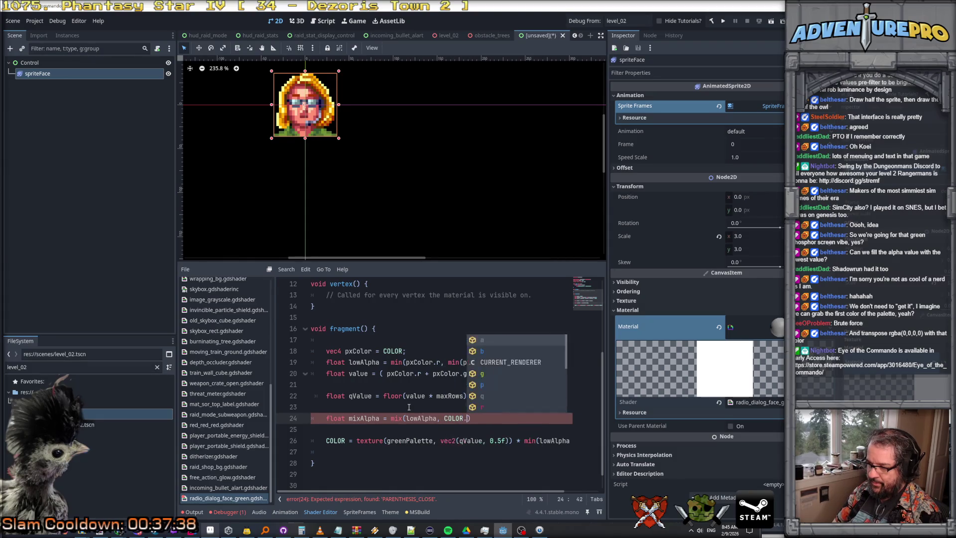
{"action": "type", "text": "a"}
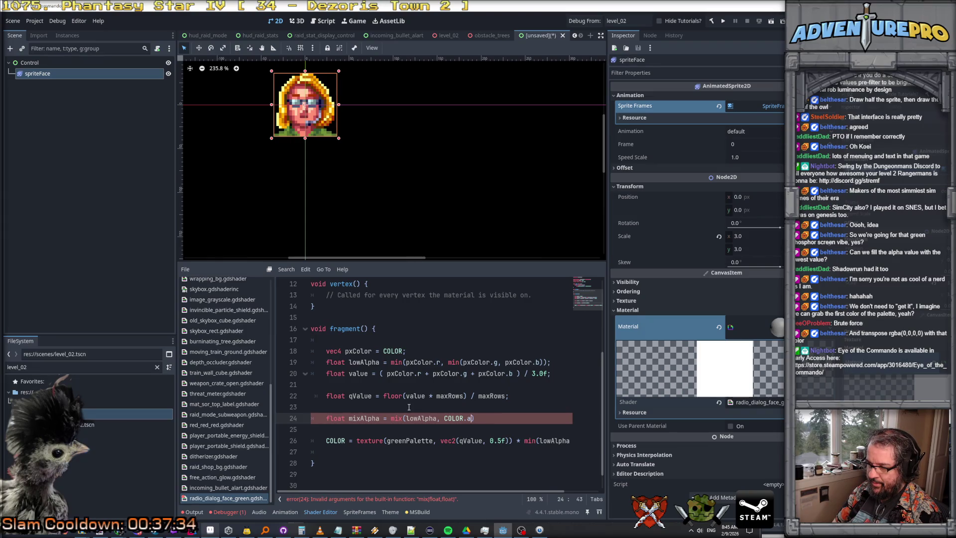
{"action": "type", "text": ","}
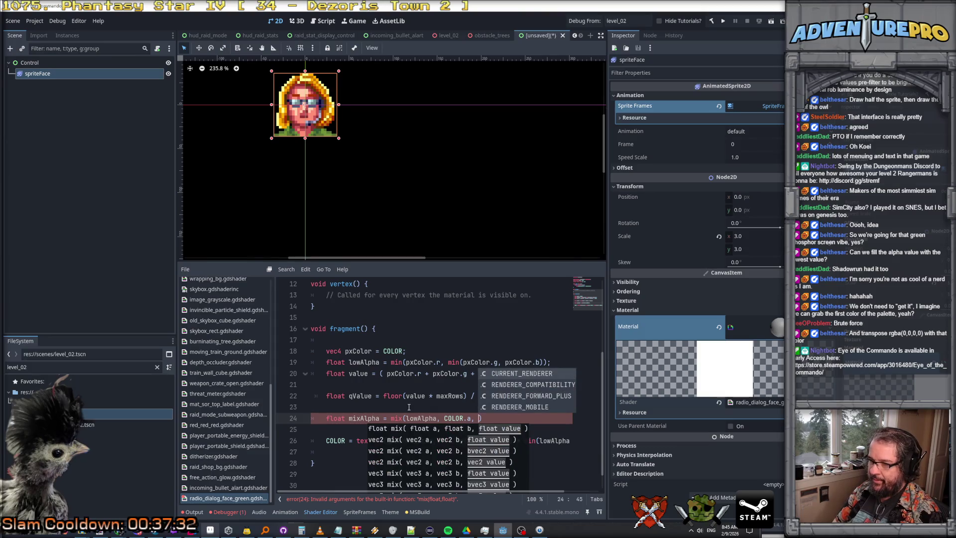
Step: Add random() as mix's third argument, leaving its parameter empty
{"action": "scroll", "coordinate": [401, 384], "scroll_direction": "up", "scroll_amount": 4}
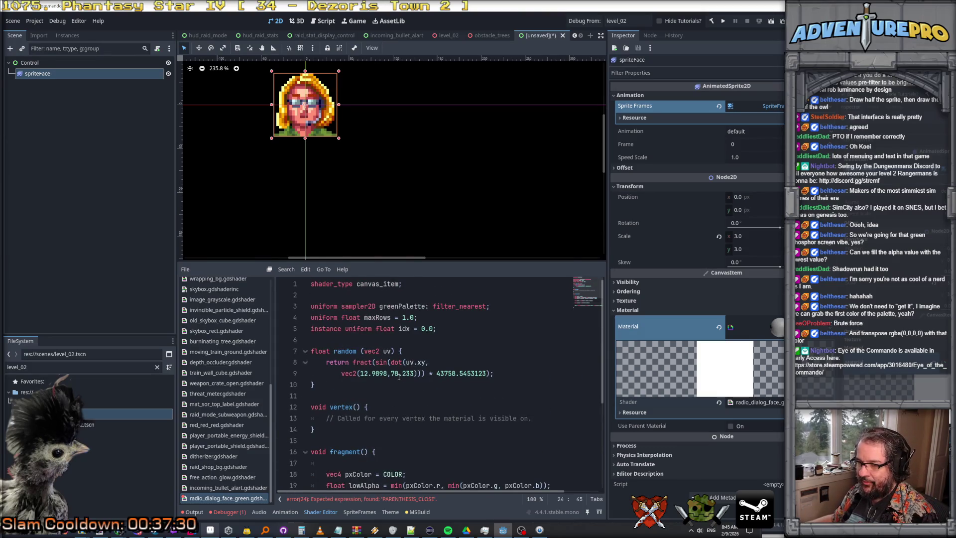
{"action": "scroll", "coordinate": [398, 377], "scroll_direction": "down", "scroll_amount": 2}
{"action": "scroll", "coordinate": [401, 378], "scroll_direction": "up", "scroll_amount": 1}
{"action": "scroll", "coordinate": [404, 381], "scroll_direction": "down", "scroll_amount": 3}
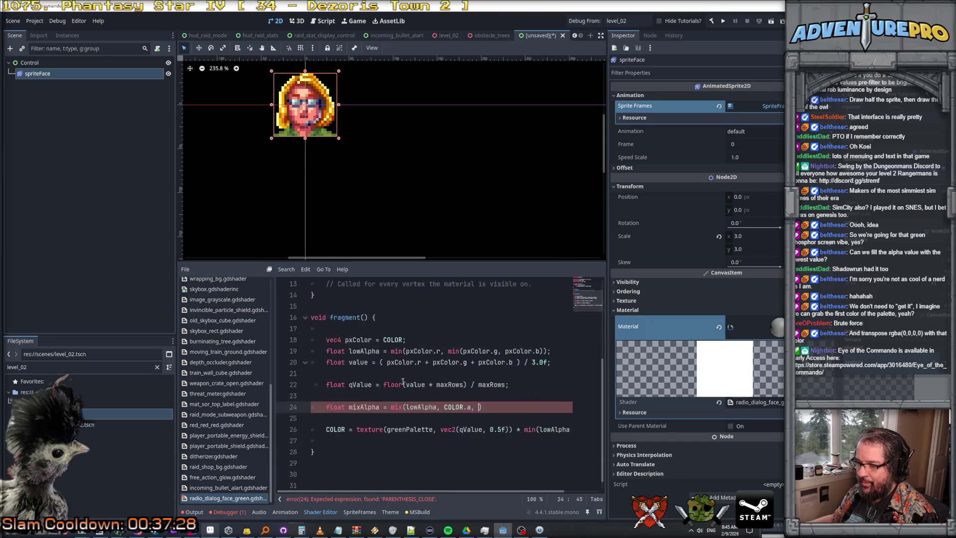
{"action": "scroll", "coordinate": [486, 426], "scroll_direction": "up", "scroll_amount": 4}
{"action": "scroll", "coordinate": [503, 430], "scroll_direction": "down", "scroll_amount": 5}
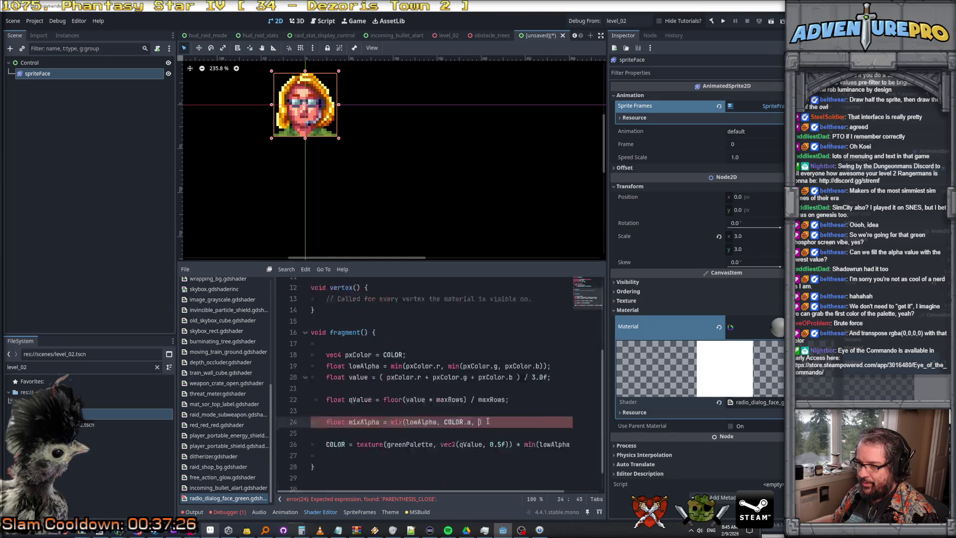
{"action": "type", "text": "random"}
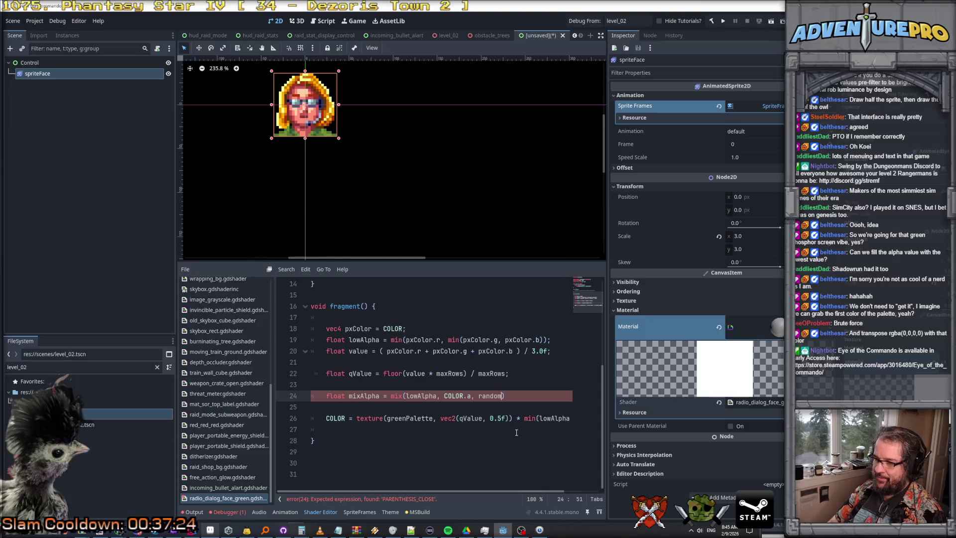
{"action": "type", "text": "("}
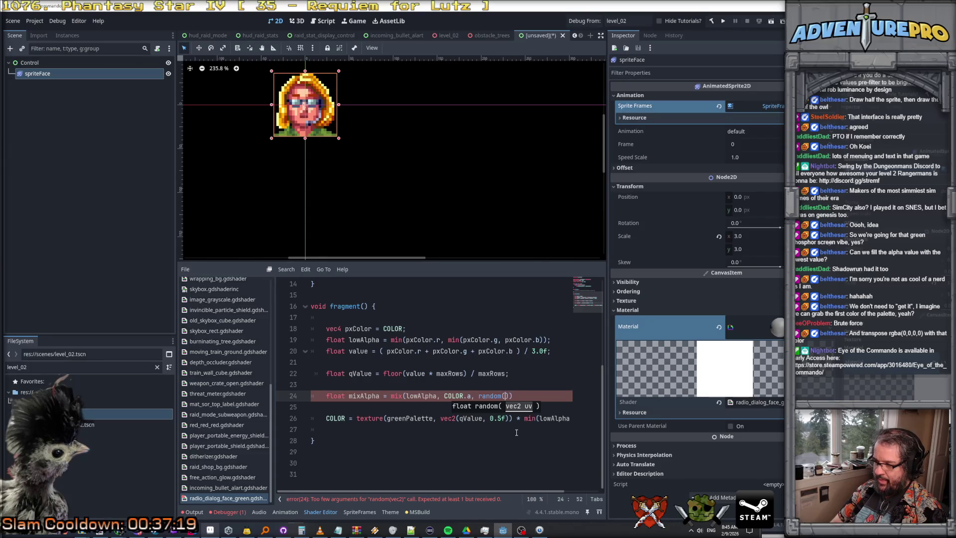
{"action": "key", "text": "Left"}
{"action": "key", "text": "ctrl+space"}
{"action": "key", "text": "Escape"}
{"action": "scroll", "coordinate": [206, 408], "scroll_direction": "up", "scroll_amount": 5}
{"action": "scroll", "coordinate": [205, 407], "scroll_direction": "up", "scroll_amount": 4}
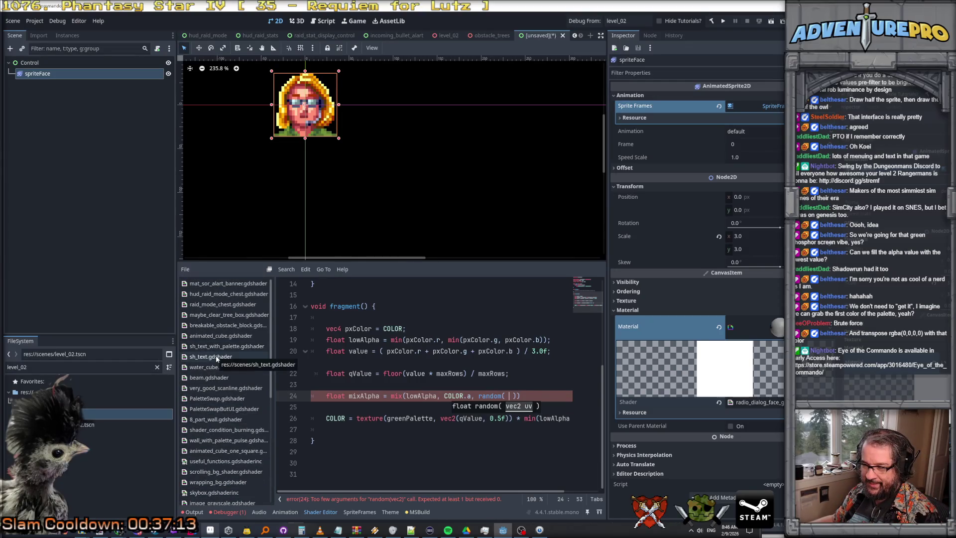
Step: Open sh_text.gdshader and read through its code for reference
{"action": "left_click", "coordinate": [217, 357]}
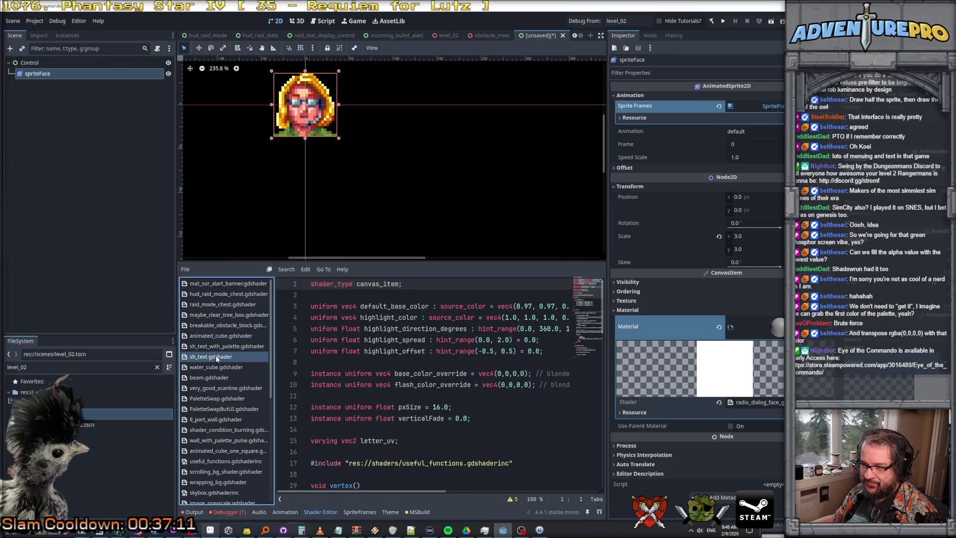
{"action": "scroll", "coordinate": [365, 370], "scroll_direction": "down", "scroll_amount": 7}
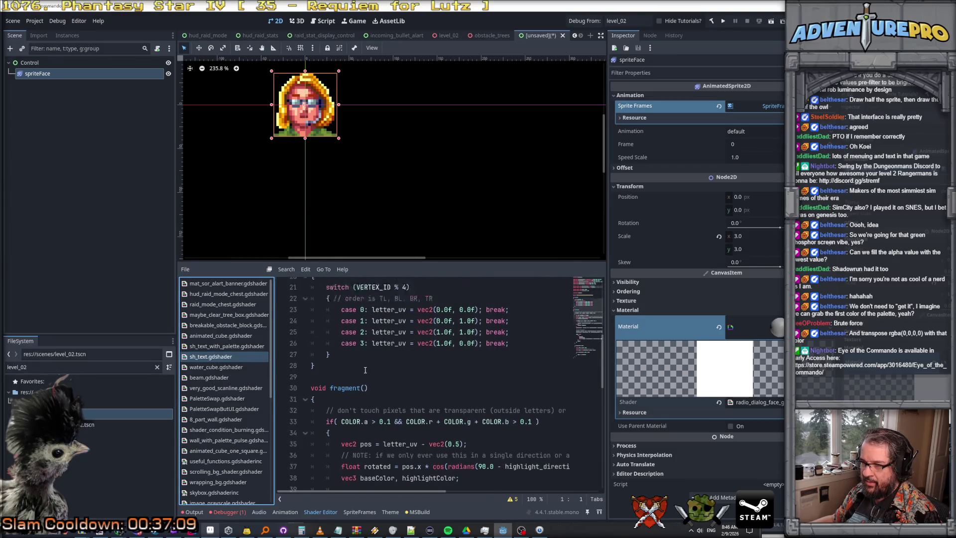
{"action": "scroll", "coordinate": [365, 370], "scroll_direction": "down", "scroll_amount": 2}
{"action": "scroll", "coordinate": [365, 371], "scroll_direction": "down", "scroll_amount": 5}
{"action": "scroll", "coordinate": [366, 370], "scroll_direction": "up", "scroll_amount": 5}
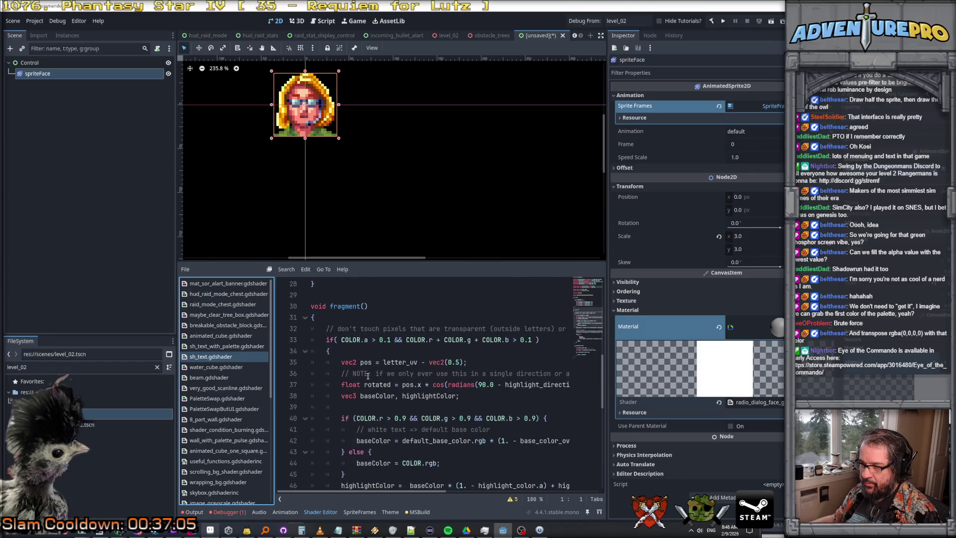
{"action": "scroll", "coordinate": [371, 379], "scroll_direction": "down", "scroll_amount": 5}
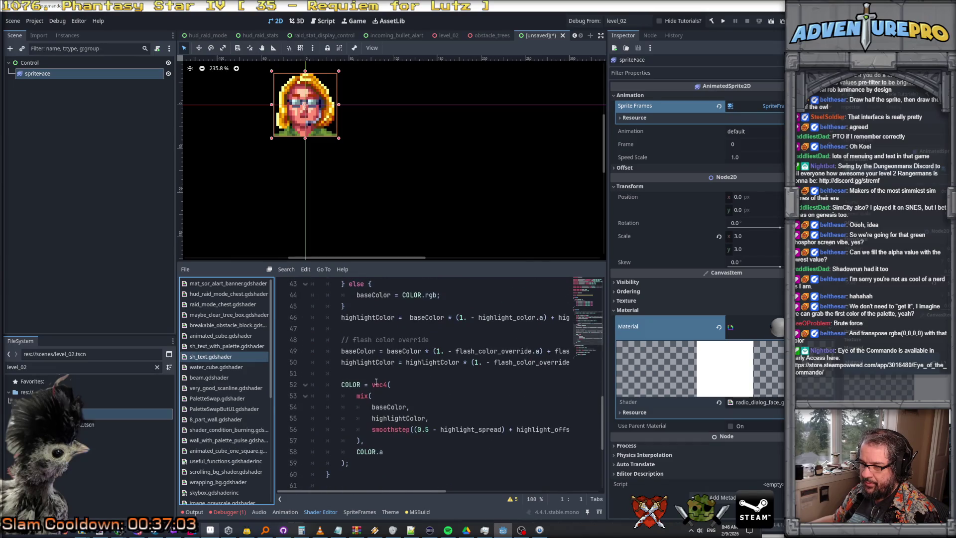
{"action": "scroll", "coordinate": [376, 381], "scroll_direction": "down", "scroll_amount": 5}
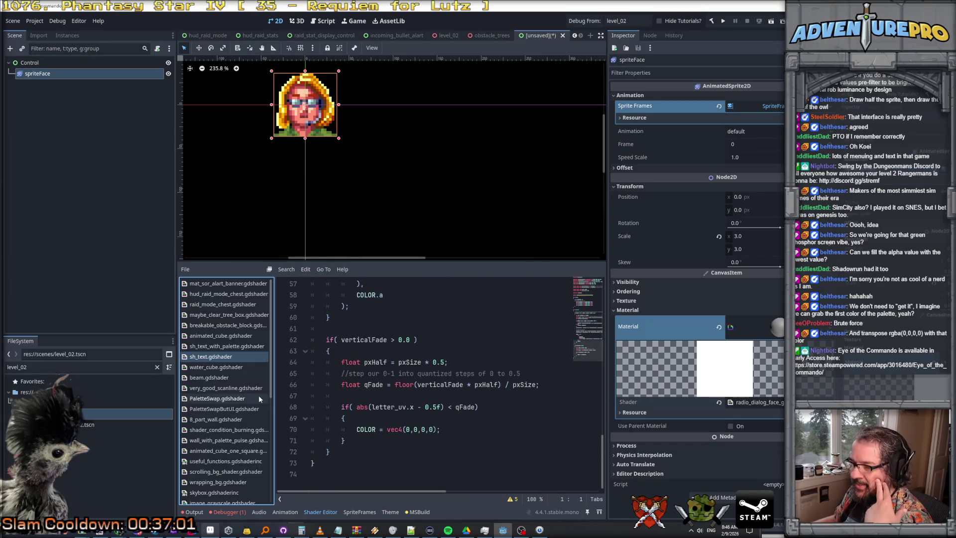
{"action": "scroll", "coordinate": [416, 388], "scroll_direction": "up", "scroll_amount": 14}
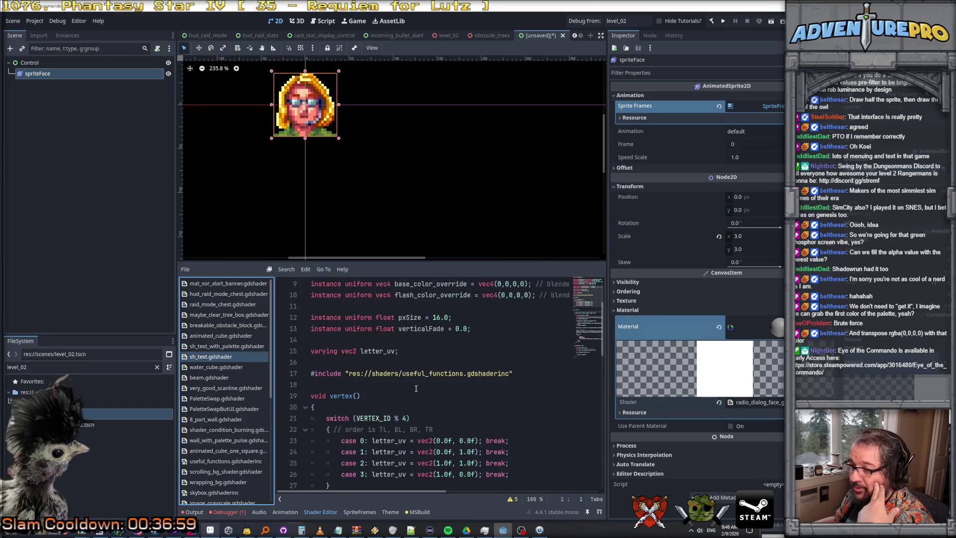
{"action": "scroll", "coordinate": [371, 362], "scroll_direction": "up", "scroll_amount": 2}
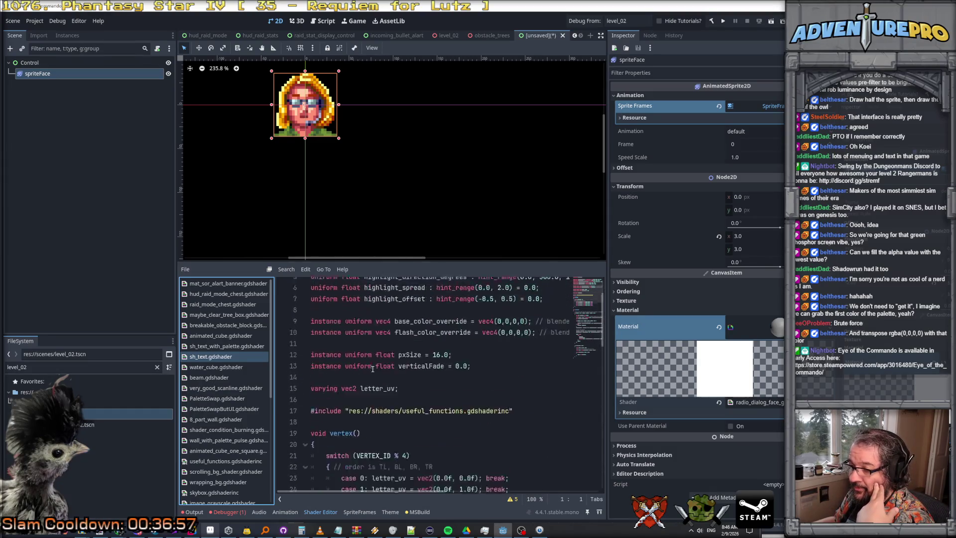
{"action": "scroll", "coordinate": [371, 362], "scroll_direction": "down", "scroll_amount": 2}
Step: Check water_cube.gdshader's fragment(), then return to the mixAlpha line in radio_dialog_face_green
{"action": "left_click", "coordinate": [209, 367]}
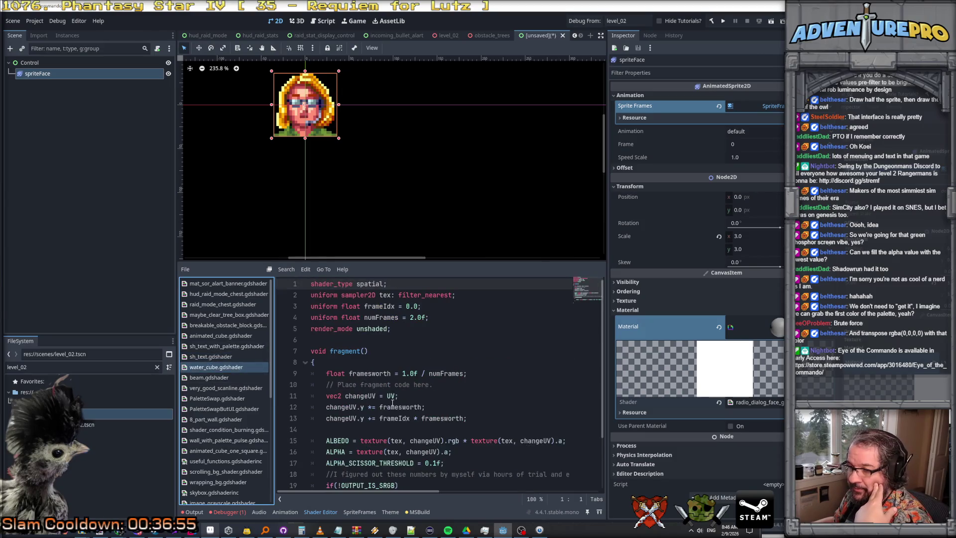
{"action": "scroll", "coordinate": [393, 404], "scroll_direction": "down", "scroll_amount": 2}
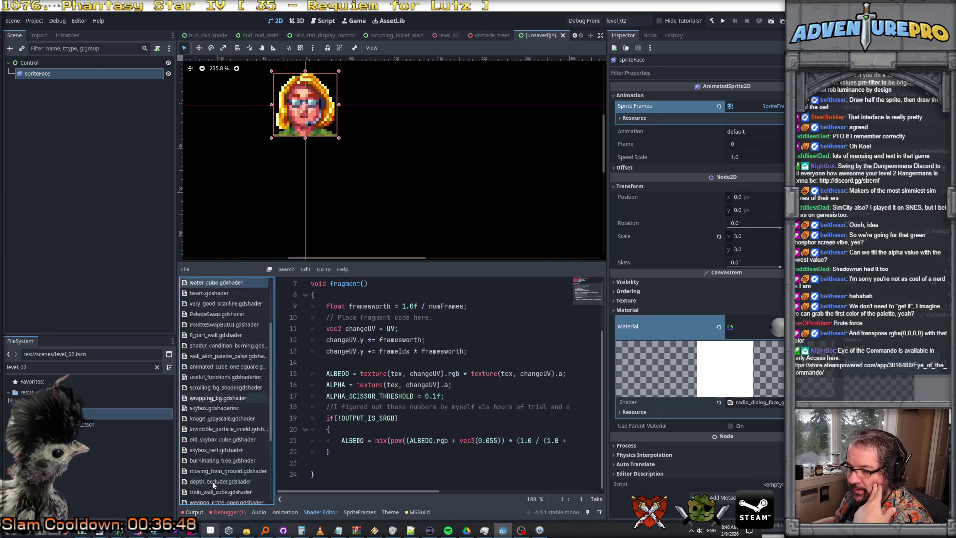
{"action": "scroll", "coordinate": [222, 448], "scroll_direction": "down", "scroll_amount": 10}
{"action": "left_click", "coordinate": [228, 498]}
{"action": "left_click", "coordinate": [355, 385]}
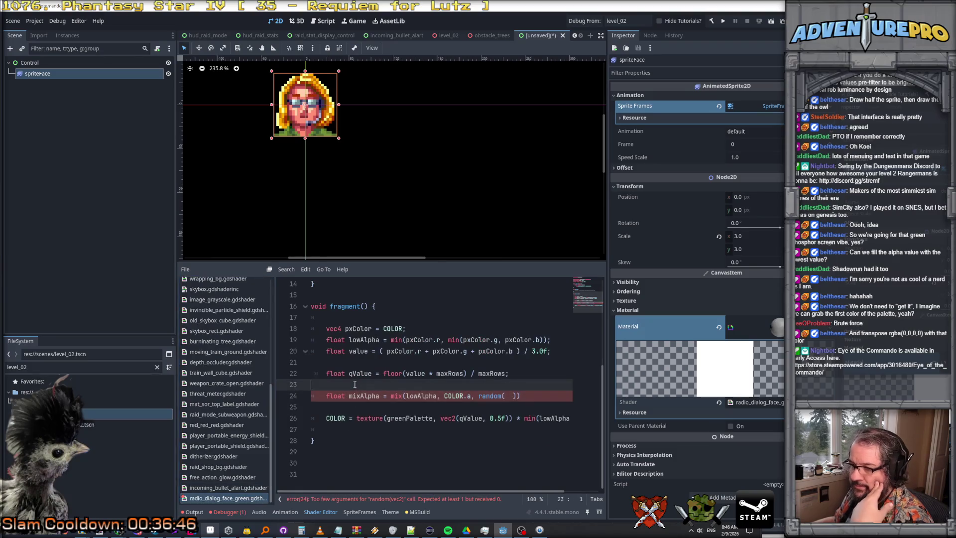
Step: Above mixAlpha, declare 'vec2 rUV = UV;' and start the 'rUV.x += TIME' line
{"action": "key", "text": "Return"}
{"action": "type", "text": "float rUV ="}
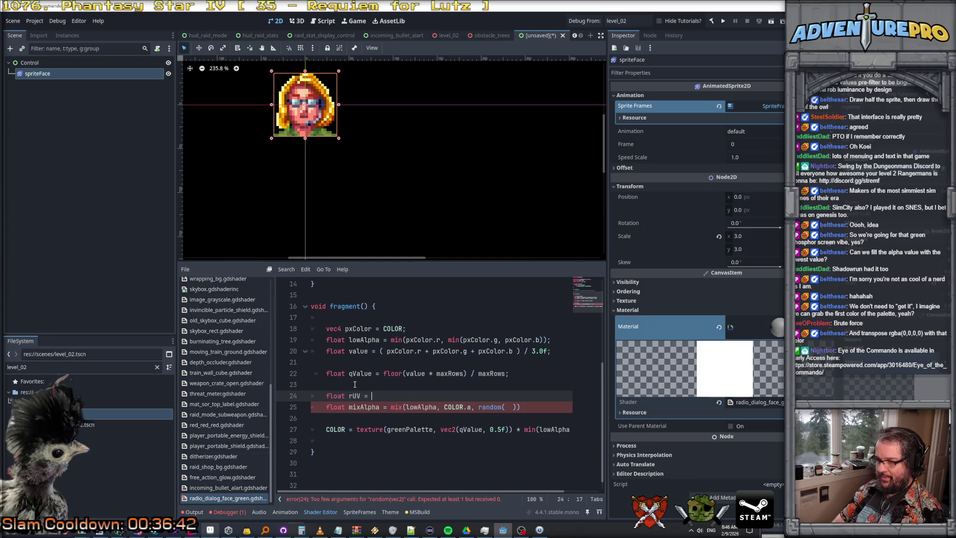
{"action": "type", "text": ";"}
{"action": "key", "text": "Return"}
{"action": "key", "text": "BackSpace"}
{"action": "type", "text": "rUV.x"}
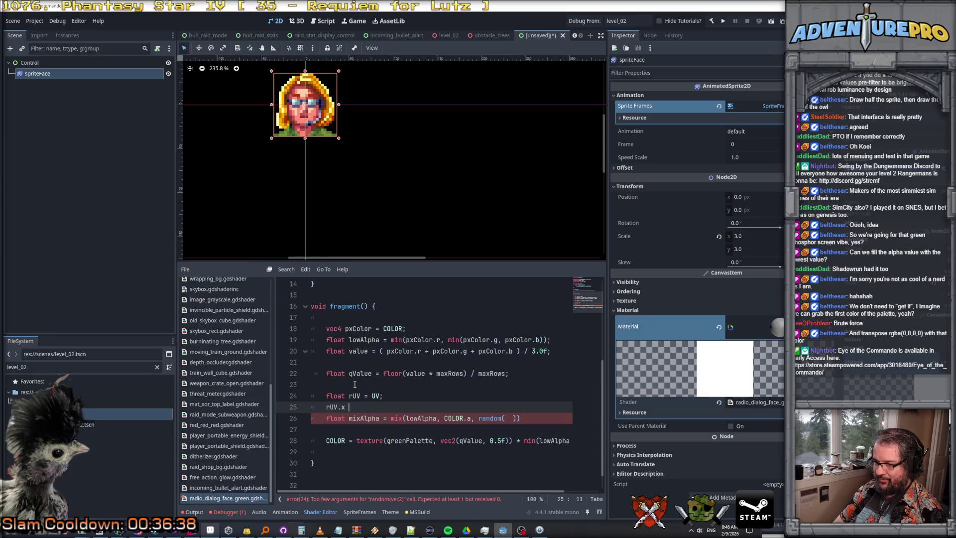
{"action": "type", "text": " += TIME"}
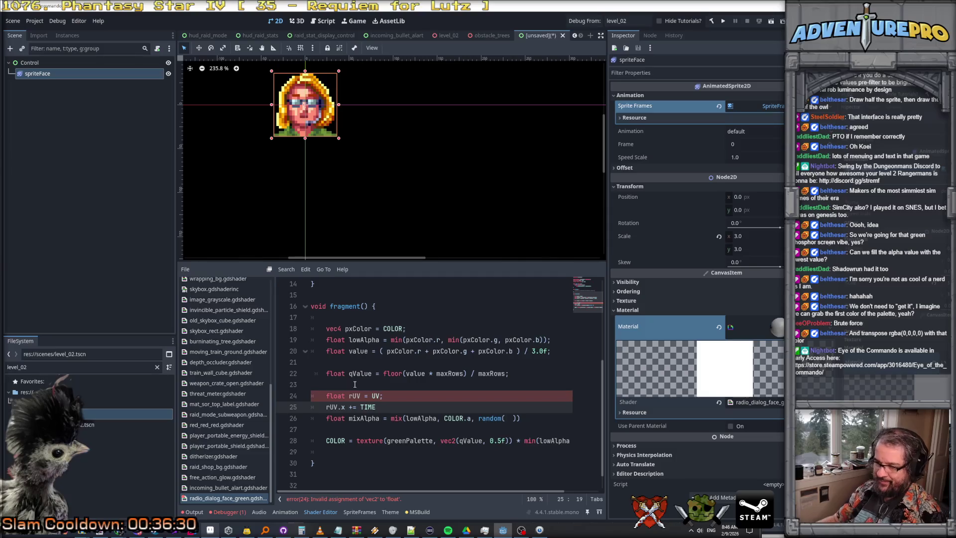
{"action": "double_click", "coordinate": [344, 396]}
{"action": "type", "text": "vec2"}
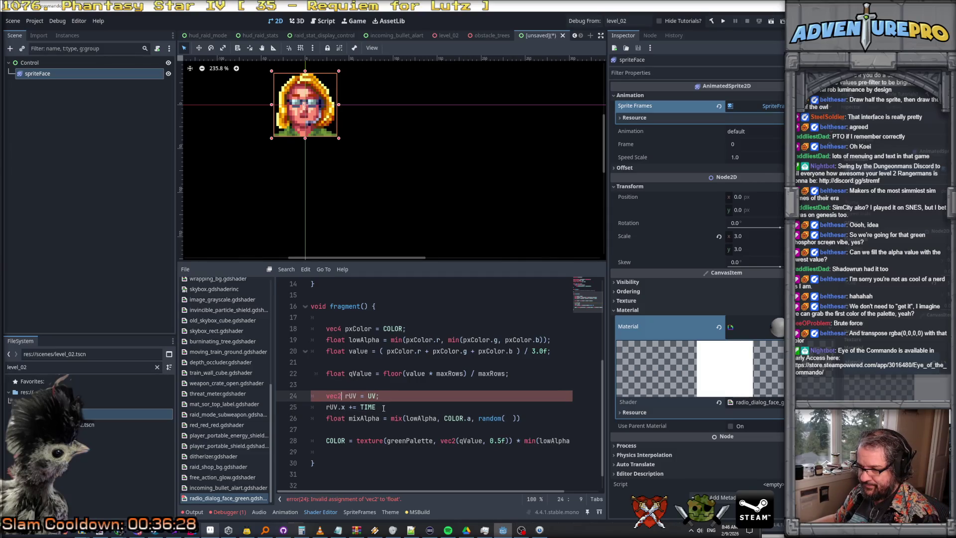
Step: Add 'rUV.y -= TIME % 1.0f', make rUV.x use 'TIME % 1.0f', and call random(rUV)
{"action": "left_click", "coordinate": [384, 407]}
{"action": "key", "text": "Return"}
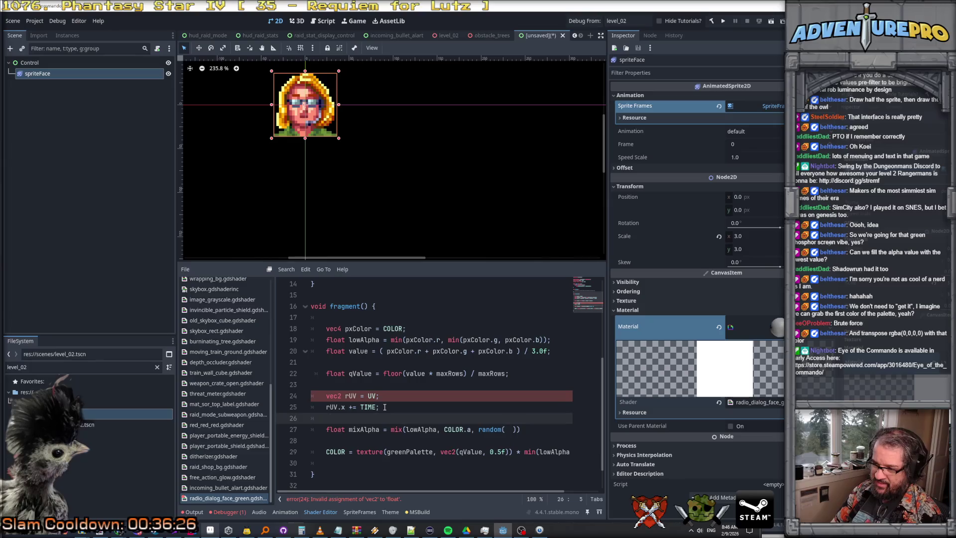
{"action": "type", "text": "rUV."}
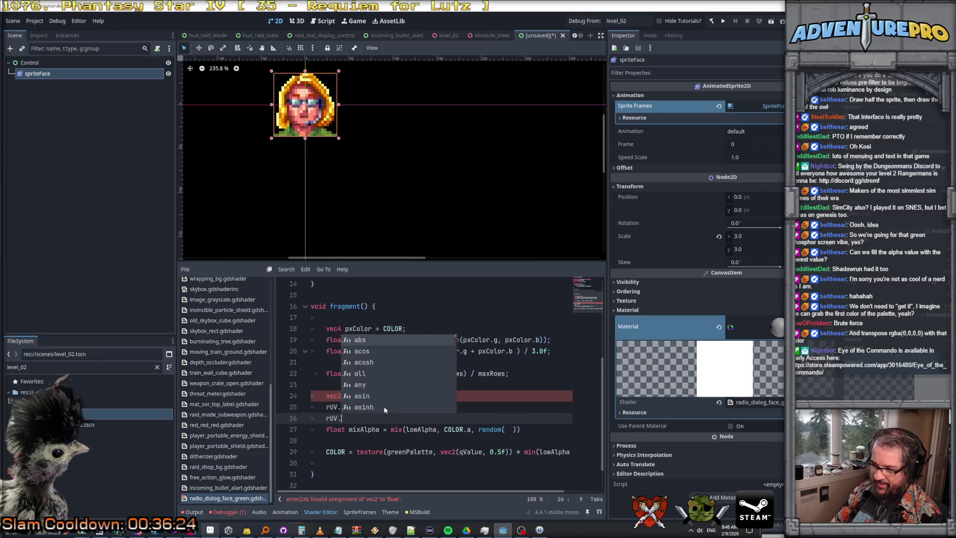
{"action": "type", "text": "y -= TI"}
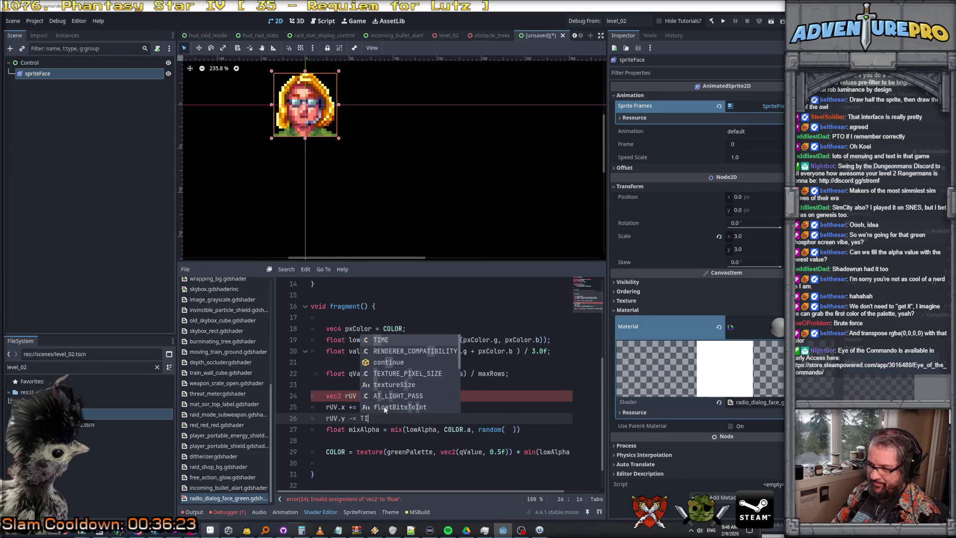
{"action": "type", "text": "ME % 1.0f;"}
{"action": "key", "text": "Up"}
{"action": "key", "text": "Left"}
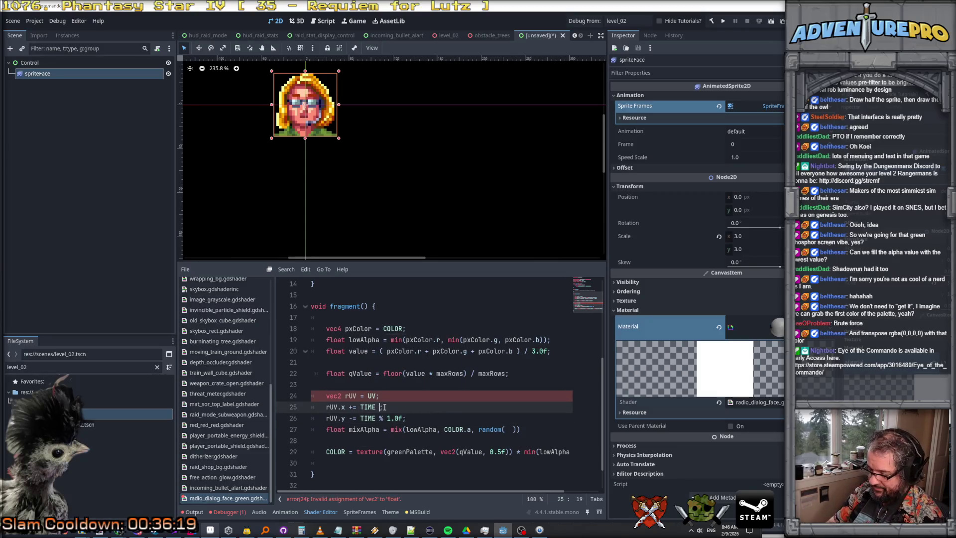
{"action": "key", "text": "BackSpace"}
{"action": "key", "text": "BackSpace"}
{"action": "key", "text": "BackSpace"}
{"action": "type", "text": "% 1.0f"}
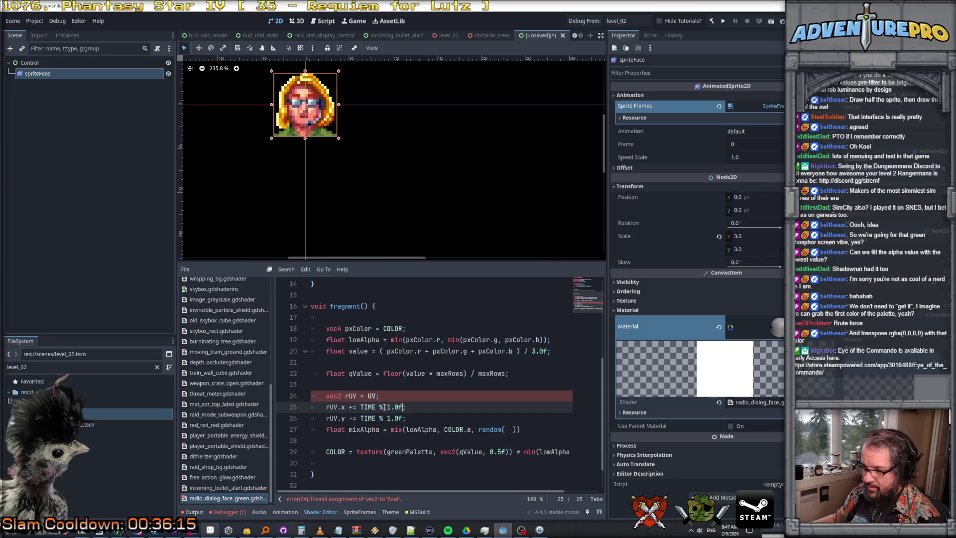
{"action": "left_click", "coordinate": [506, 429]}
{"action": "type", "text": "rUV"}
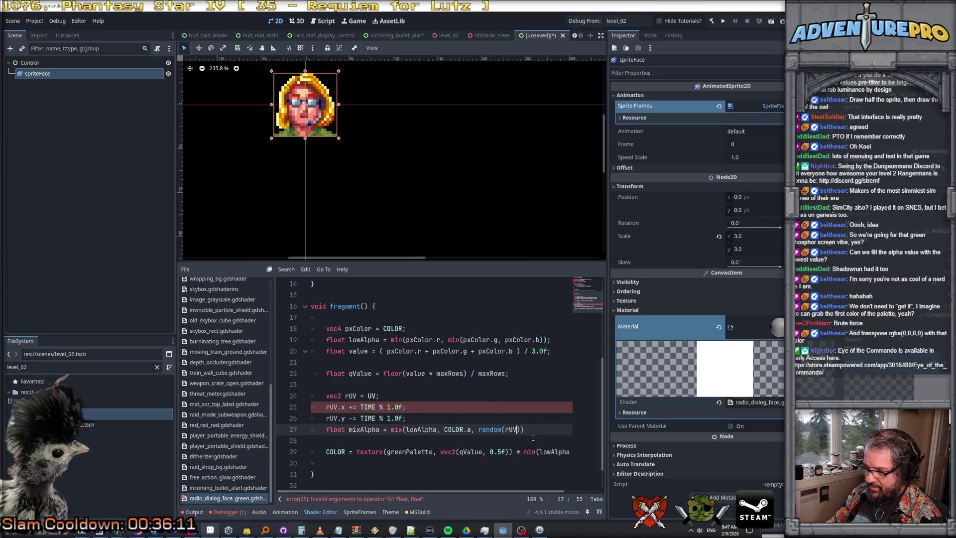
{"action": "left_click", "coordinate": [394, 407]}
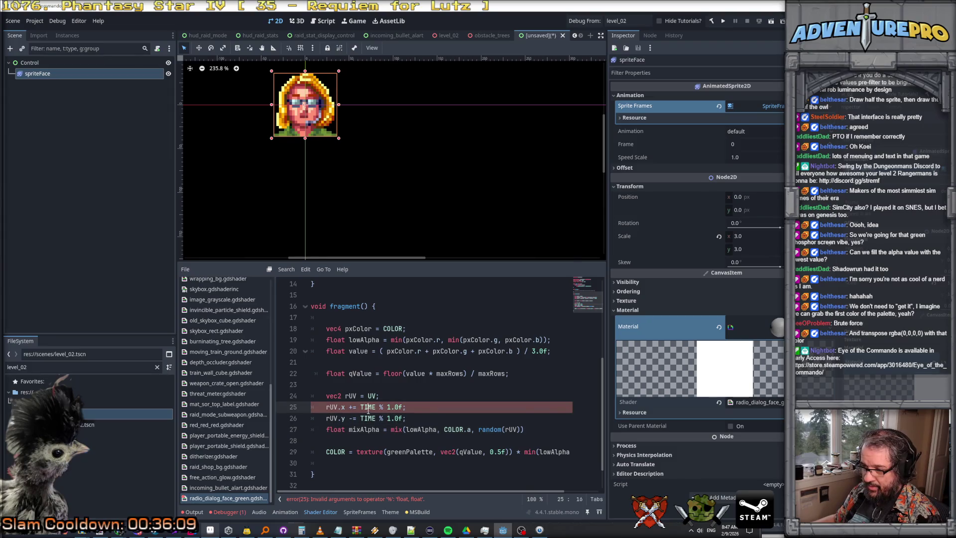
Step: Change the rUV.x offset from 'TIME % 1.0' to fract(TIME)
{"action": "key", "text": "Left"}
{"action": "key", "text": "Left"}
{"action": "key", "text": "Left"}
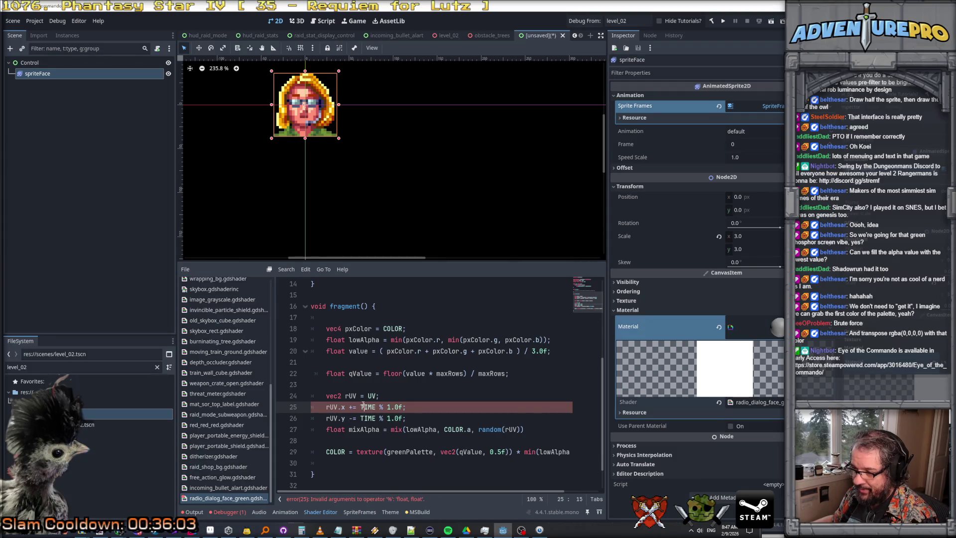
{"action": "type", "text": "mod("}
{"action": "key", "text": "ctrl+Right"}
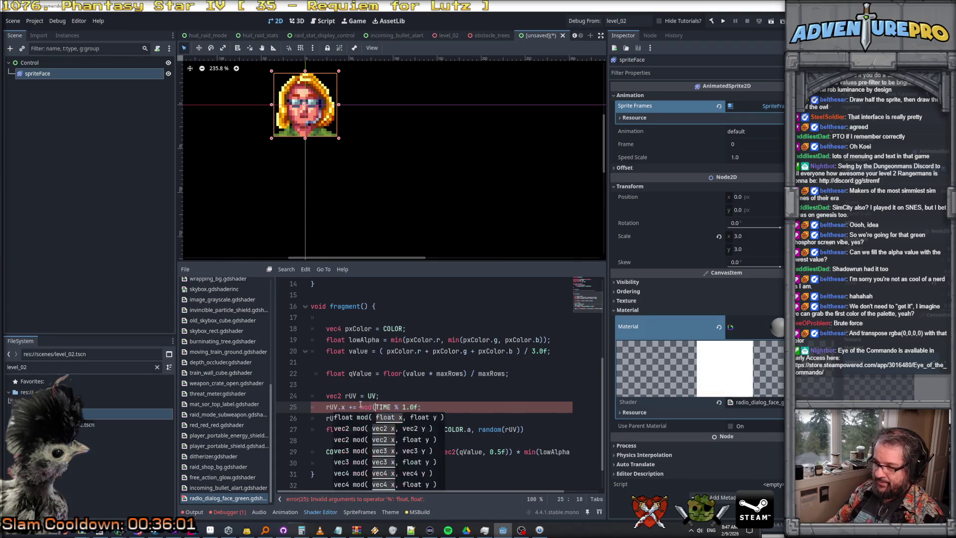
{"action": "key", "text": "BackSpace"}
{"action": "key", "text": "BackSpace"}
{"action": "key", "text": "BackSpace"}
{"action": "type", "text": "frac"}
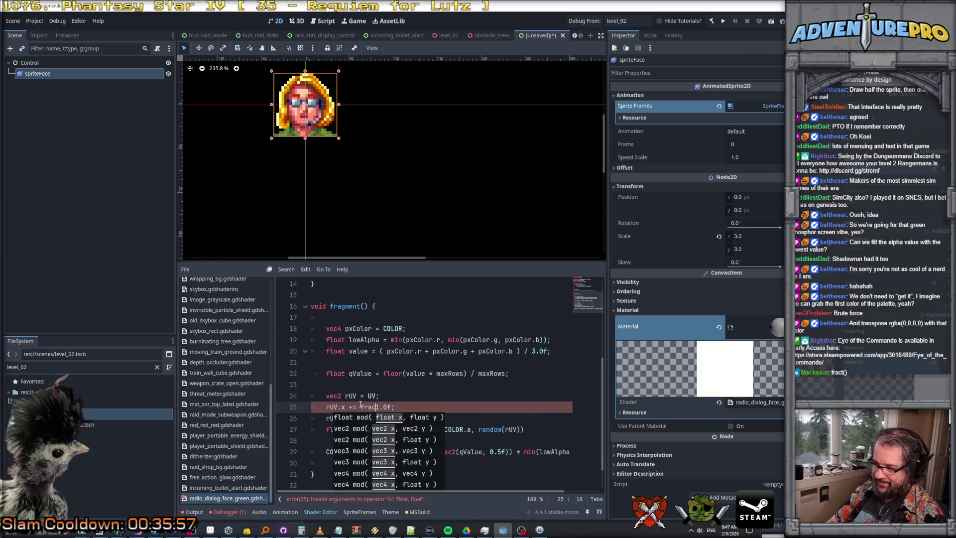
{"action": "type", "text": "t(TIME)"}
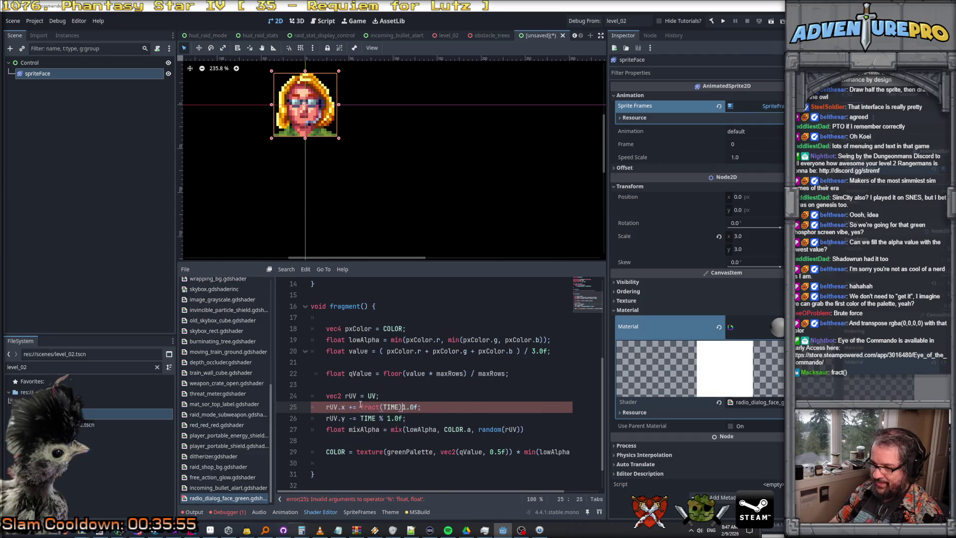
{"action": "key", "text": "Delete"}
{"action": "key", "text": "Delete"}
{"action": "key", "text": "Delete"}
{"action": "key", "text": "Delete"}
Step: Use fract(TIME) on the rUV.y line, fix its indentation, and add a blank line before mixAlpha
{"action": "key", "text": "Return"}
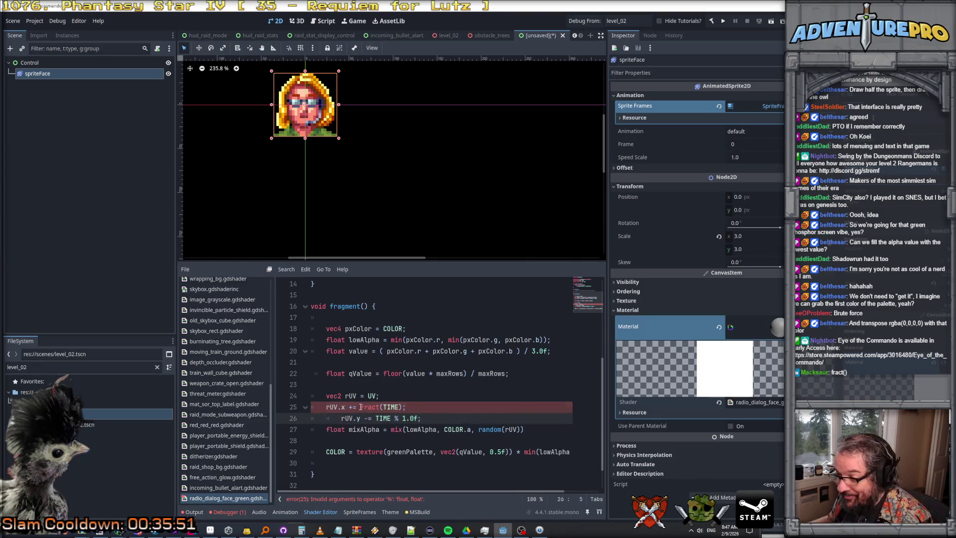
{"action": "left_click_drag", "start_coordinate": [376, 419], "coordinate": [424, 419]}
{"action": "type", "text": "fract(TIME);"}
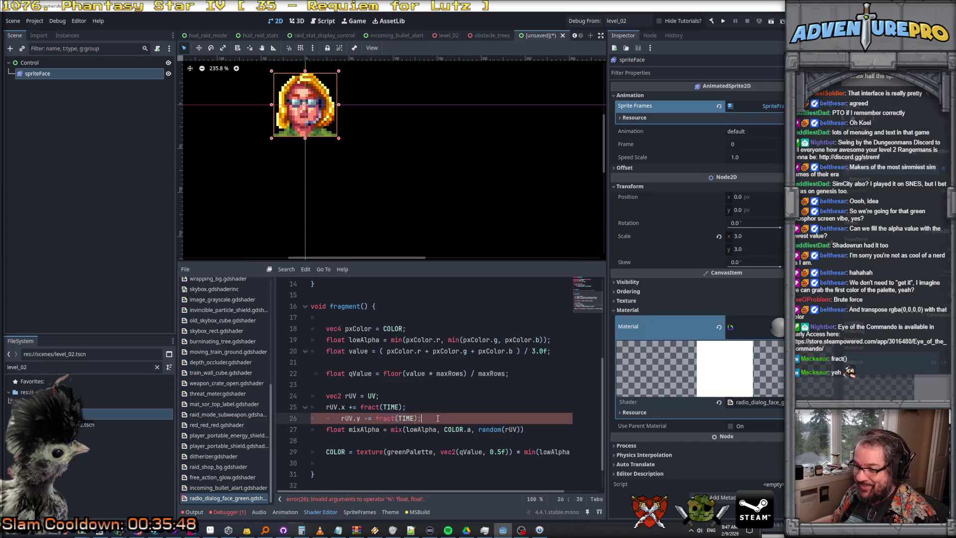
{"action": "left_click_drag", "start_coordinate": [342, 419], "coordinate": [325, 419]}
{"action": "key", "text": "BackSpace"}
{"action": "key", "text": "Down"}
{"action": "key", "text": "Return"}
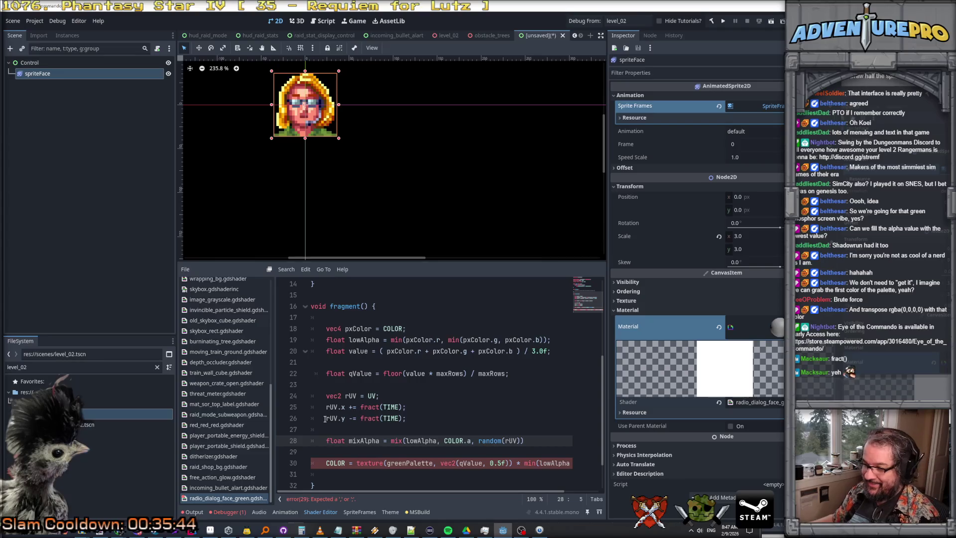
Step: Replace min(lowAlpha, COLOR.a) in the COLOR line with mixAlpha, restoring it after a trial removal
{"action": "scroll", "coordinate": [404, 461], "scroll_direction": "down", "scroll_amount": 1}
{"action": "double_click", "coordinate": [365, 407]}
{"action": "key", "text": "ctrl+c"}
{"action": "scroll", "coordinate": [532, 427], "scroll_direction": "right", "scroll_amount": 2}
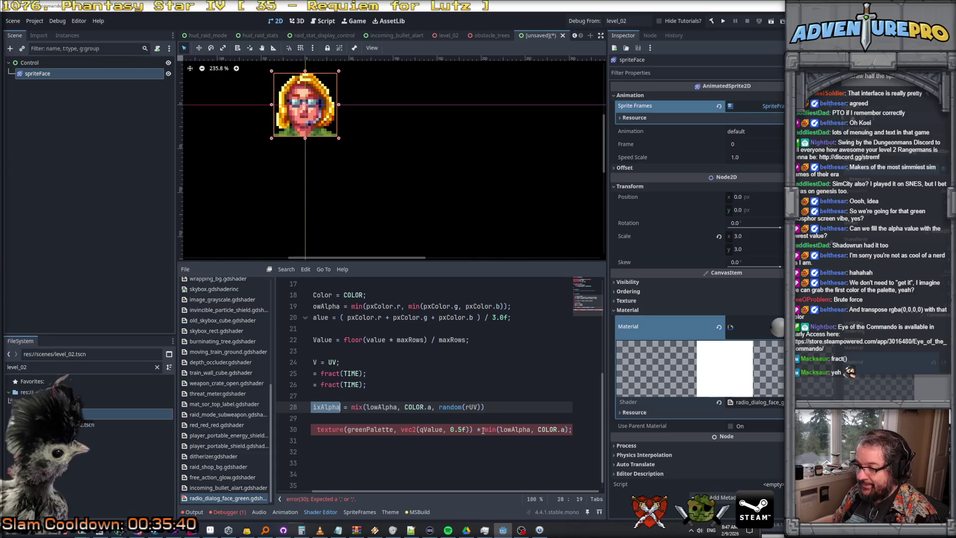
{"action": "left_click_drag", "start_coordinate": [481, 430], "coordinate": [566, 430]}
{"action": "key", "text": "ctrl+v"}
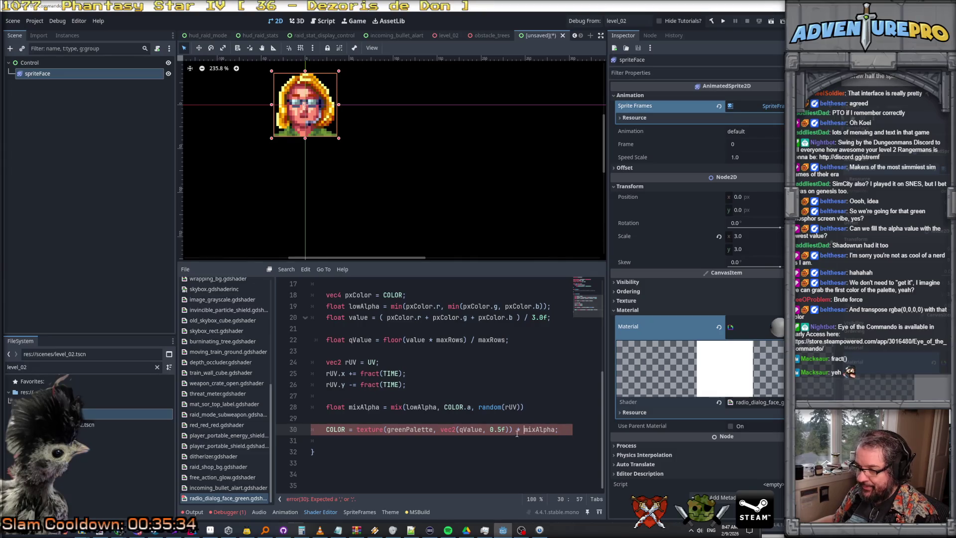
{"action": "left_click", "coordinate": [512, 429]}
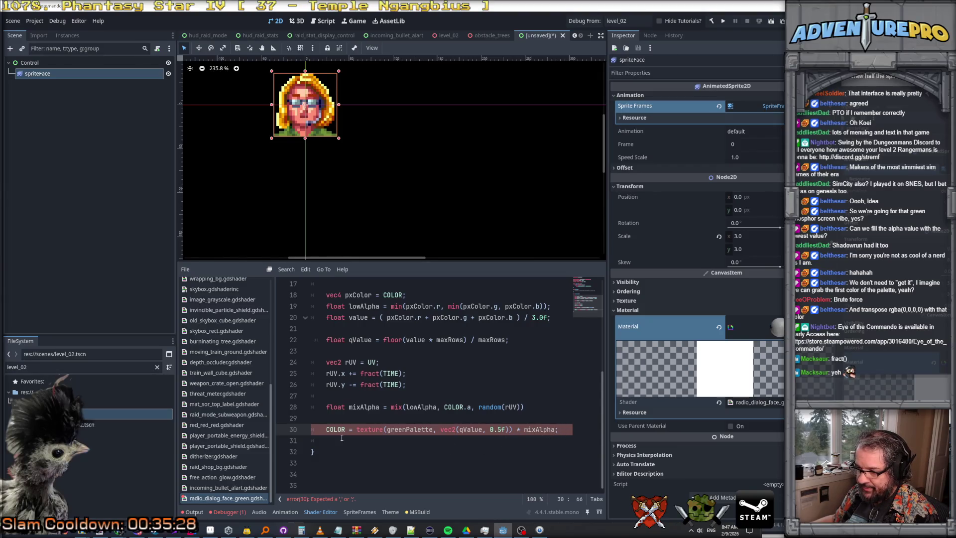
{"action": "left_click", "coordinate": [539, 430]}
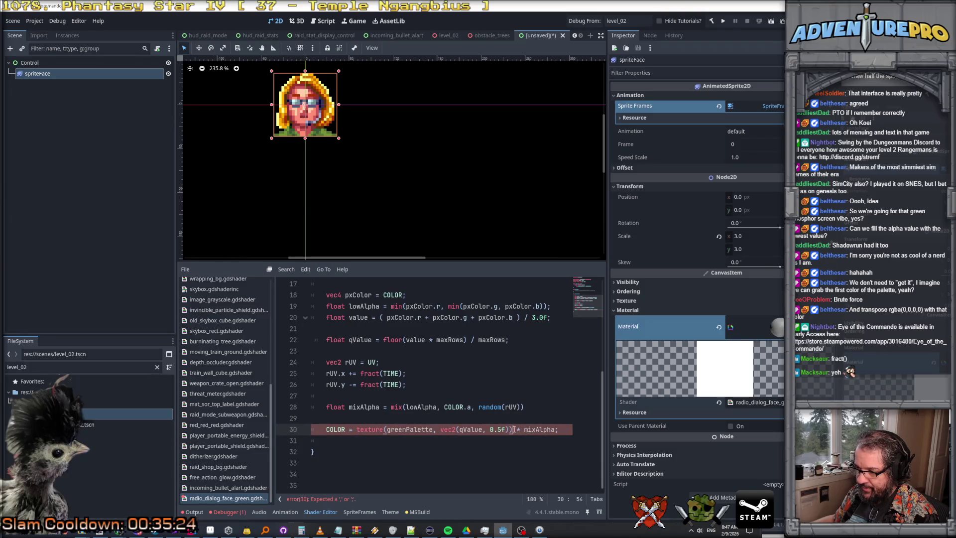
{"action": "left_click_drag", "start_coordinate": [513, 429], "coordinate": [583, 430]}
{"action": "type", "text": ";"}
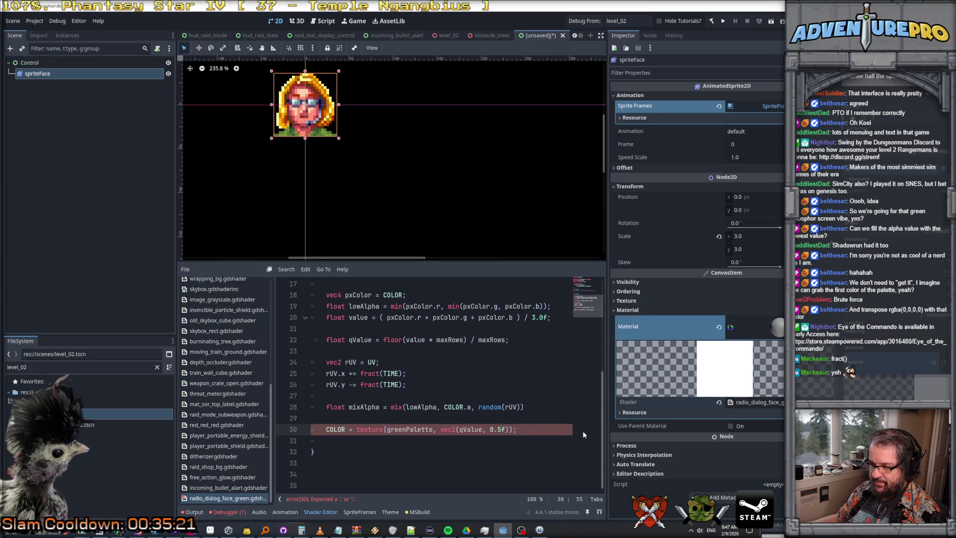
{"action": "key", "text": "ctrl+z"}
{"action": "left_click", "coordinate": [544, 407]}
{"action": "type", "text": ";"}
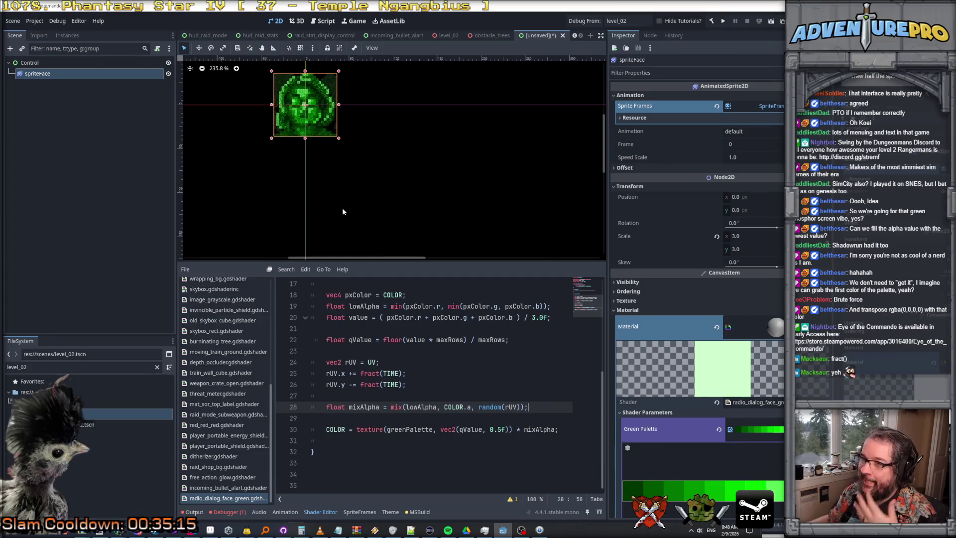
Step: Scroll through the shader code to review the compiled mixAlpha changes
{"action": "scroll", "coordinate": [342, 191], "scroll_direction": "up", "scroll_amount": 2}
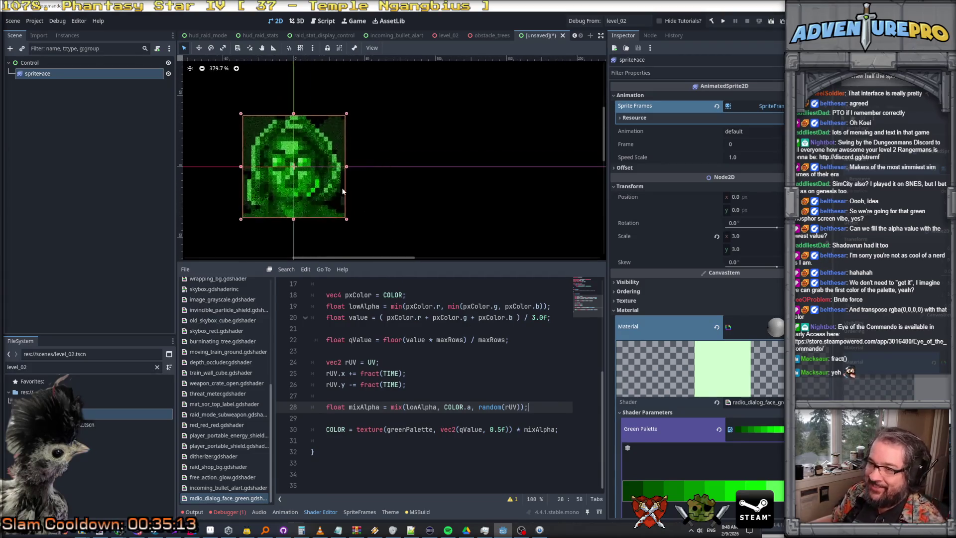
{"action": "scroll", "coordinate": [354, 196], "scroll_direction": "up", "scroll_amount": 1}
{"action": "scroll", "coordinate": [393, 209], "scroll_direction": "down", "scroll_amount": 1}
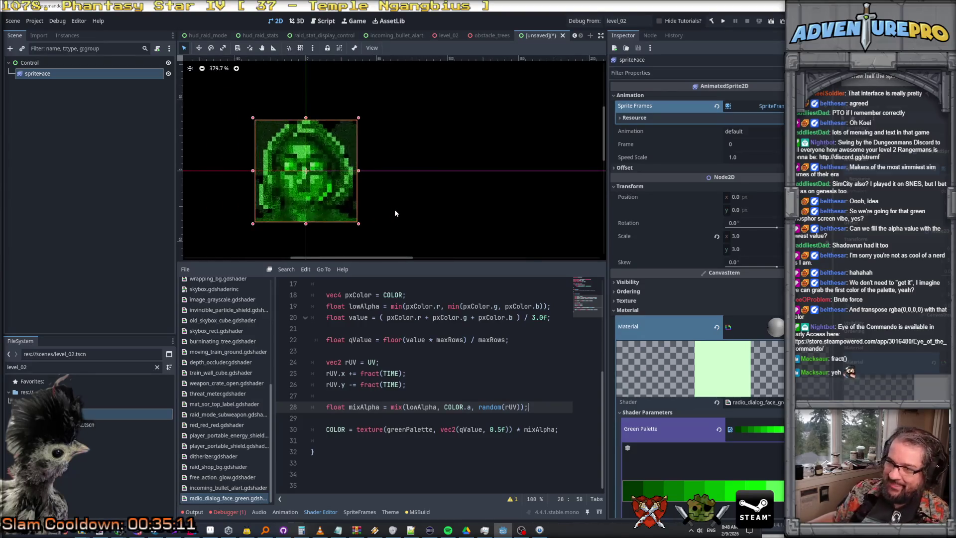
{"action": "scroll", "coordinate": [384, 204], "scroll_direction": "up", "scroll_amount": 2}
{"action": "scroll", "coordinate": [375, 201], "scroll_direction": "down", "scroll_amount": 3}
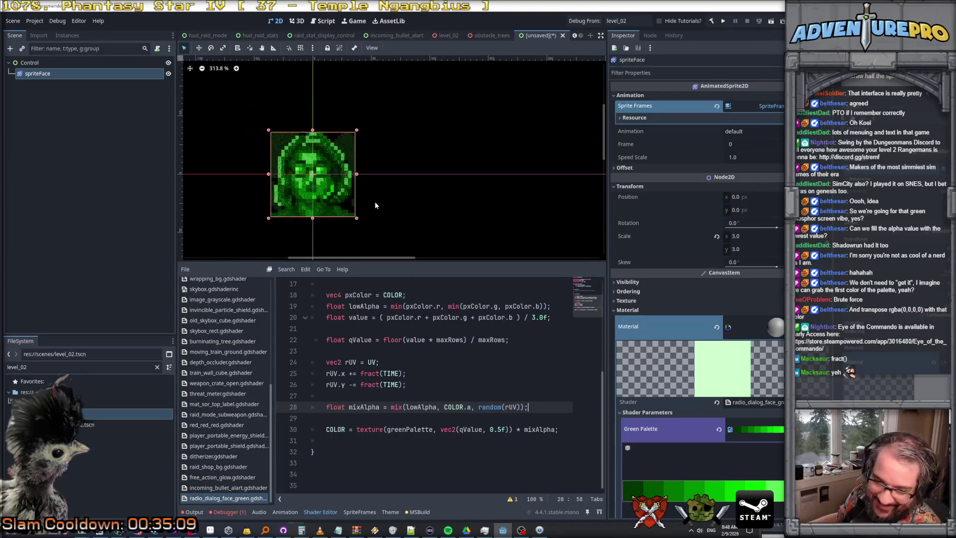
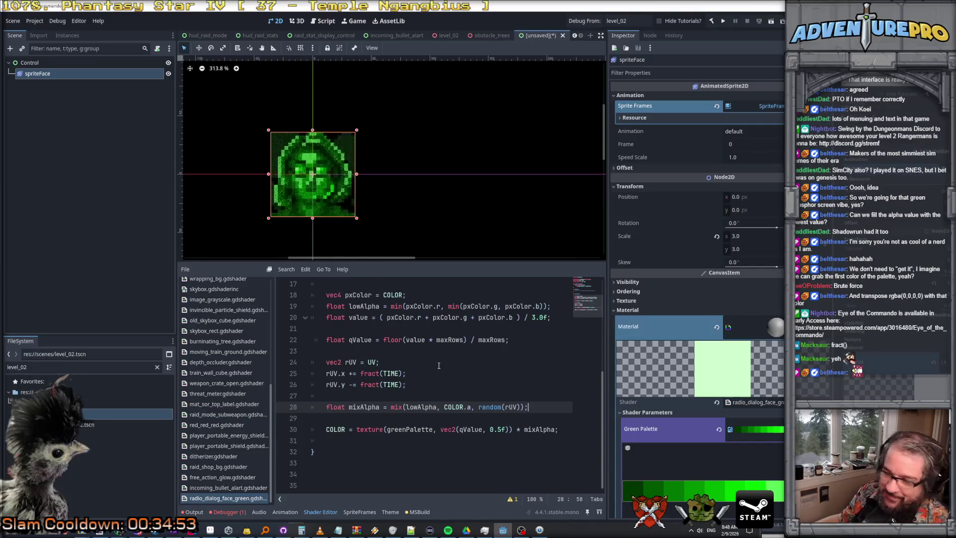
Step: Start a new line below the rUV offset lines with rUV *= TEXTURE_PIXEL_SIZE
{"action": "scroll", "coordinate": [363, 204], "scroll_direction": "up", "scroll_amount": 5}
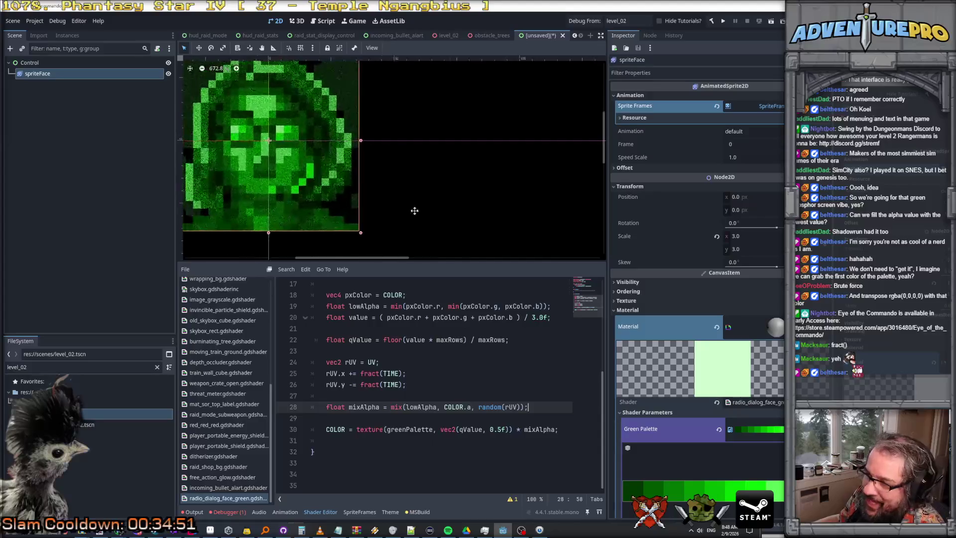
{"action": "scroll", "coordinate": [415, 211], "scroll_direction": "up", "scroll_amount": 12}
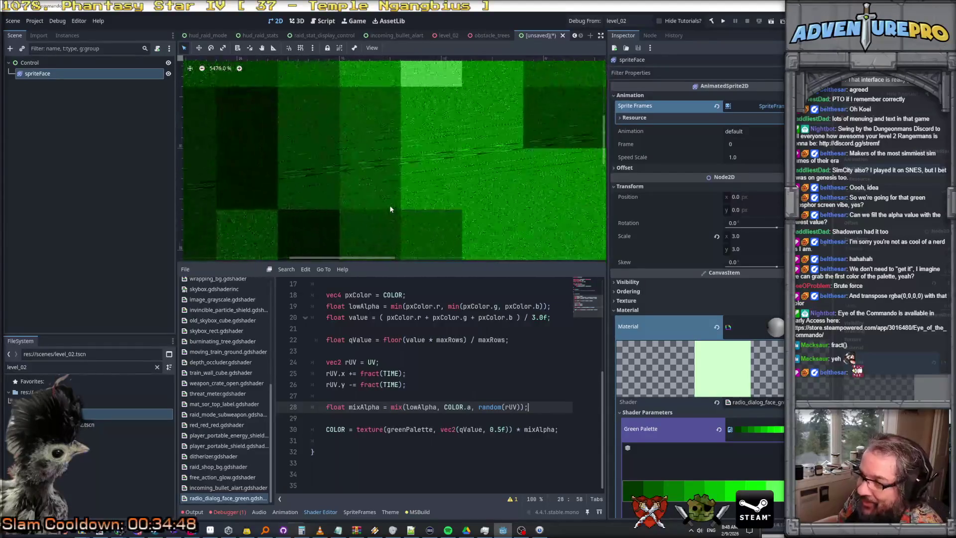
{"action": "scroll", "coordinate": [391, 209], "scroll_direction": "down", "scroll_amount": 10}
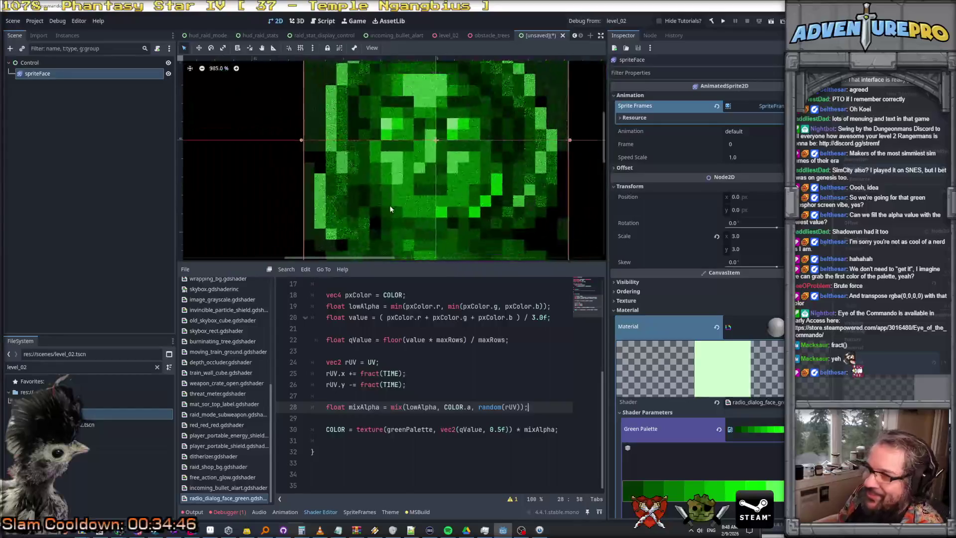
{"action": "scroll", "coordinate": [391, 210], "scroll_direction": "down", "scroll_amount": 5}
{"action": "scroll", "coordinate": [391, 209], "scroll_direction": "up", "scroll_amount": 11}
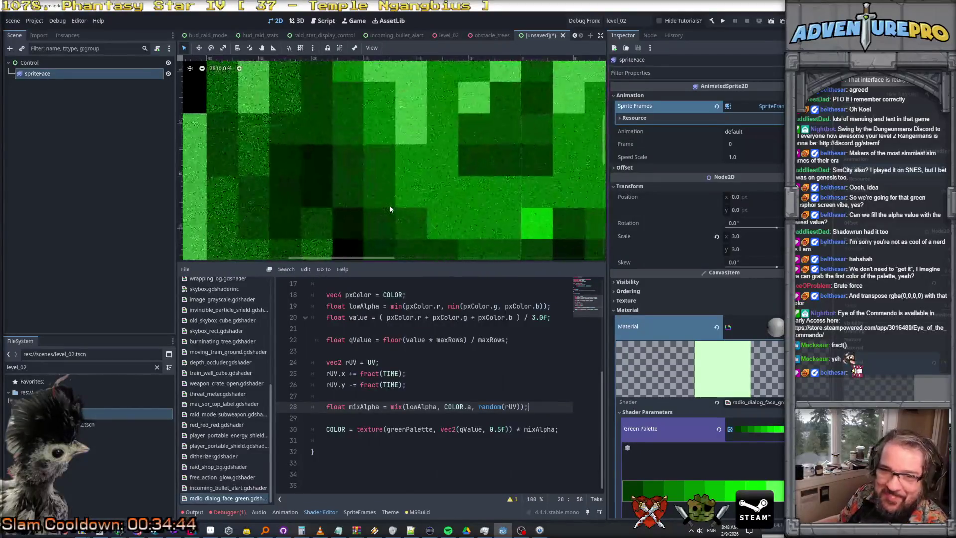
{"action": "scroll", "coordinate": [390, 210], "scroll_direction": "down", "scroll_amount": 14}
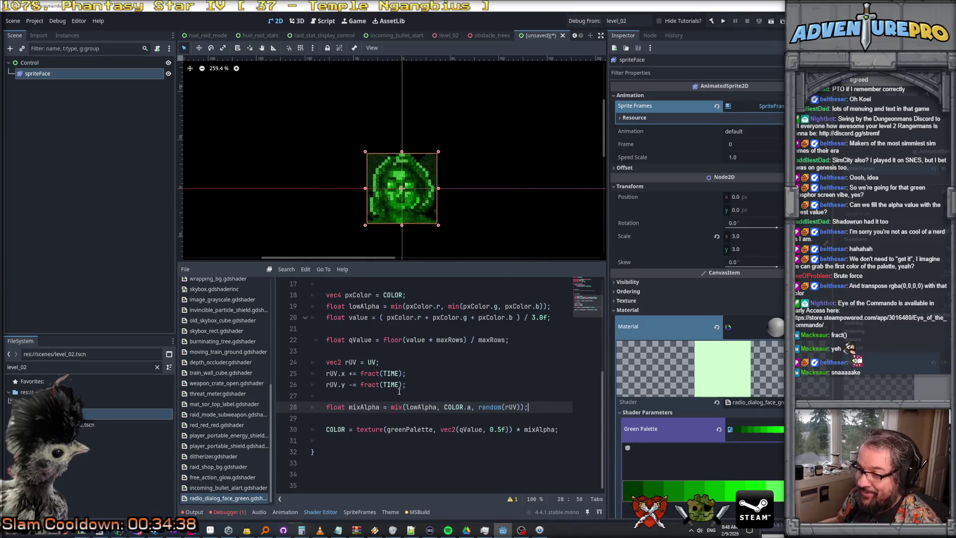
{"action": "left_click", "coordinate": [409, 367]}
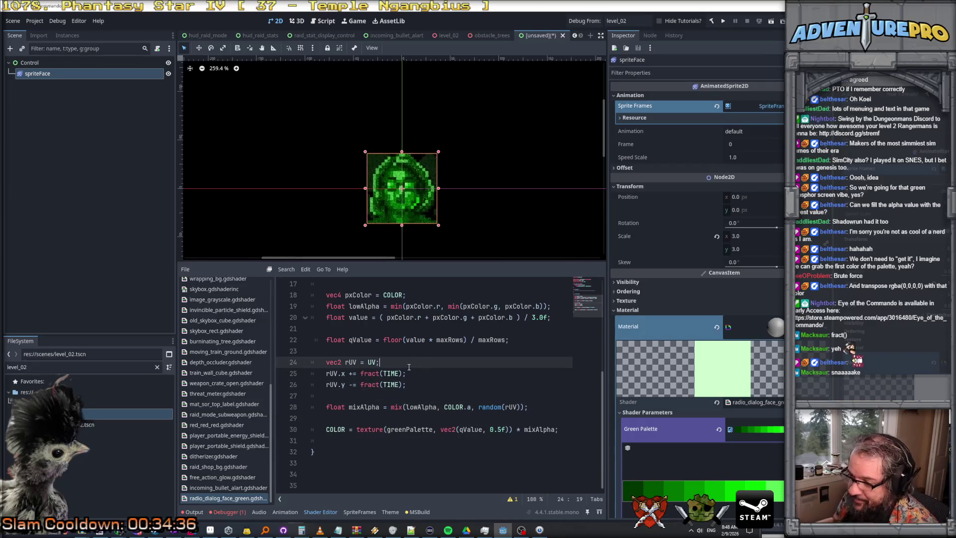
{"action": "left_click", "coordinate": [425, 378]}
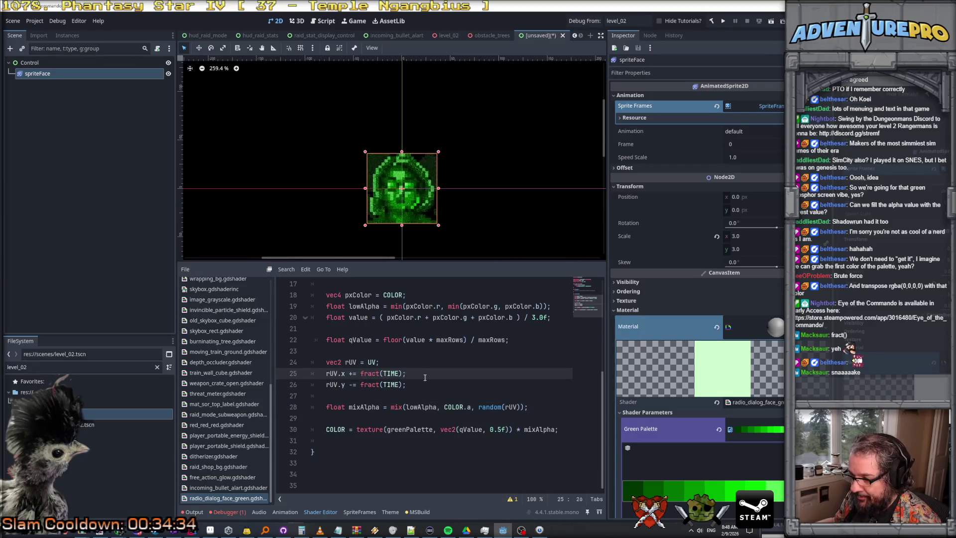
{"action": "left_click", "coordinate": [426, 387]}
{"action": "key", "text": "Return"}
{"action": "key", "text": "Return"}
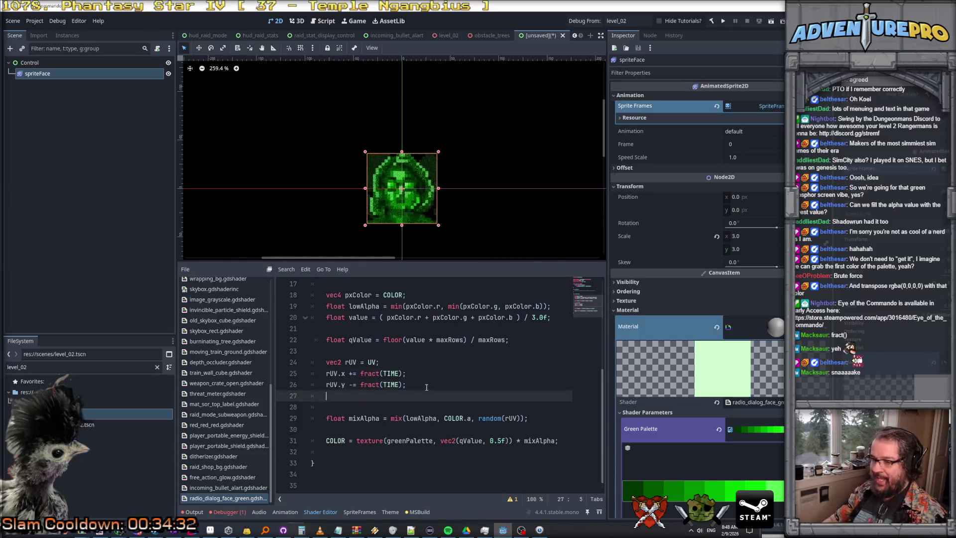
{"action": "type", "text": "rUV *="}
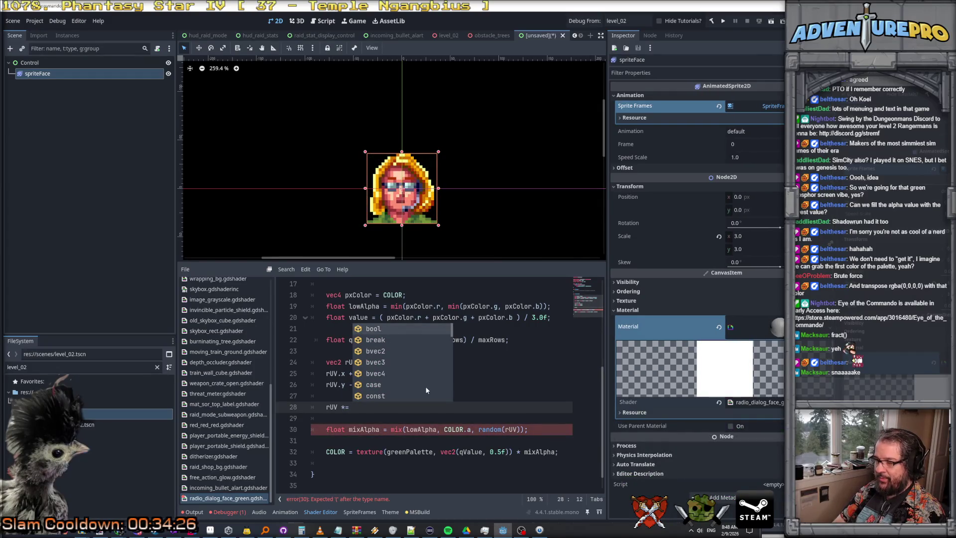
{"action": "type", "text": "TEX"}
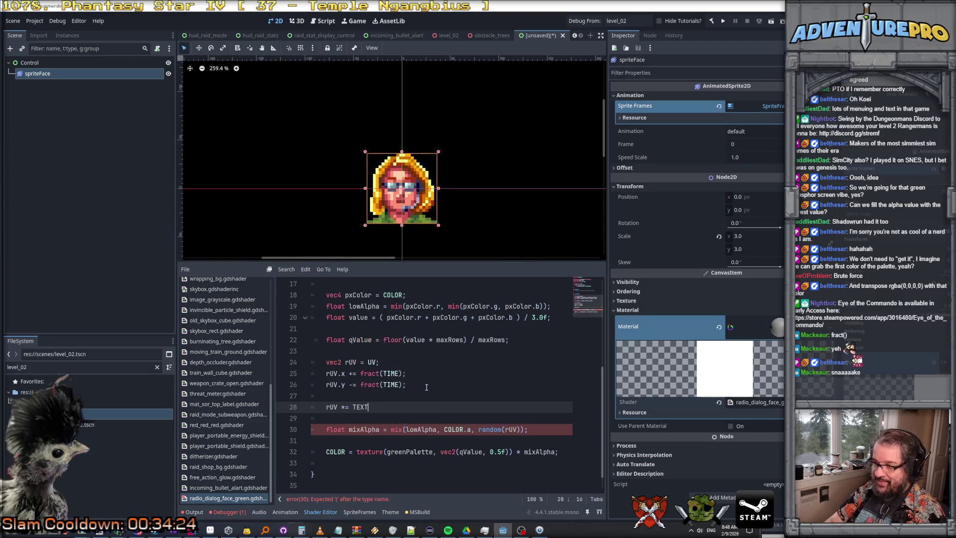
{"action": "key", "text": "Down"}
{"action": "key", "text": "Return"}
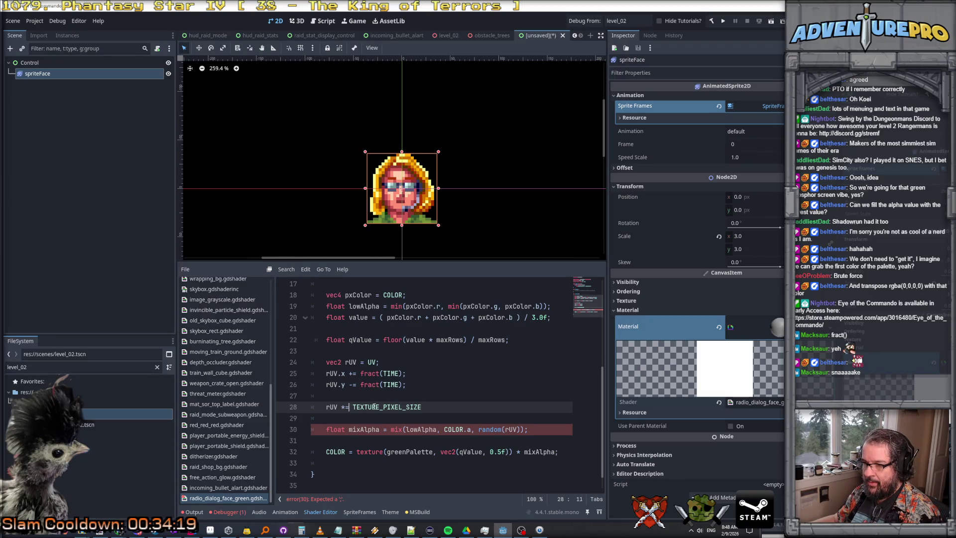
Step: Rewrite it as rUV = floor(rUV * TEXTURE_PIXEL_SIZE) / TEXTURE_PIXEL_SIZE; and save, dismissing Save Scene As
{"action": "key", "text": "BackSpace"}
{"action": "key", "text": "BackSpace"}
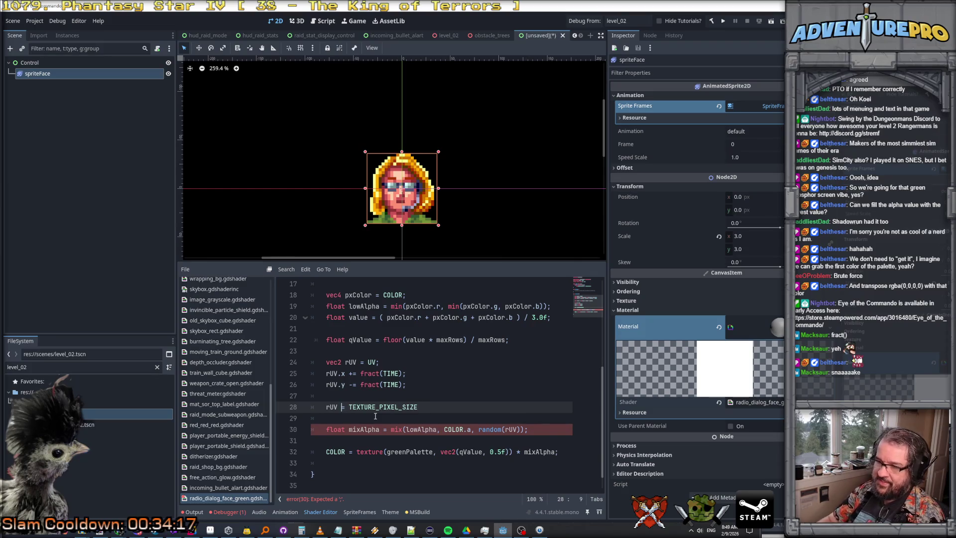
{"action": "type", "text": "= "}
{"action": "type", "text": "floor"}
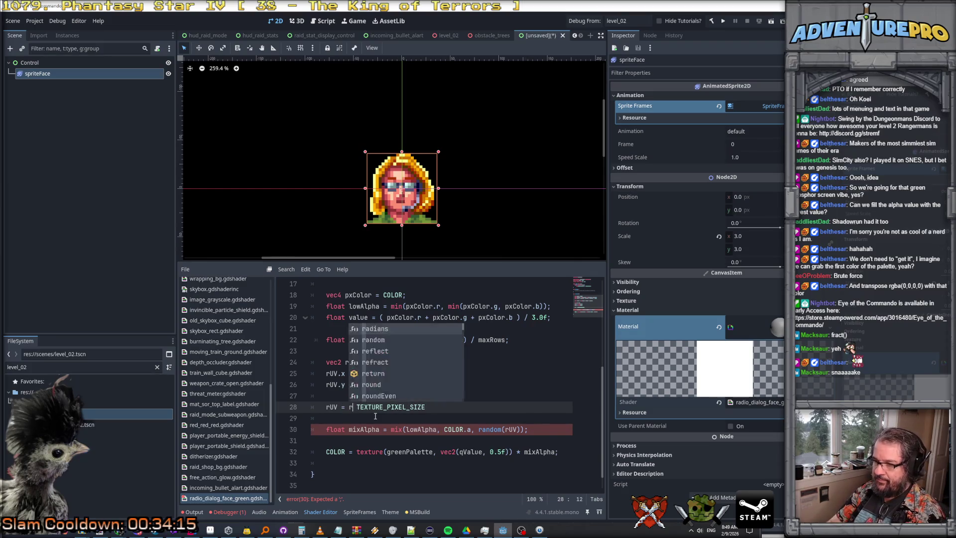
{"action": "type", "text": "("}
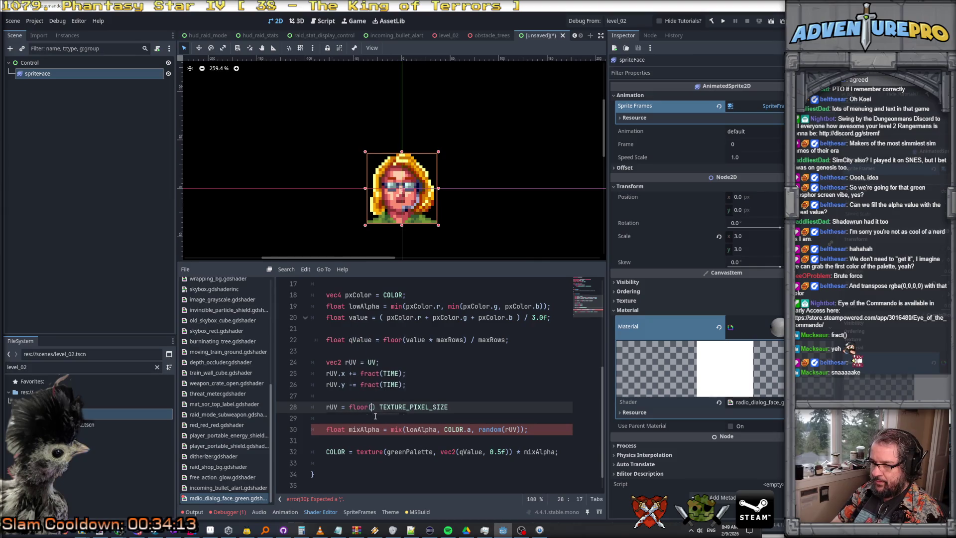
{"action": "type", "text": "rUV *"}
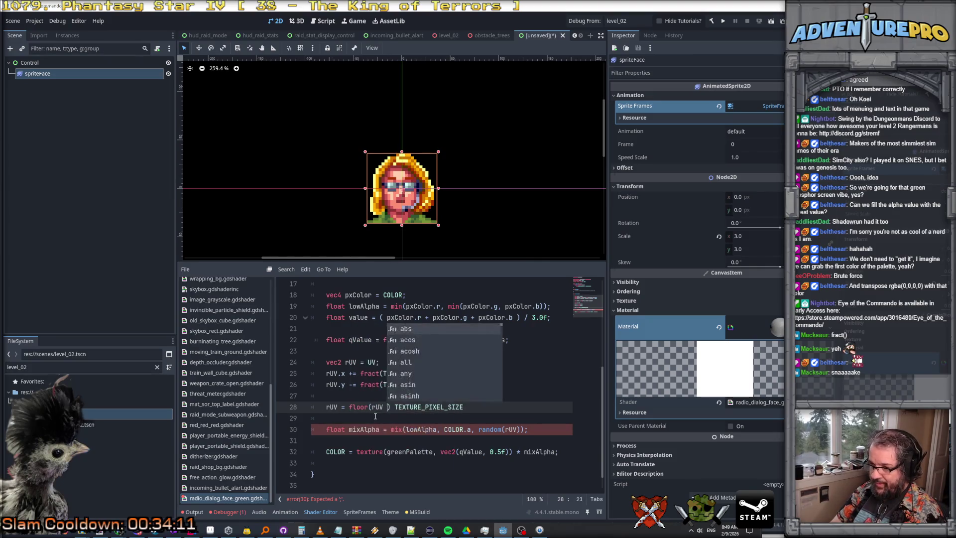
{"action": "key", "text": "Delete"}
{"action": "key", "text": "Delete"}
{"action": "key", "text": "End"}
{"action": "type", "text": "/ "}
{"action": "type", "text": "URE_"}
{"action": "type", "text": "IZE;"}
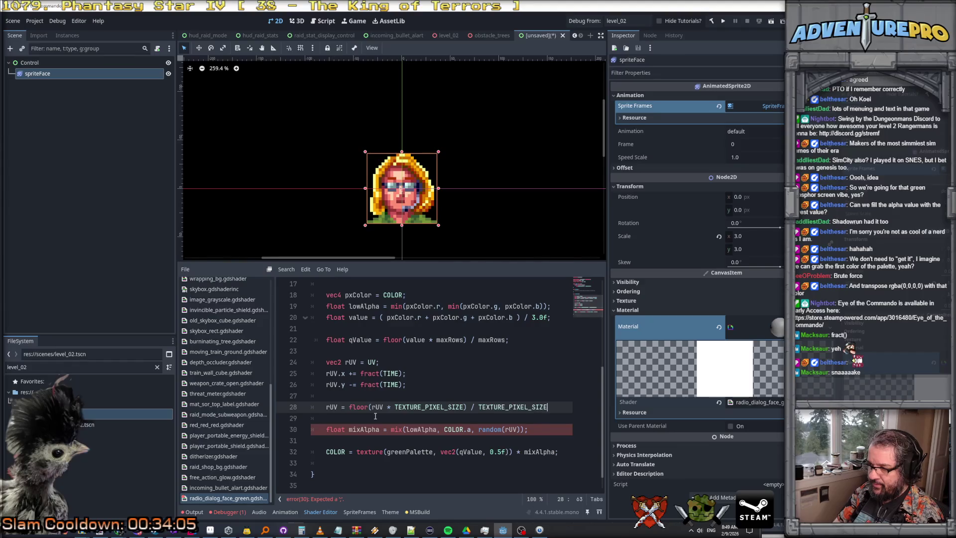
{"action": "key", "text": "ctrl+s"}
{"action": "key", "text": "Escape"}
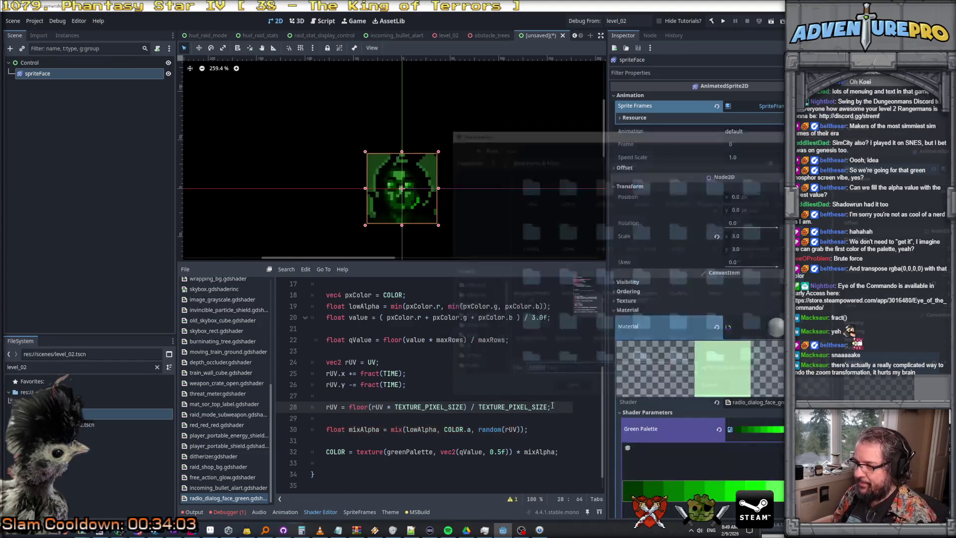
Step: Replace fract(TIME) with plain TIME on the rUV.x and rUV.y offset lines
{"action": "scroll", "coordinate": [406, 197], "scroll_direction": "up", "scroll_amount": 5}
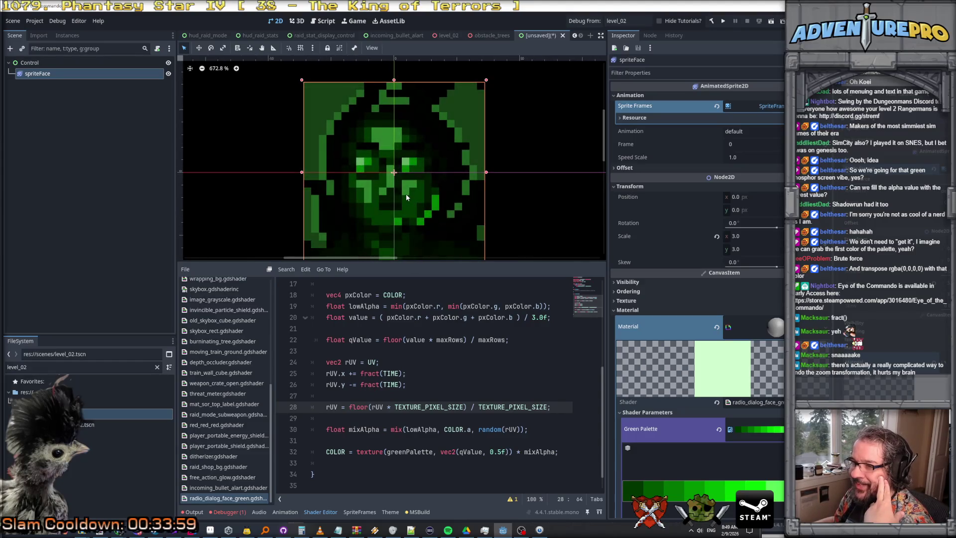
{"action": "scroll", "coordinate": [406, 193], "scroll_direction": "down", "scroll_amount": 1}
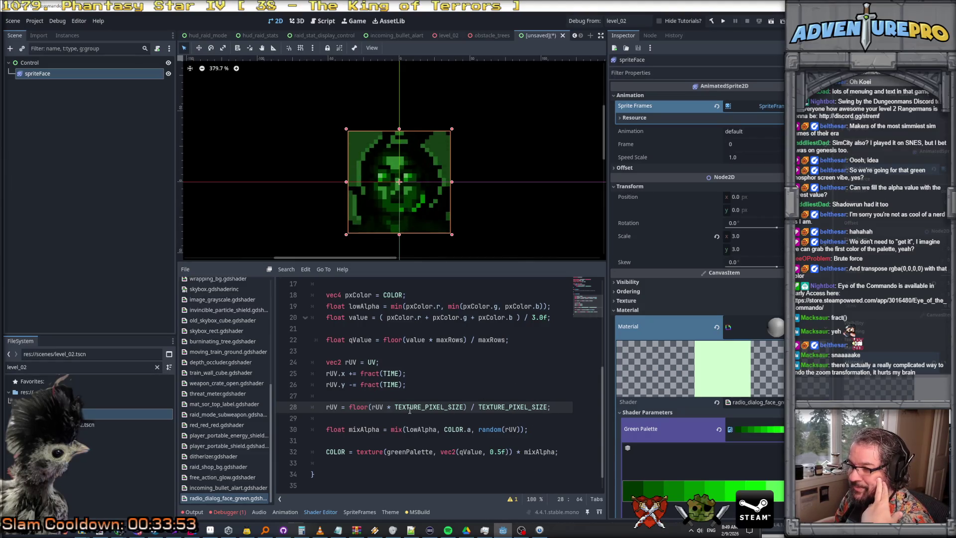
{"action": "left_click", "coordinate": [375, 384]}
{"action": "left_click", "coordinate": [350, 373]}
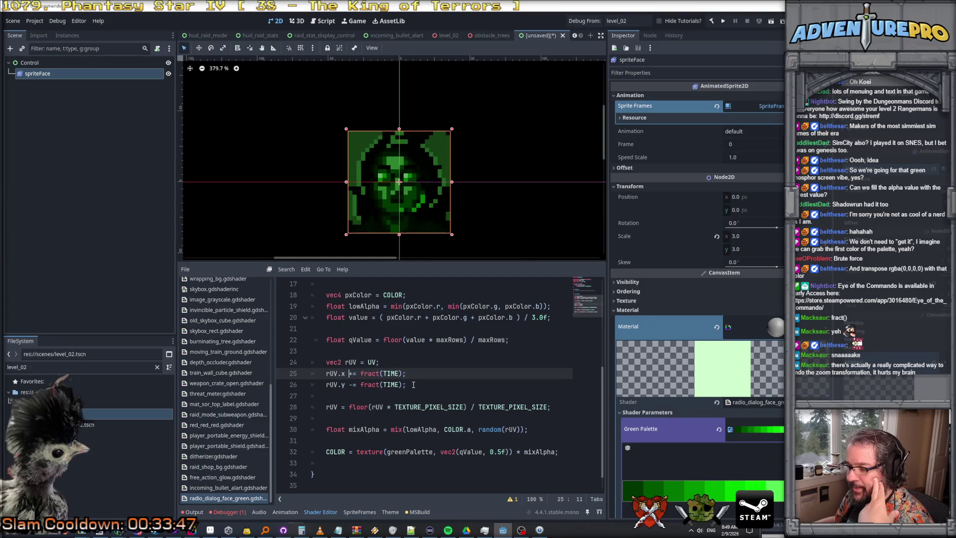
{"action": "left_click_drag", "start_coordinate": [360, 373], "coordinate": [446, 371]}
{"action": "left_click", "coordinate": [446, 374]}
{"action": "key", "text": "BackSpace"}
{"action": "key", "text": "BackSpace"}
{"action": "key", "text": "BackSpace"}
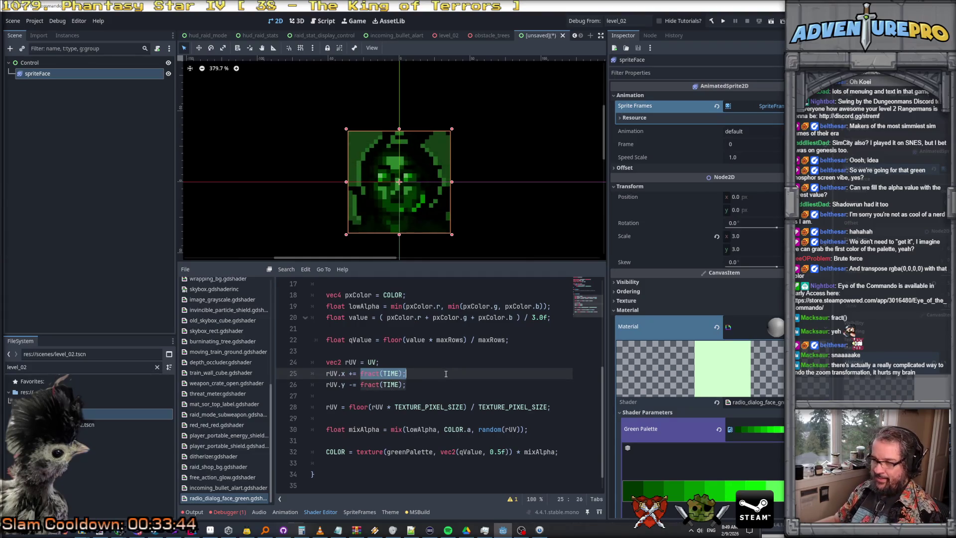
{"action": "type", "text": "TIME;"}
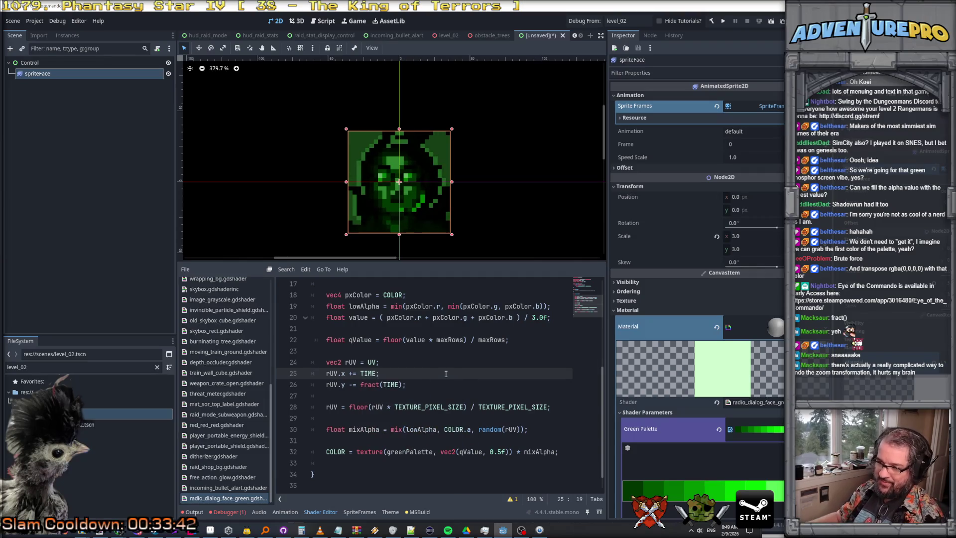
{"action": "left_click_drag", "start_coordinate": [360, 385], "coordinate": [382, 385]}
{"action": "key", "text": "BackSpace"}
{"action": "left_click", "coordinate": [385, 384]}
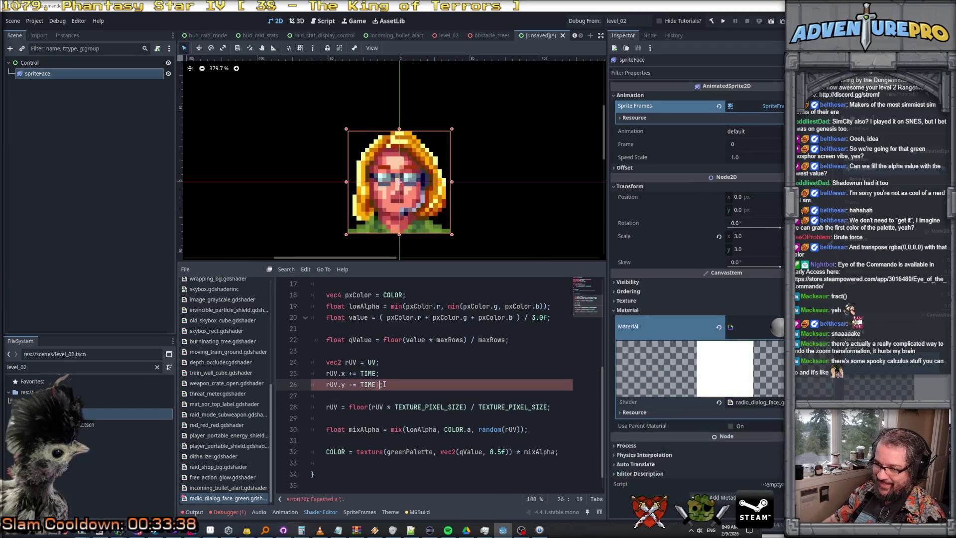
{"action": "key", "text": "BackSpace"}
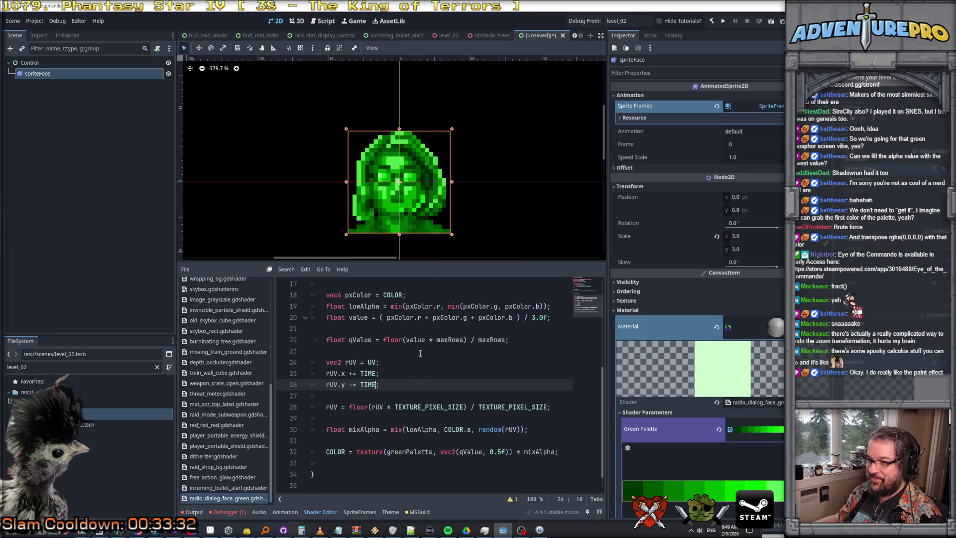
Step: Add 'rUV = floor(rUV);' on line 28 and save the shader, cancelling the scene save
{"action": "left_click", "coordinate": [403, 393]}
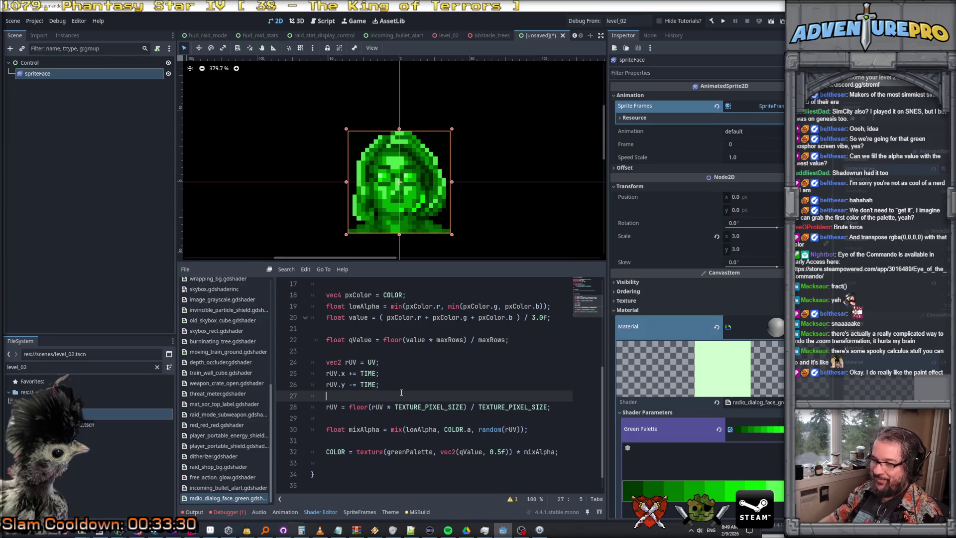
{"action": "key", "text": "Return"}
{"action": "key", "text": "Return"}
{"action": "key", "text": "Up"}
{"action": "type", "text": "rUV "}
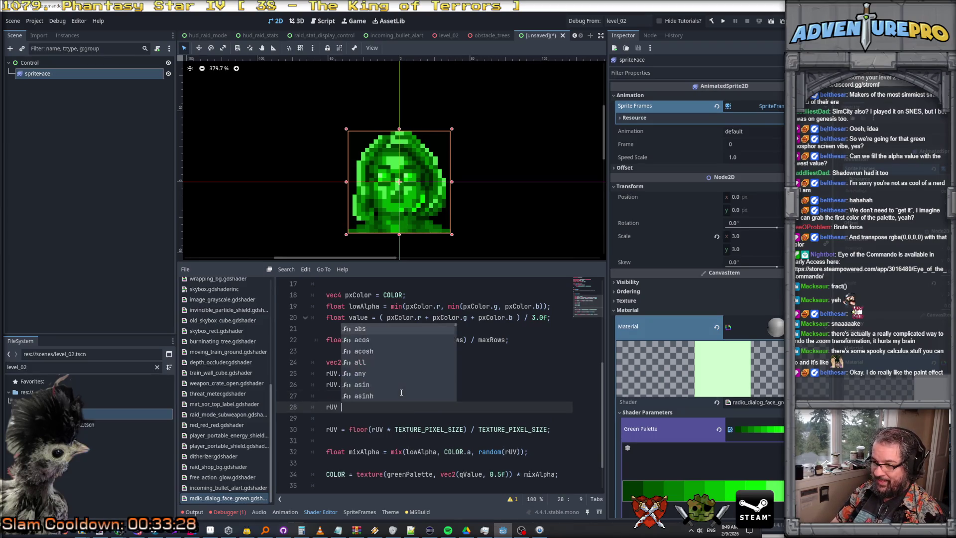
{"action": "type", "text": "= floor(rUV)"}
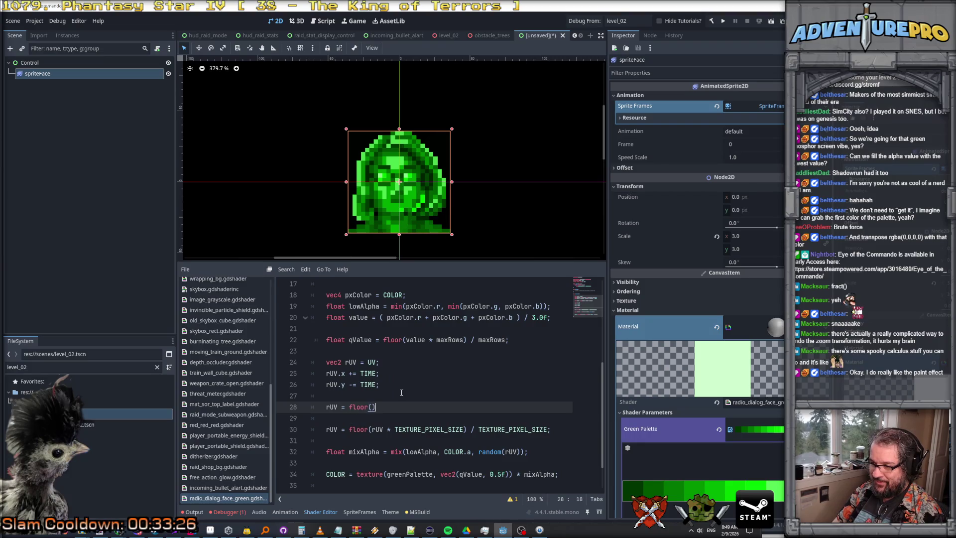
{"action": "type", "text": ";"}
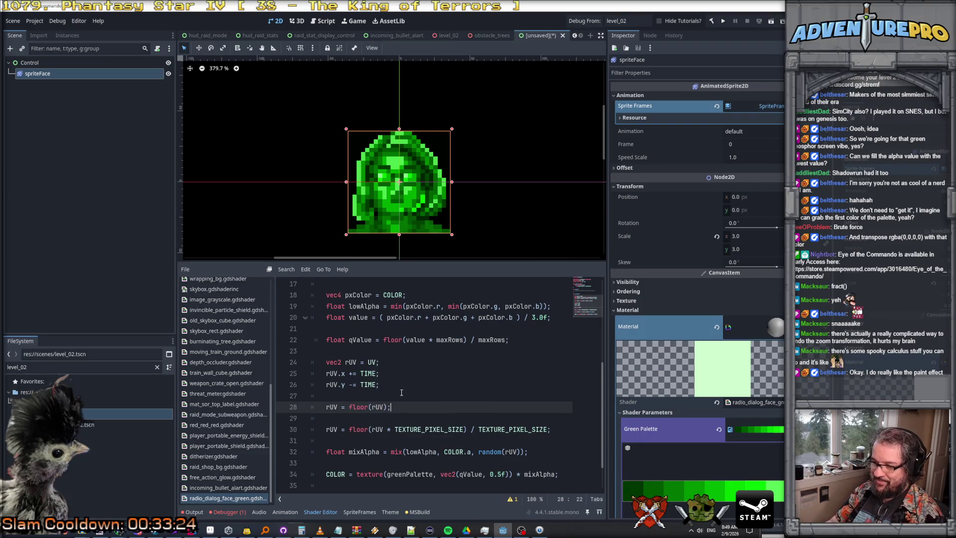
{"action": "key", "text": "ctrl+s"}
{"action": "left_click", "coordinate": [729, 393]}
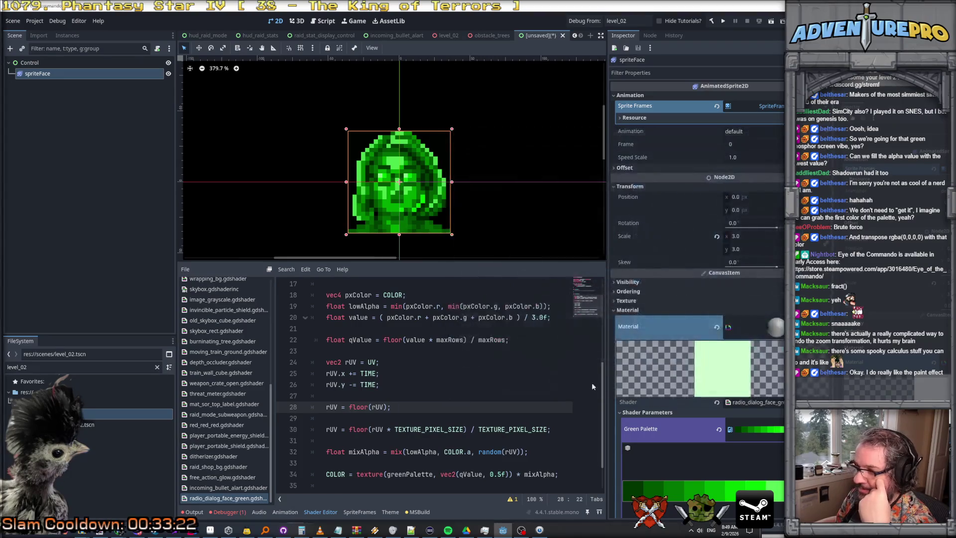
{"action": "left_click", "coordinate": [362, 385]}
{"action": "key", "text": "Down"}
{"action": "key", "text": "Down"}
{"action": "key", "text": "Up"}
{"action": "key", "text": "Up"}
{"action": "key", "text": "Up"}
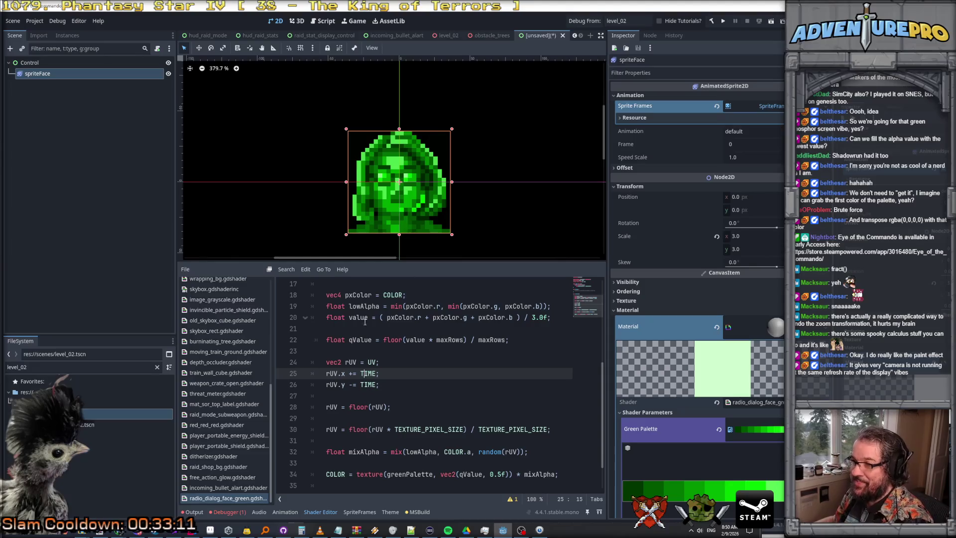
Step: Wrap TIME in fract() on the rUV.x offset line 25
{"action": "left_click", "coordinate": [384, 384]}
{"action": "scroll", "coordinate": [431, 175], "scroll_direction": "up", "scroll_amount": 4}
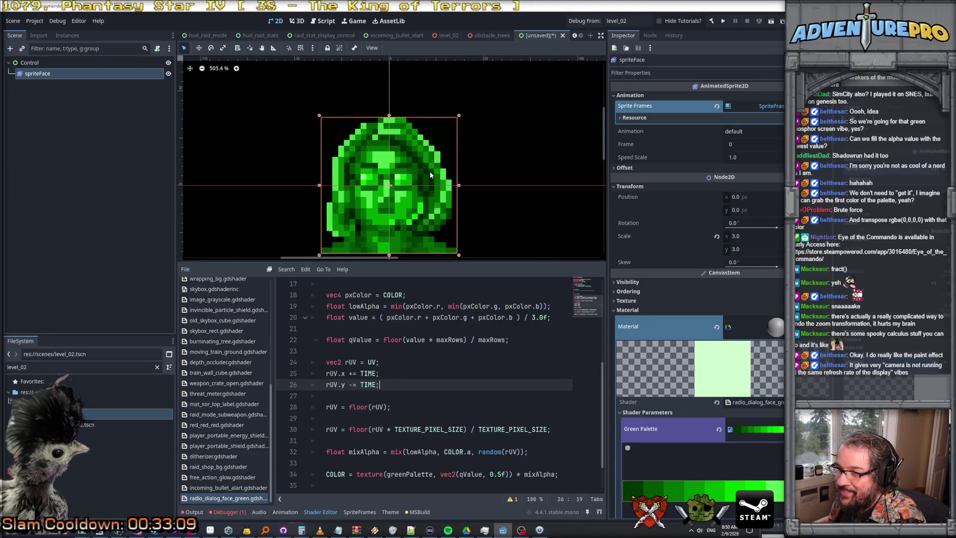
{"action": "scroll", "coordinate": [431, 175], "scroll_direction": "down", "scroll_amount": 5}
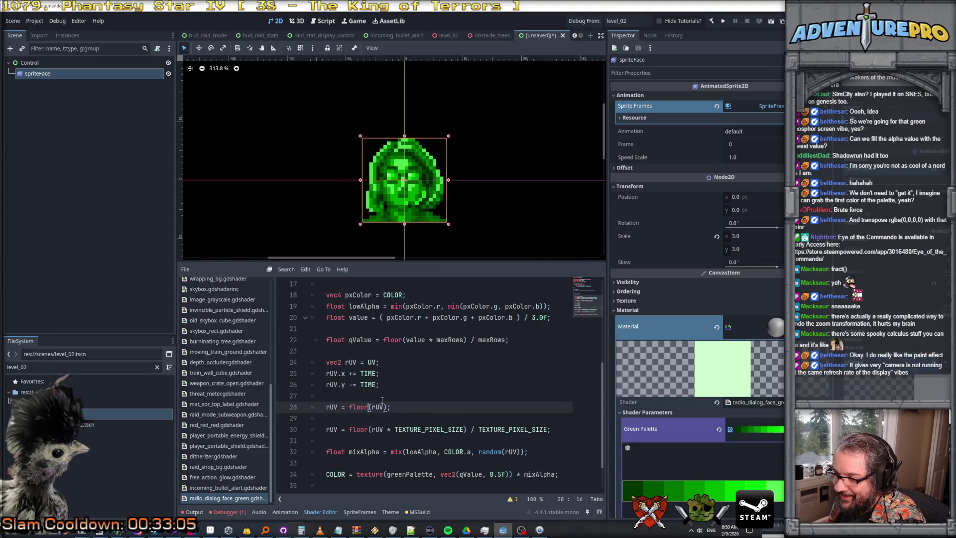
{"action": "left_click", "coordinate": [349, 373]}
{"action": "left_click", "coordinate": [361, 373]}
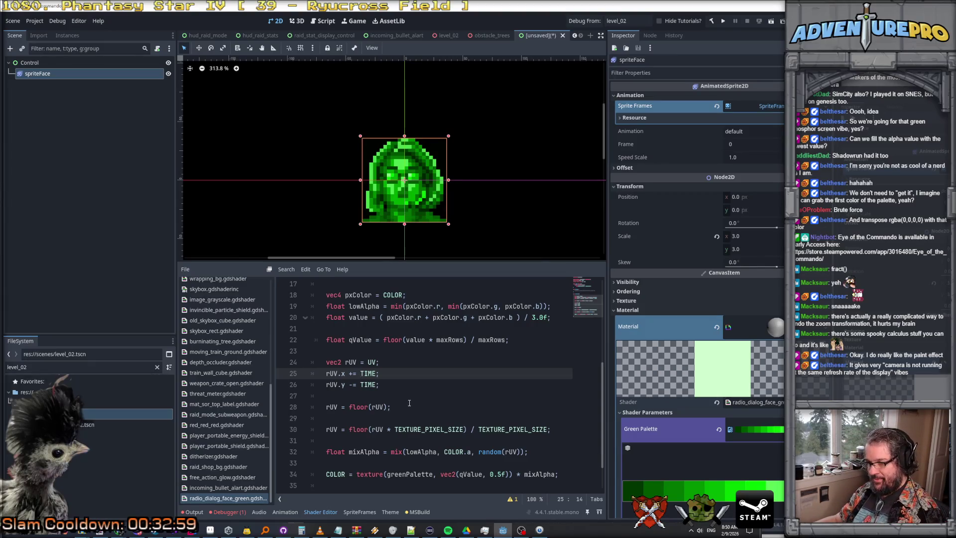
{"action": "type", "text": "fract"}
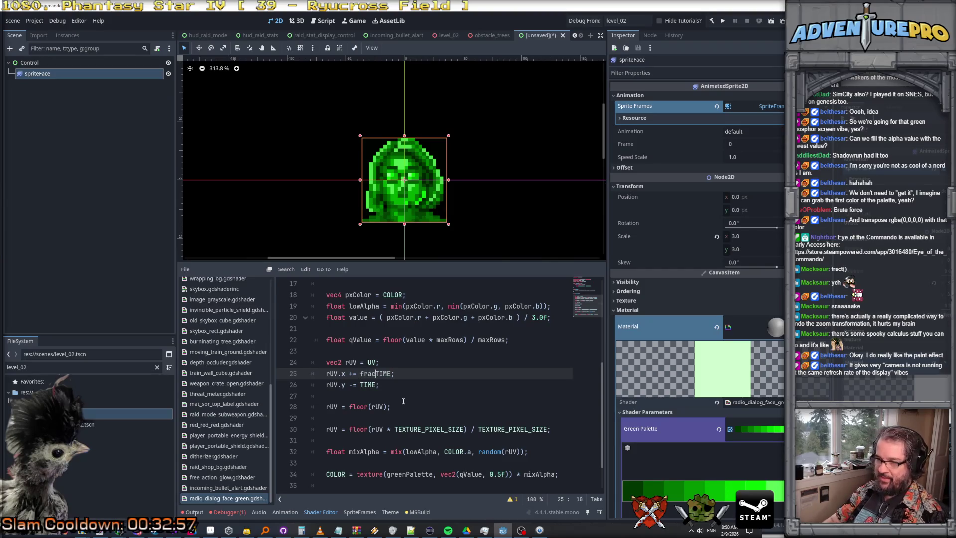
{"action": "type", "text": "("}
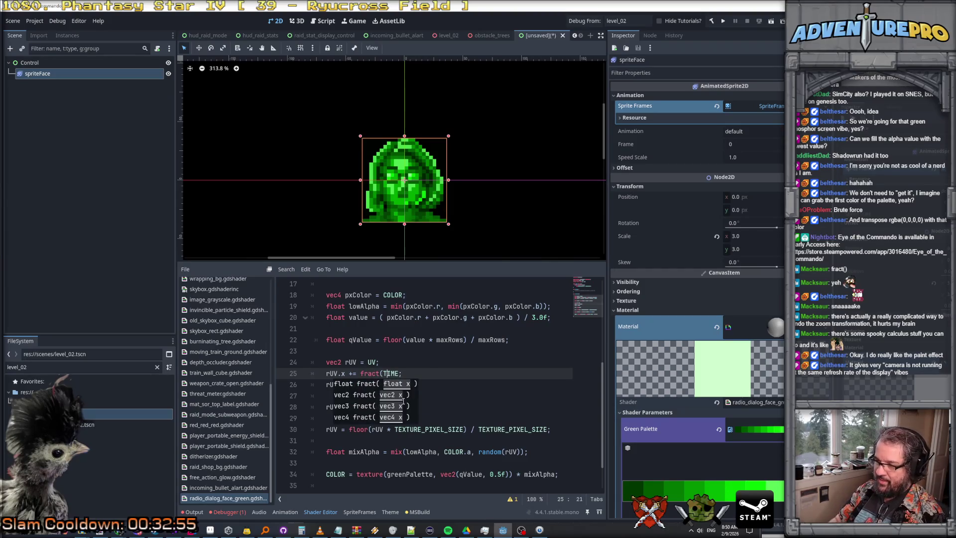
{"action": "key", "text": "Right"}
{"action": "key", "text": "Right"}
{"action": "key", "text": "Right"}
{"action": "type", "text": ")"}
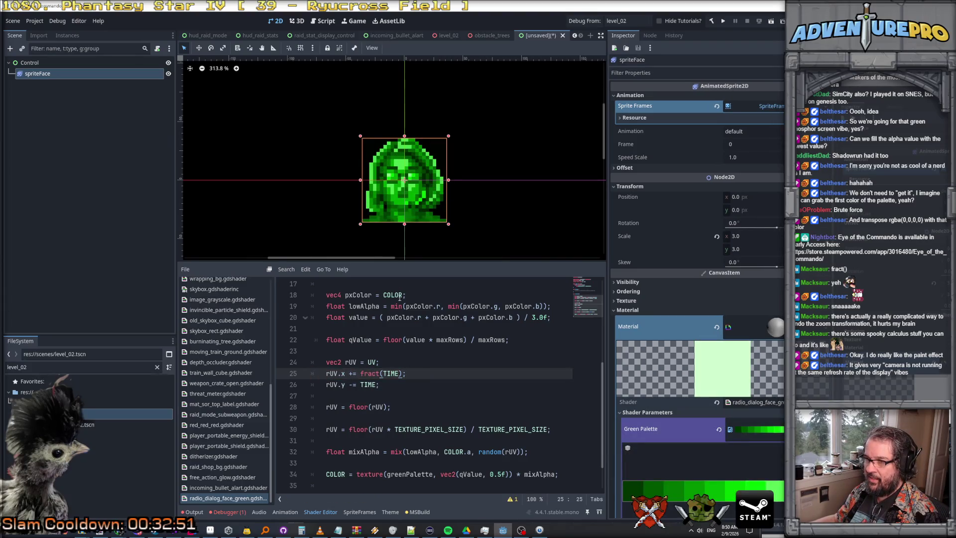
{"action": "scroll", "coordinate": [412, 233], "scroll_direction": "up", "scroll_amount": 7}
{"action": "scroll", "coordinate": [411, 233], "scroll_direction": "down", "scroll_amount": 4}
Step: Paste fract(TIME); into the rUV.y line and delete the rUV = floor(rUV) line and blank line
{"action": "left_click", "coordinate": [361, 373]}
{"action": "key", "text": "shift+End"}
{"action": "key", "text": "ctrl+c"}
{"action": "left_click", "coordinate": [362, 385]}
{"action": "key", "text": "shift+End"}
{"action": "key", "text": "ctrl+v"}
{"action": "key", "text": "Down"}
{"action": "key", "text": "Down"}
{"action": "key", "text": "ctrl+shift+k"}
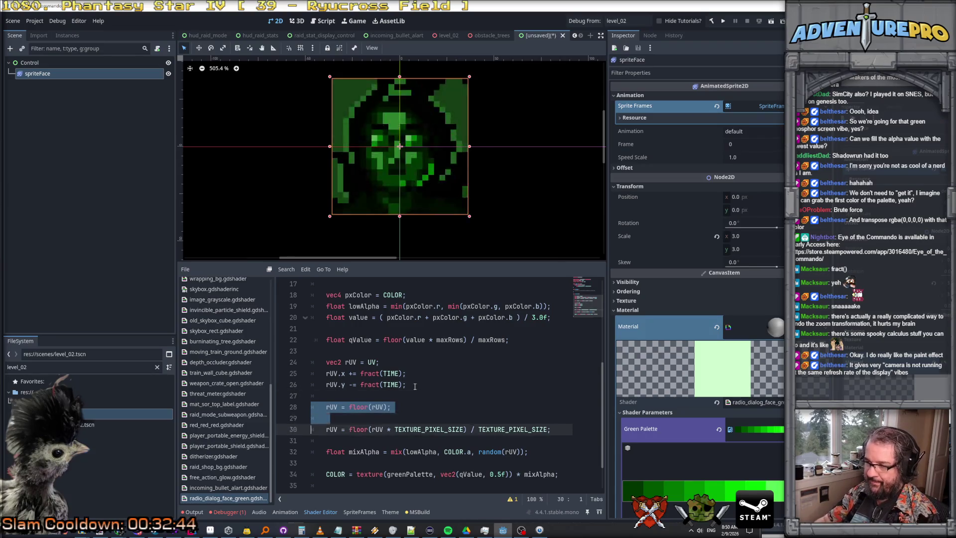
{"action": "key", "text": "ctrl+shift+k"}
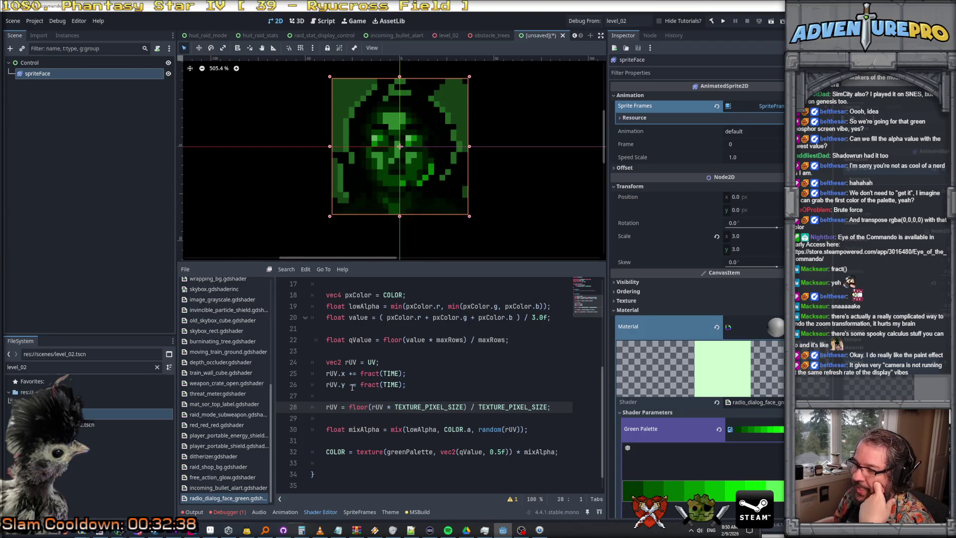
Step: Inspect the mix() arguments and random(rUV) on the mixAlpha line
{"action": "scroll", "coordinate": [505, 394], "scroll_direction": "up", "scroll_amount": 2}
{"action": "scroll", "coordinate": [506, 393], "scroll_direction": "down", "scroll_amount": 3}
{"action": "double_click", "coordinate": [451, 412]}
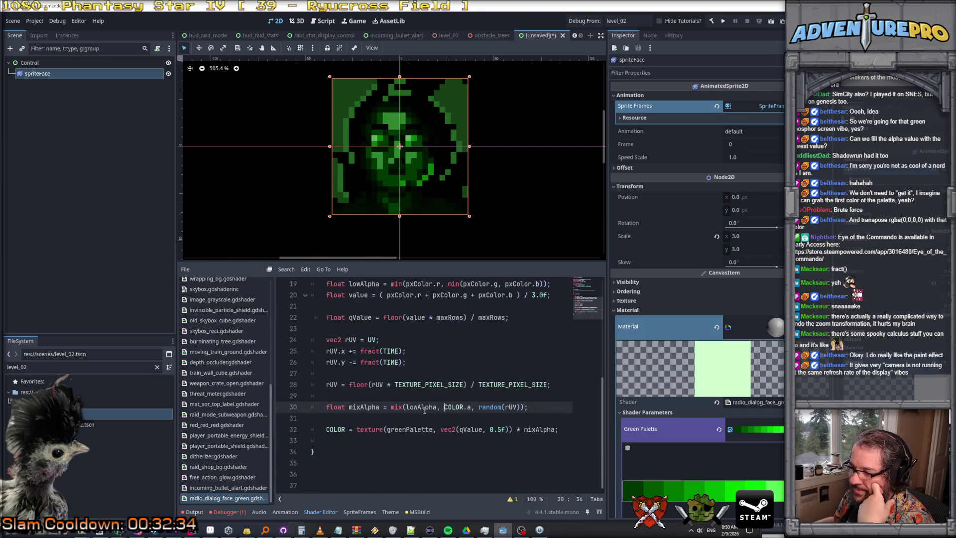
{"action": "left_click", "coordinate": [405, 407]}
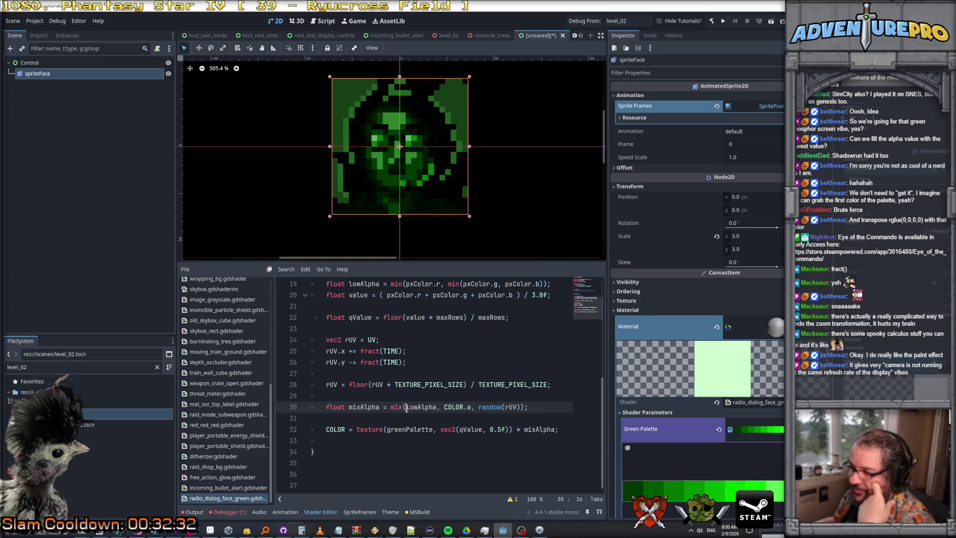
{"action": "left_click", "coordinate": [475, 407]}
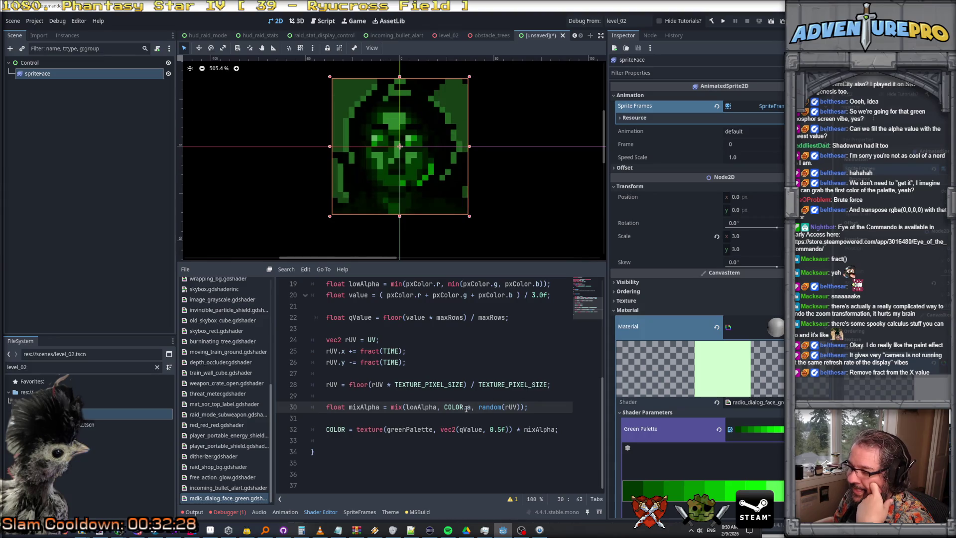
{"action": "double_click", "coordinate": [510, 407]}
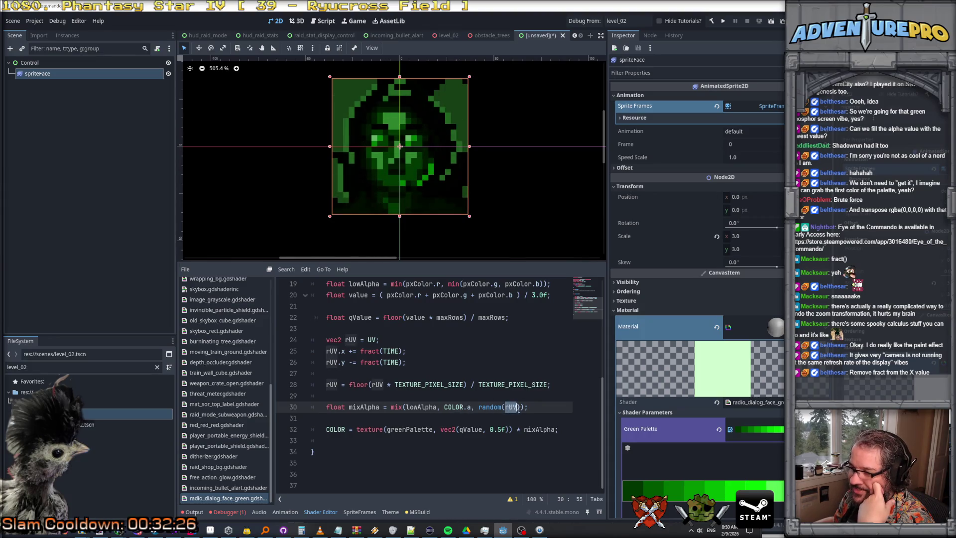
{"action": "left_click", "coordinate": [509, 407]}
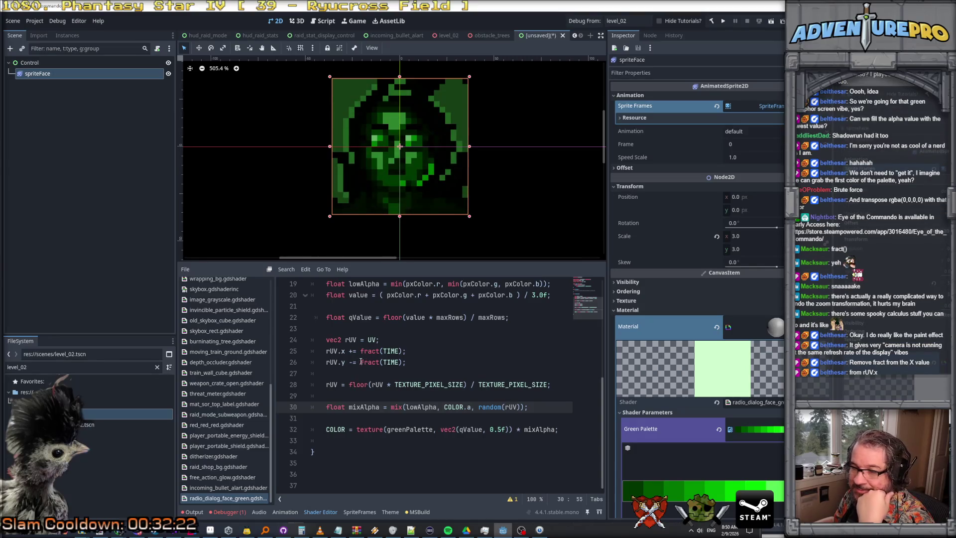
Step: Remove the fract() wrapper from TIME on both the rUV.x and rUV.y offset lines
{"action": "left_click", "coordinate": [364, 351]}
{"action": "key", "text": "BackSpace"}
{"action": "key", "text": "Delete"}
{"action": "key", "text": "Delete"}
{"action": "key", "text": "Delete"}
{"action": "key", "text": "Right"}
{"action": "key", "text": "Right"}
{"action": "key", "text": "Right"}
{"action": "key", "text": "Delete"}
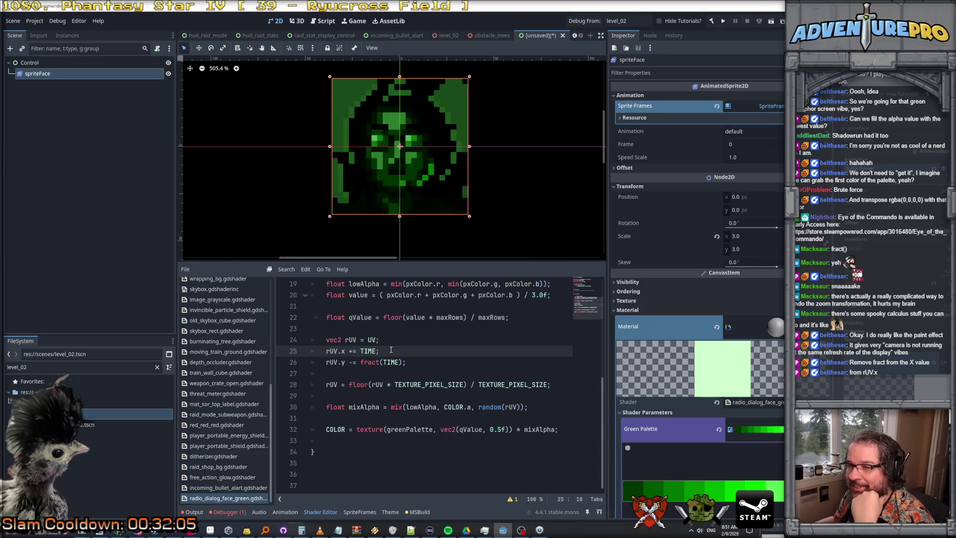
{"action": "left_click_drag", "start_coordinate": [360, 362], "coordinate": [383, 361]}
{"action": "key", "text": "BackSpace"}
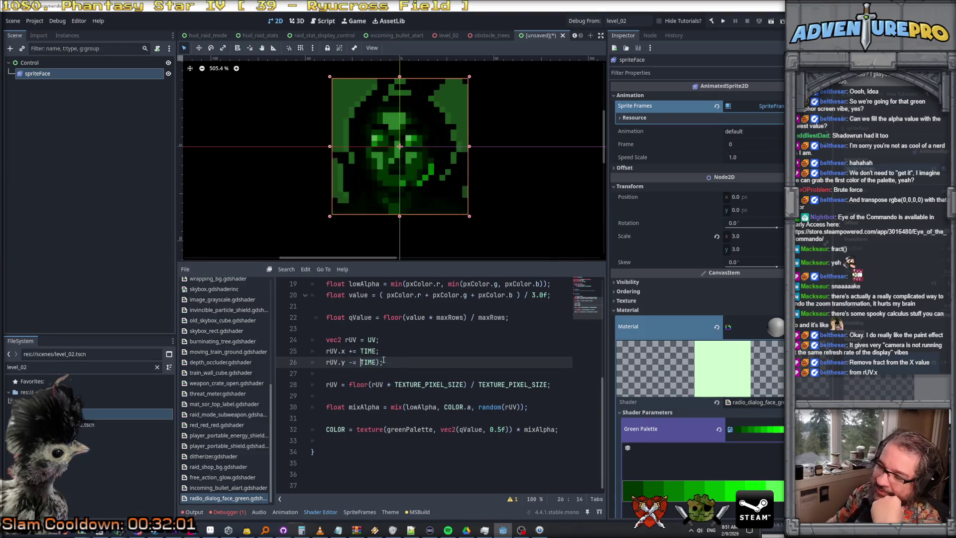
{"action": "key", "text": "Delete"}
{"action": "key", "text": "End"}
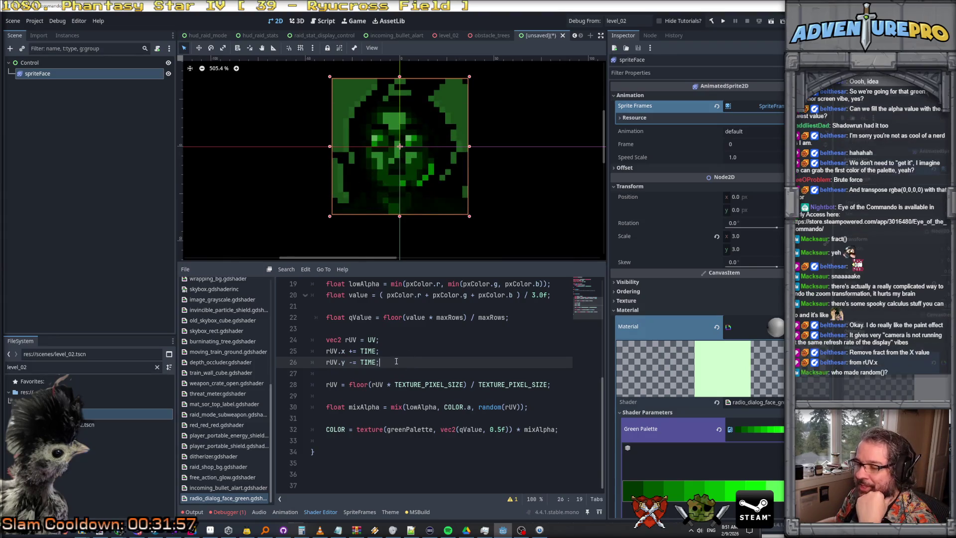
Step: Delete both TIME offset lines, leaving only vec2 rUV = UV
{"action": "left_click_drag", "start_coordinate": [381, 362], "coordinate": [312, 339]}
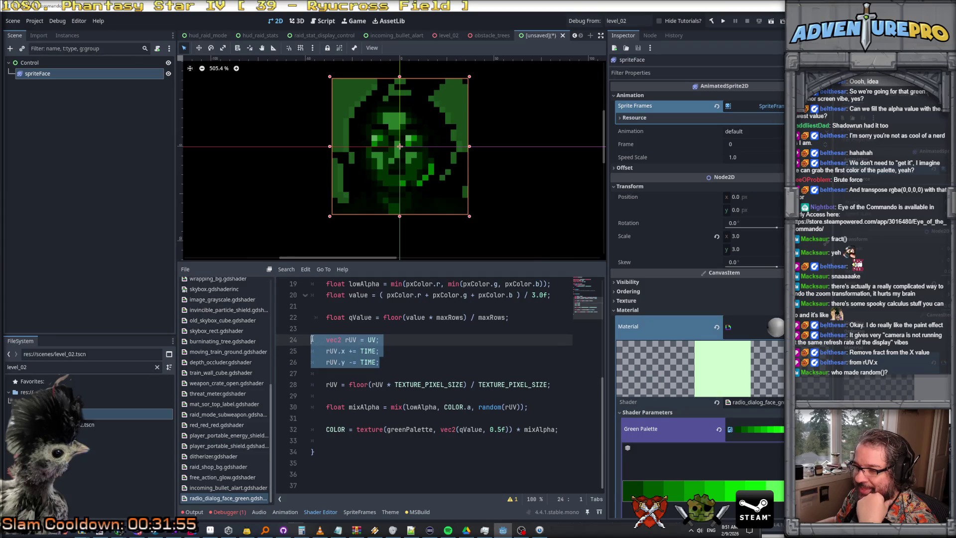
{"action": "left_click", "coordinate": [403, 340]}
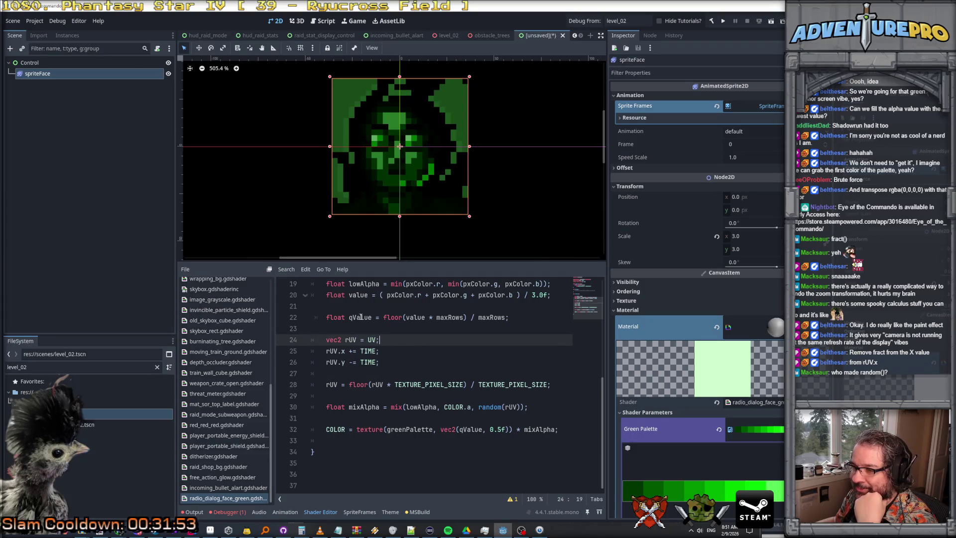
{"action": "left_click", "coordinate": [395, 363]}
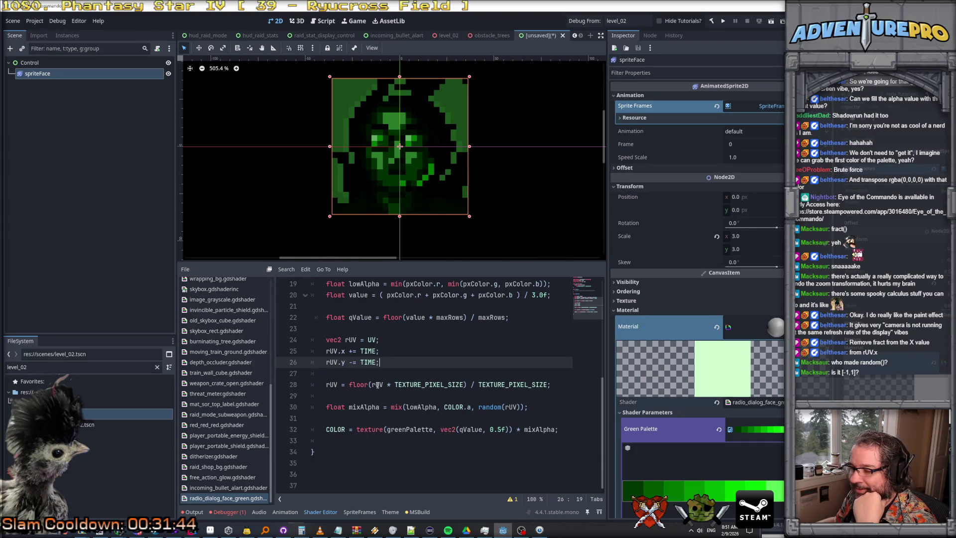
{"action": "left_click_drag", "start_coordinate": [326, 351], "coordinate": [389, 363]}
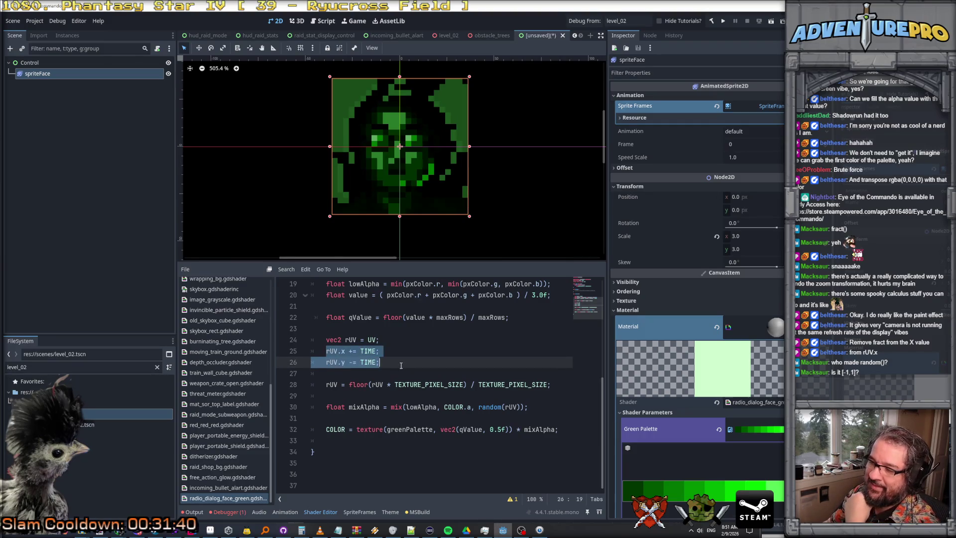
{"action": "key", "text": "BackSpace"}
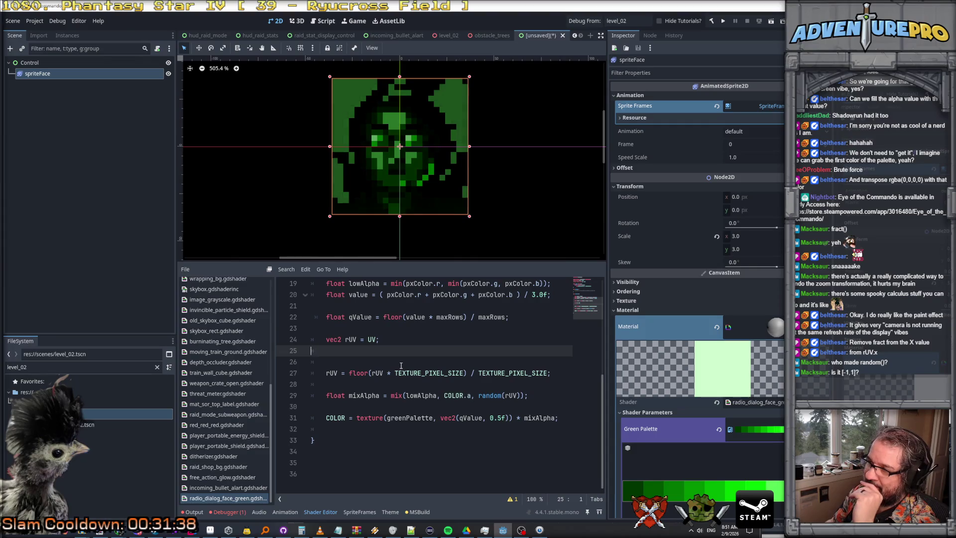
Step: Remove the extra blank line and add 'rUV.x += fract(TIME);' after vec2 rUV = UV;
{"action": "key", "text": "Delete"}
{"action": "scroll", "coordinate": [434, 157], "scroll_direction": "up", "scroll_amount": 3}
{"action": "scroll", "coordinate": [435, 158], "scroll_direction": "down", "scroll_amount": 5}
{"action": "scroll", "coordinate": [434, 158], "scroll_direction": "up", "scroll_amount": 3}
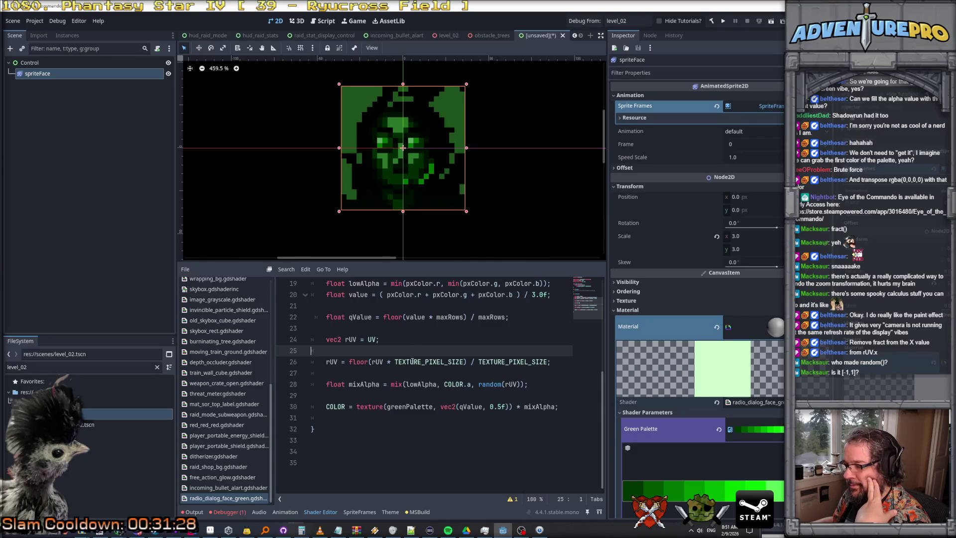
{"action": "left_click", "coordinate": [386, 341]}
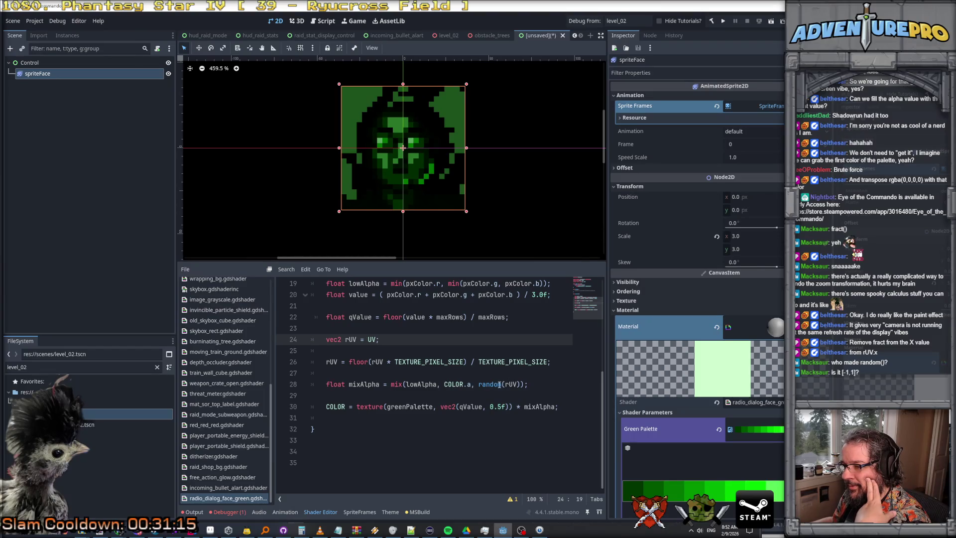
{"action": "left_click", "coordinate": [498, 385]}
{"action": "left_click", "coordinate": [352, 352]}
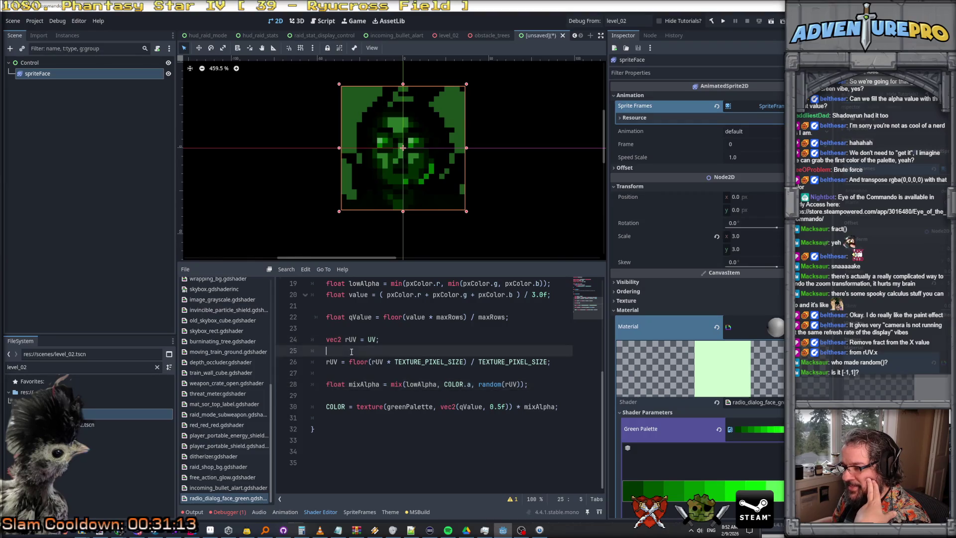
{"action": "key", "text": "Return"}
{"action": "left_click", "coordinate": [407, 355]}
{"action": "type", "text": "rUV."}
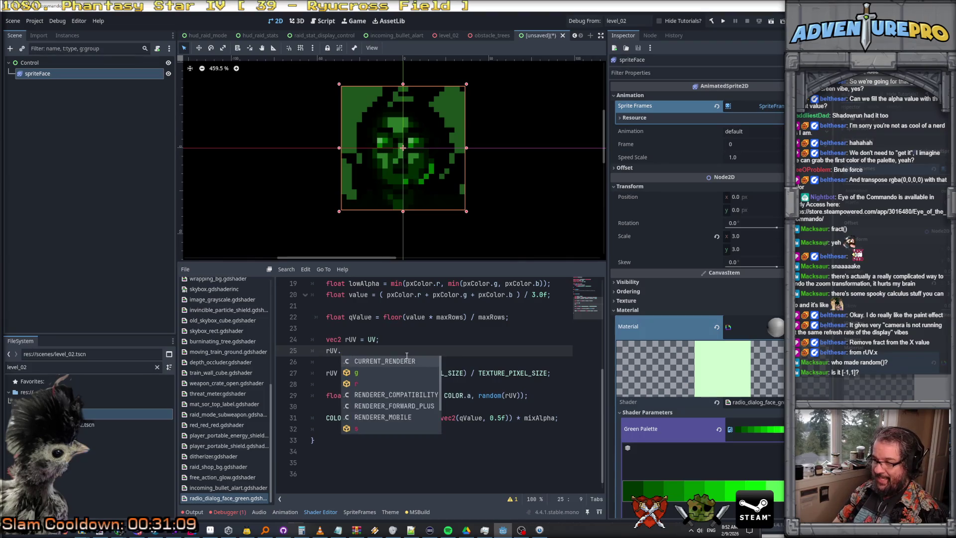
{"action": "type", "text": "x += "}
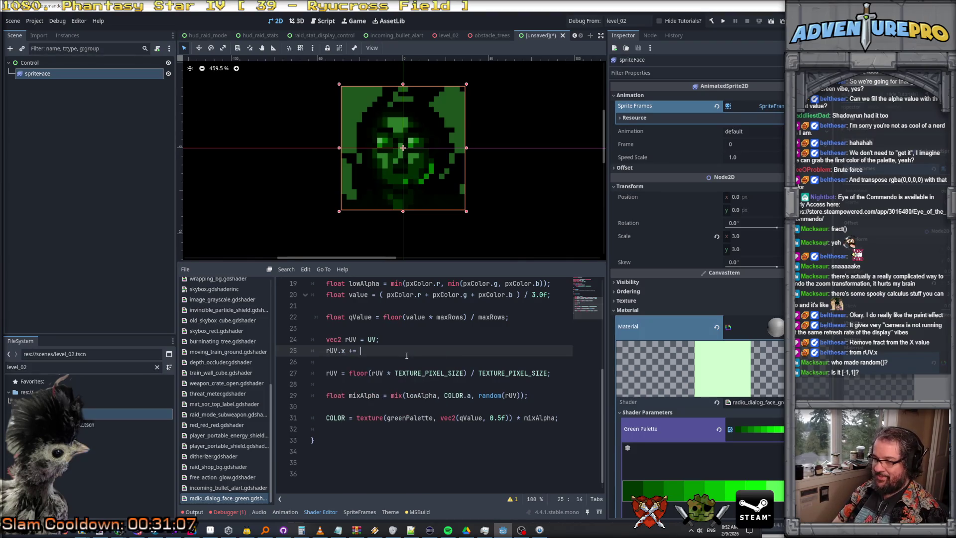
{"action": "type", "text": "fract(TIME);"}
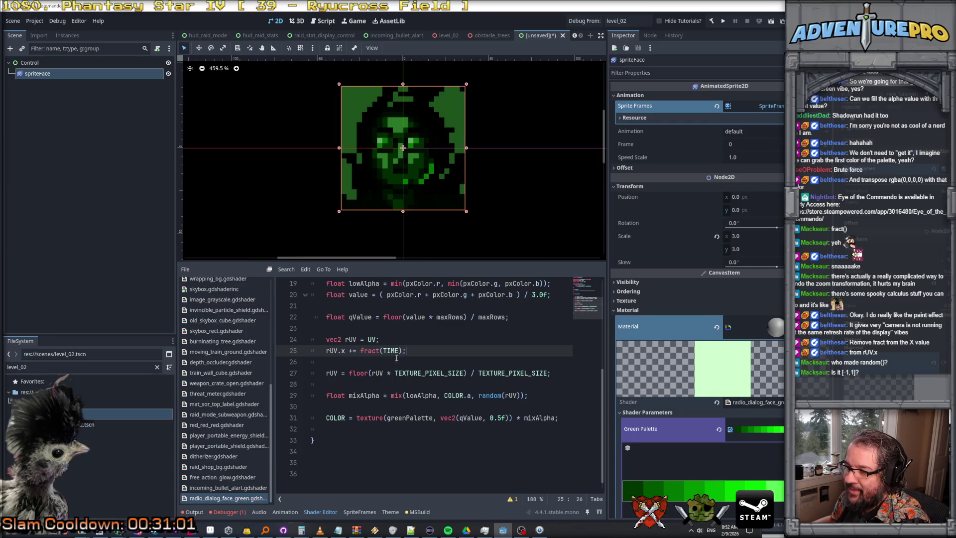
{"action": "scroll", "coordinate": [426, 152], "scroll_direction": "up", "scroll_amount": 10}
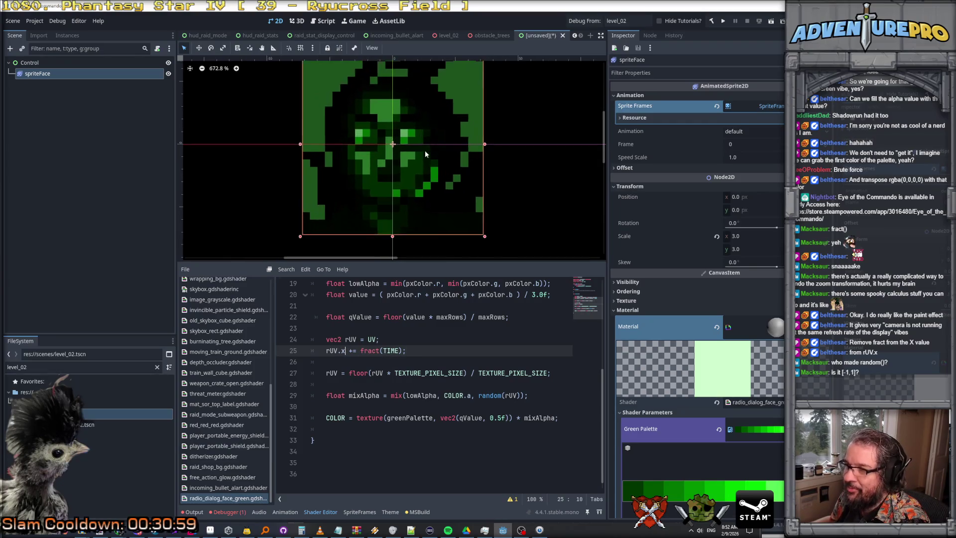
{"action": "scroll", "coordinate": [425, 150], "scroll_direction": "down", "scroll_amount": 5}
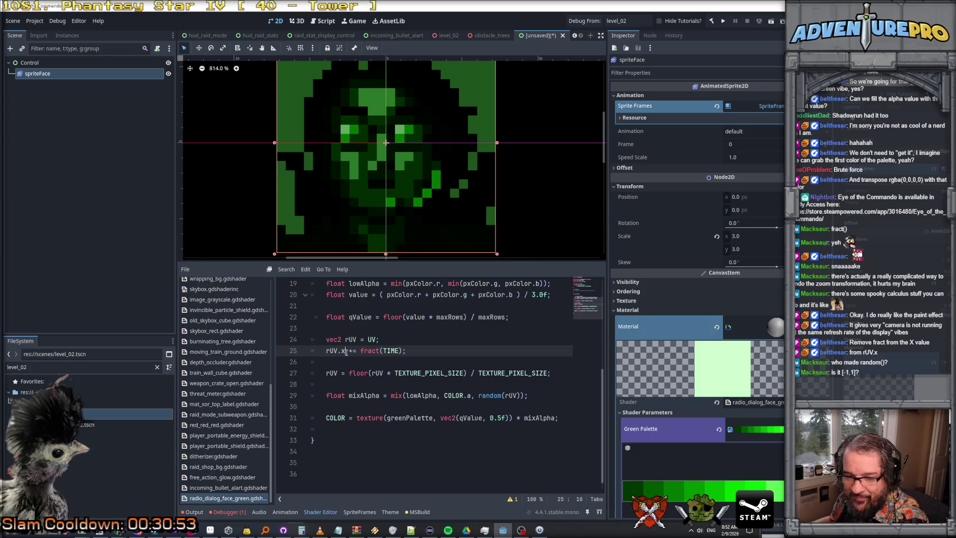
{"action": "scroll", "coordinate": [354, 369], "scroll_direction": "up", "scroll_amount": 6}
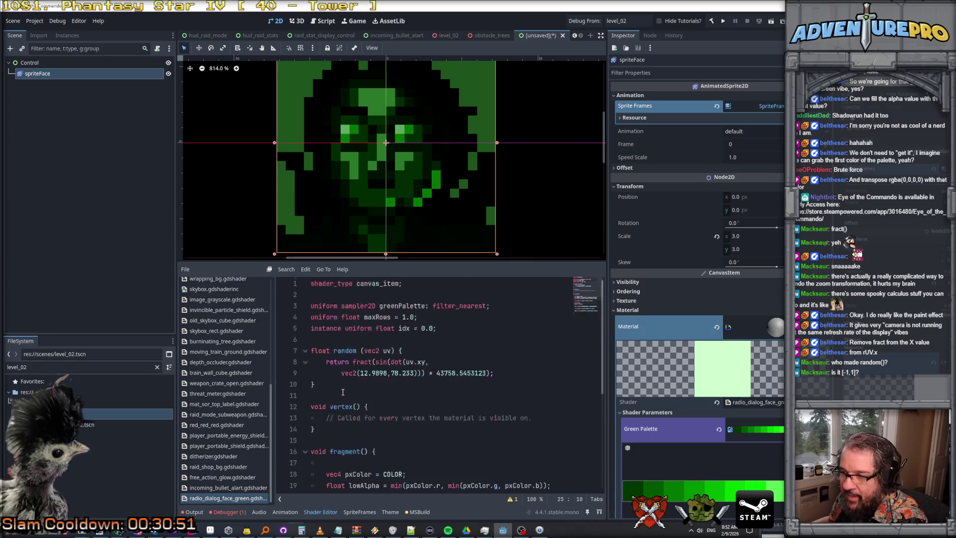
Step: Review the body of the random function
{"action": "scroll", "coordinate": [377, 379], "scroll_direction": "down", "scroll_amount": 1}
{"action": "mouse_move", "coordinate": [319, 351]}
{"action": "left_mouse_down"}
{"action": "mouse_move", "coordinate": [304, 349]}
{"action": "mouse_move", "coordinate": [291, 311]}
{"action": "left_mouse_up"}
{"action": "mouse_move", "coordinate": [319, 352]}
{"action": "left_mouse_down"}
{"action": "mouse_move", "coordinate": [349, 325]}
{"action": "mouse_move", "coordinate": [305, 317]}
{"action": "left_mouse_up"}
{"action": "left_click", "coordinate": [424, 353]}
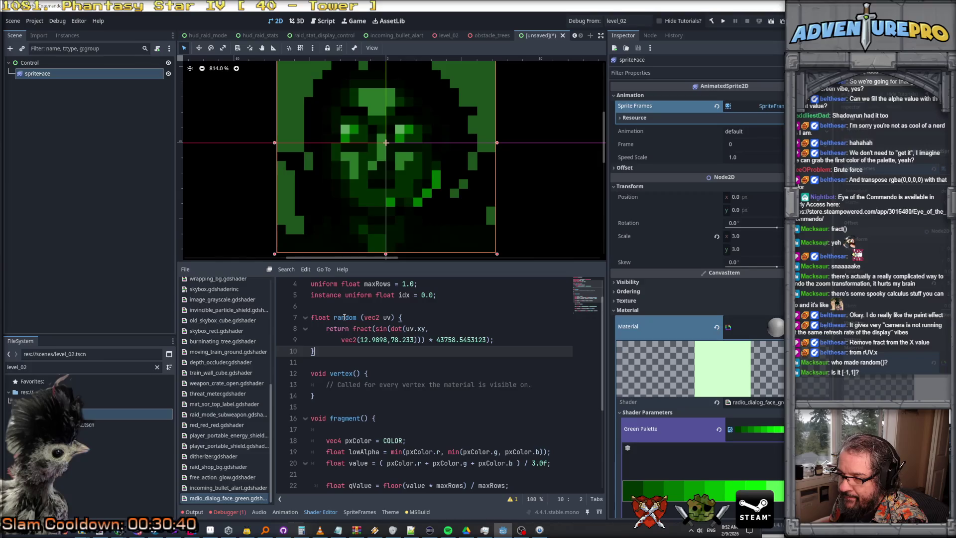
{"action": "scroll", "coordinate": [346, 319], "scroll_direction": "down", "scroll_amount": 5}
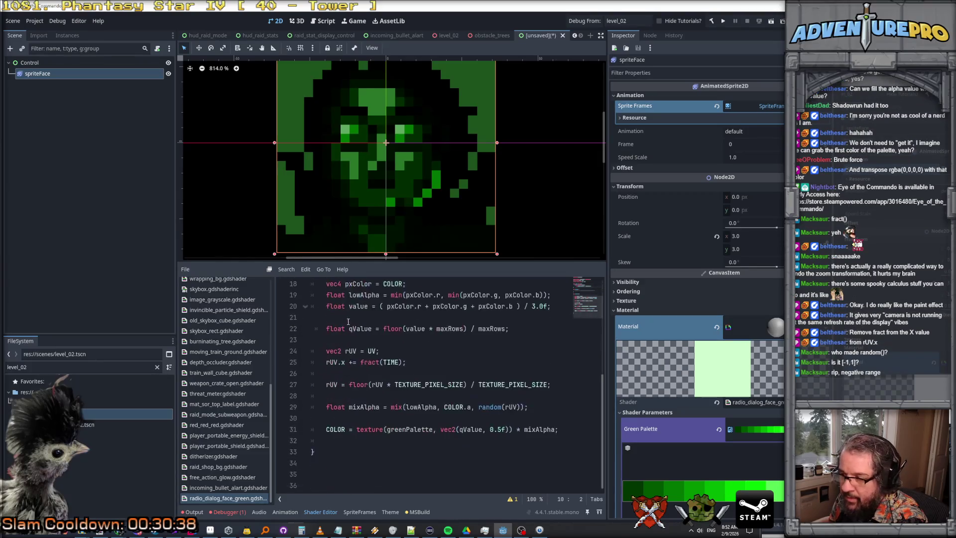
Step: Wrap random(rUV) in abs() inside the mixAlpha mix() call and fix the spacing
{"action": "left_click", "coordinate": [478, 406]}
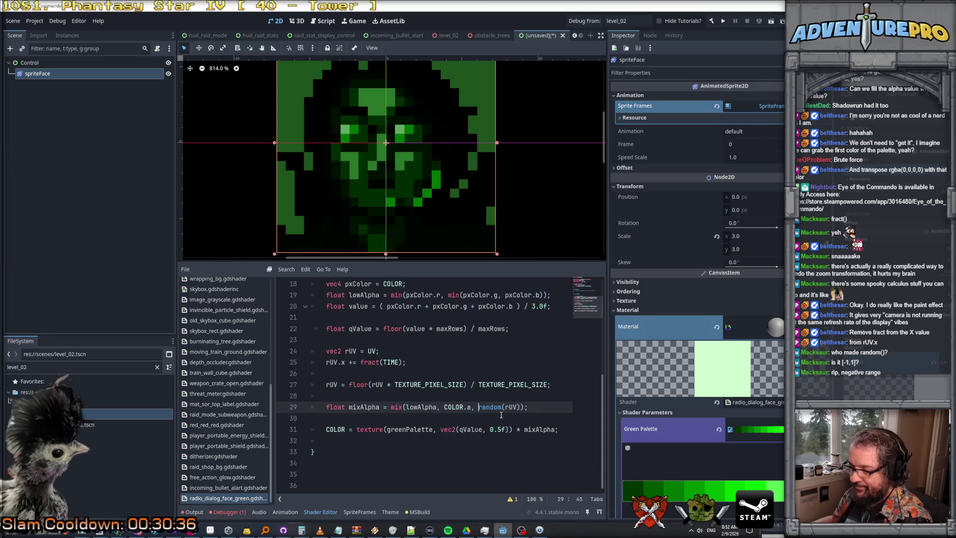
{"action": "type", "text": "abs("}
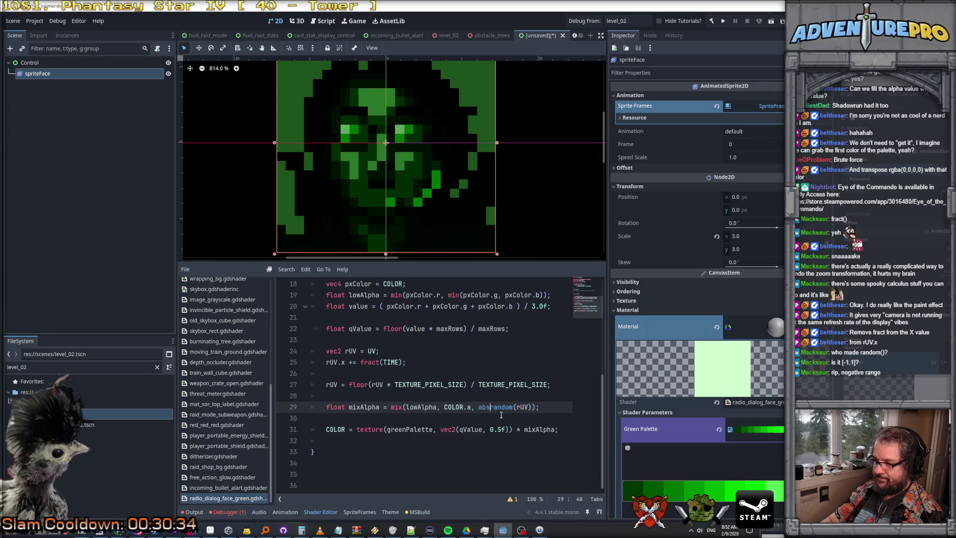
{"action": "key", "text": "Right"}
{"action": "key", "text": "Right"}
{"action": "key", "text": "Right"}
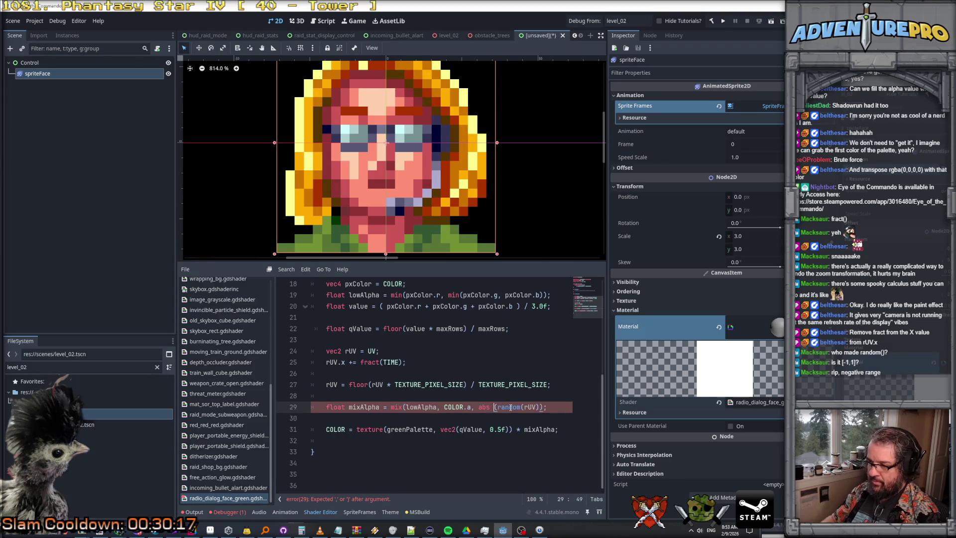
{"action": "type", "text": "("}
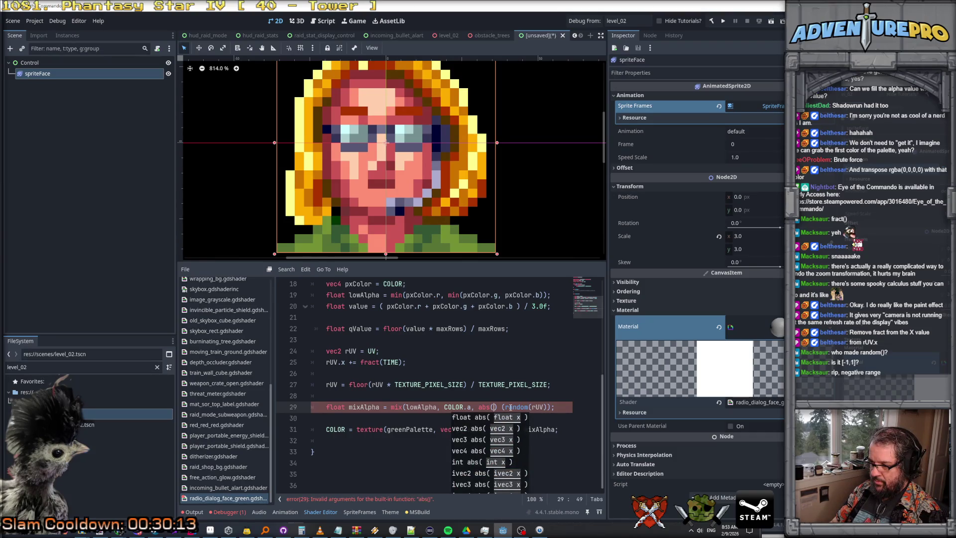
{"action": "key", "text": "Delete"}
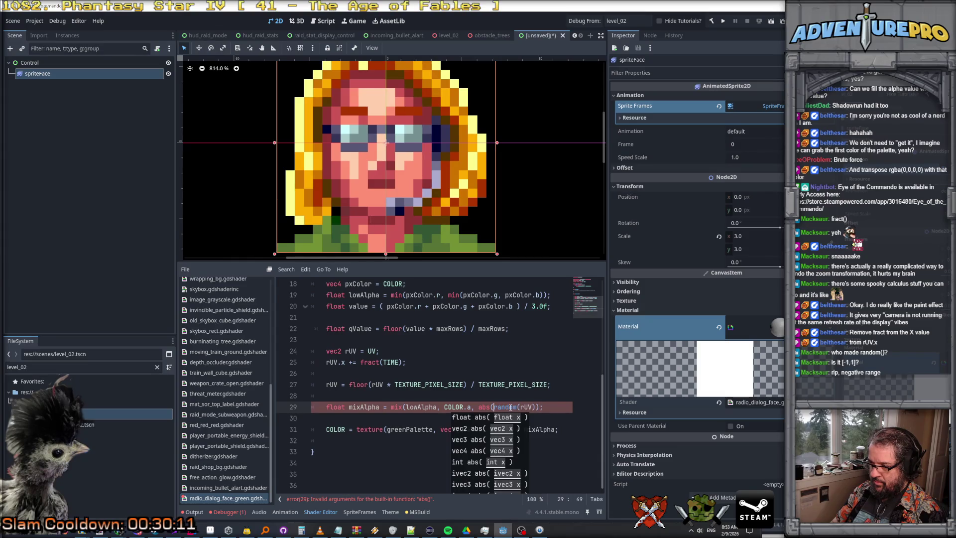
{"action": "key", "text": "Right"}
{"action": "key", "text": "Right"}
{"action": "key", "text": "Right"}
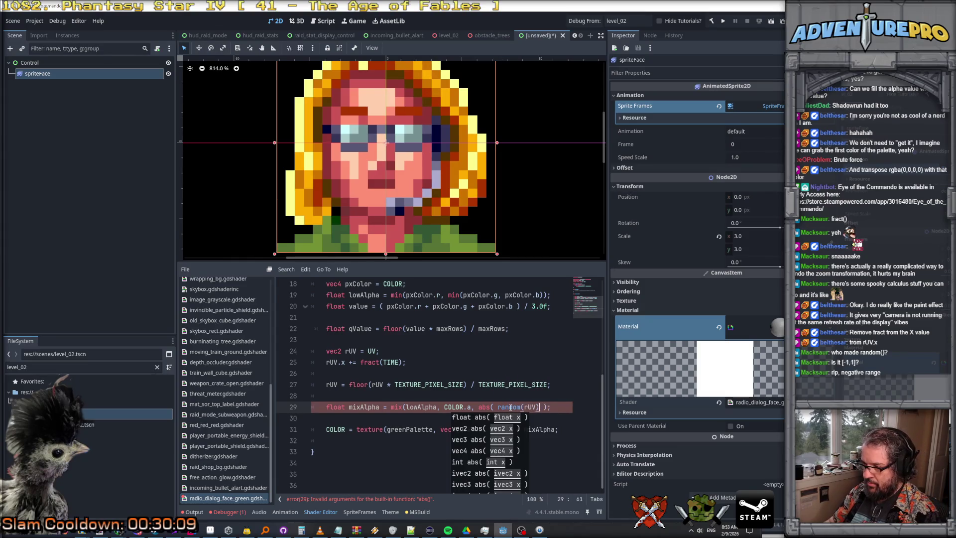
{"action": "type", "text": ")"}
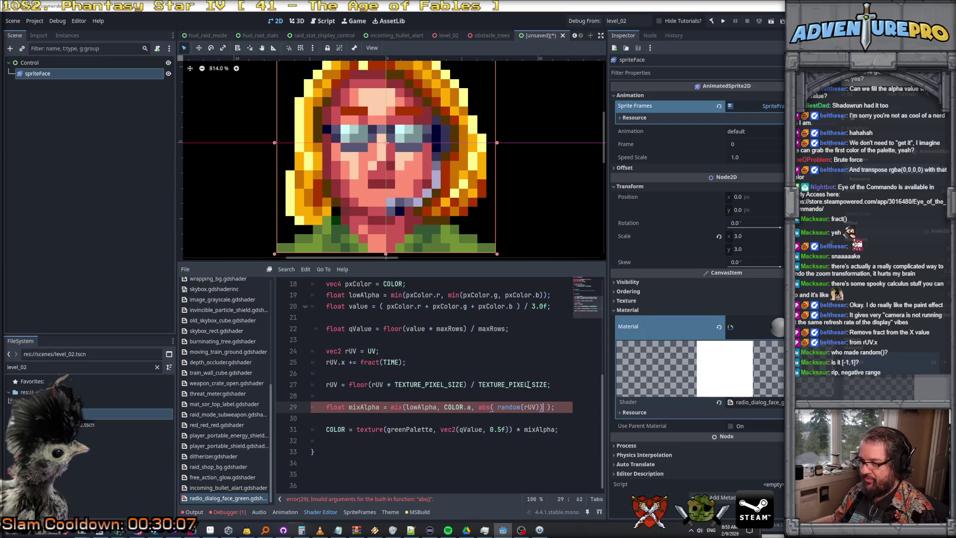
{"action": "key", "text": "Delete"}
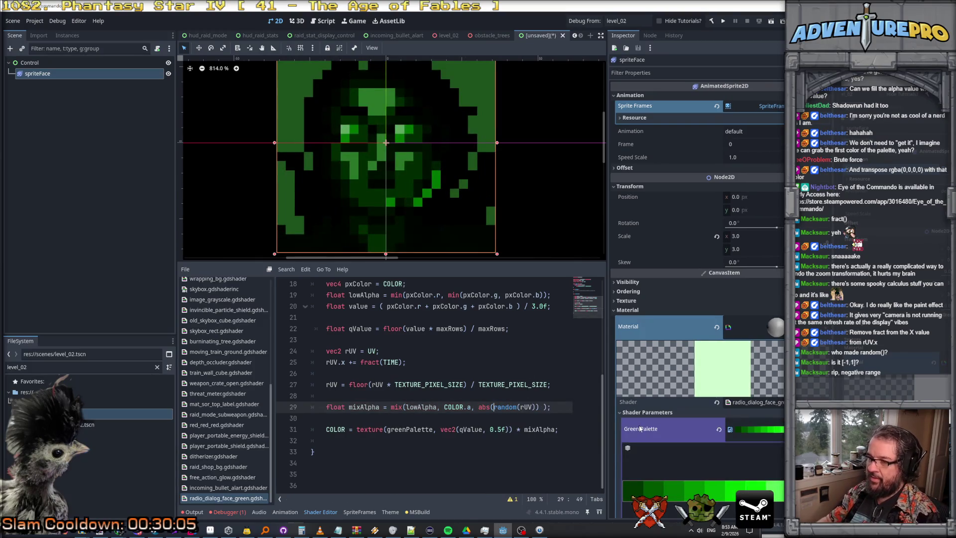
{"action": "scroll", "coordinate": [429, 349], "scroll_direction": "up", "scroll_amount": 1}
{"action": "scroll", "coordinate": [431, 348], "scroll_direction": "down", "scroll_amount": 1}
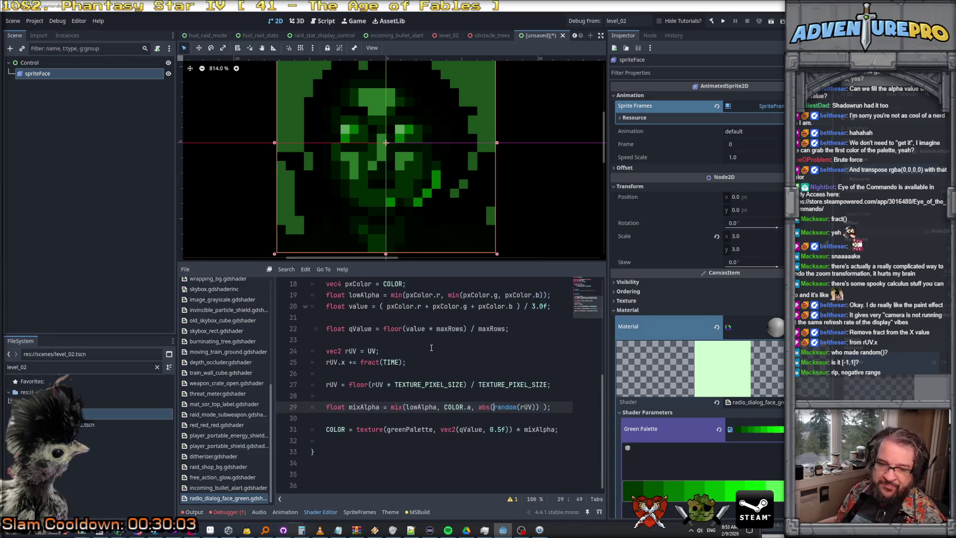
{"action": "scroll", "coordinate": [446, 363], "scroll_direction": "up", "scroll_amount": 1}
{"action": "scroll", "coordinate": [439, 363], "scroll_direction": "down", "scroll_amount": 1}
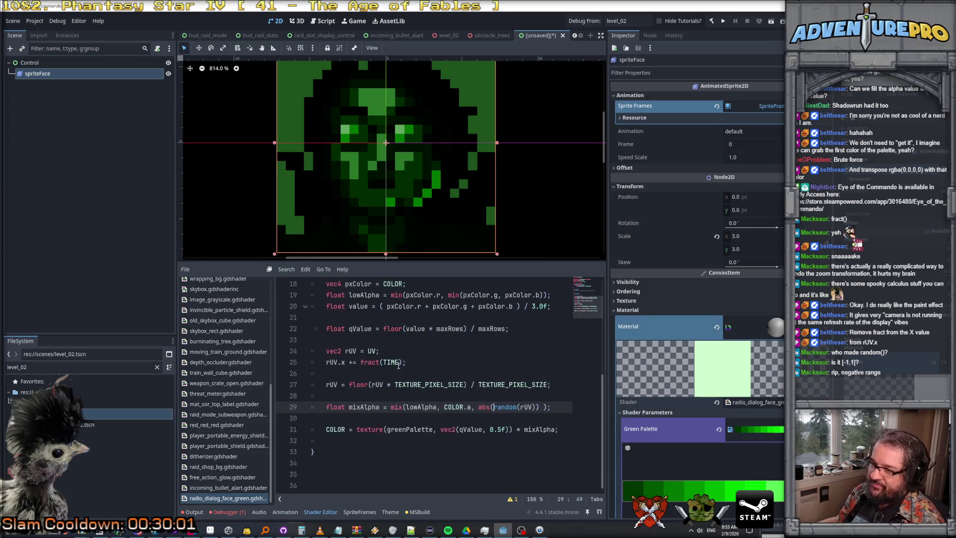
Step: Drag the viewport/script splitter down so the sprite preview is taller
{"action": "left_click", "coordinate": [394, 362]}
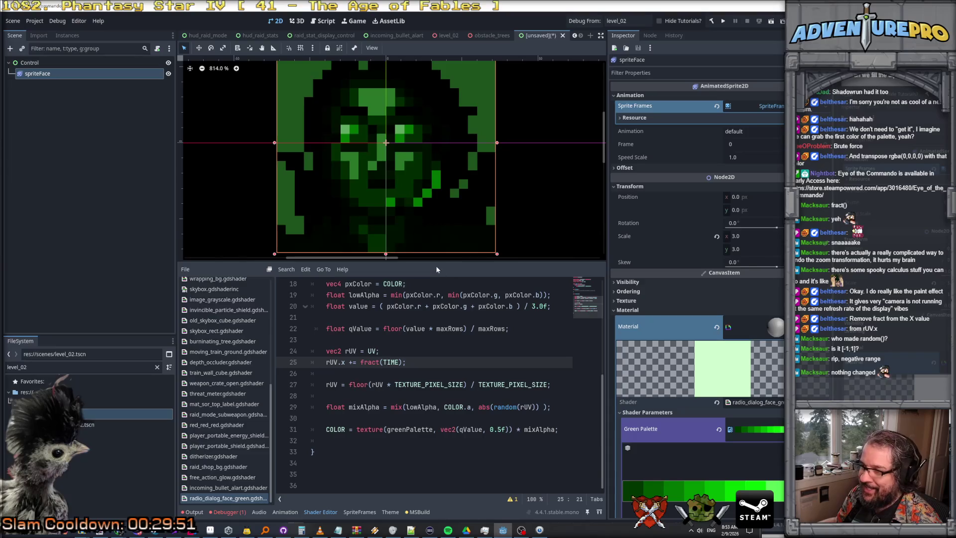
{"action": "left_click_drag", "start_coordinate": [433, 262], "coordinate": [434, 292]}
{"action": "scroll", "coordinate": [426, 252], "scroll_direction": "down", "scroll_amount": 2}
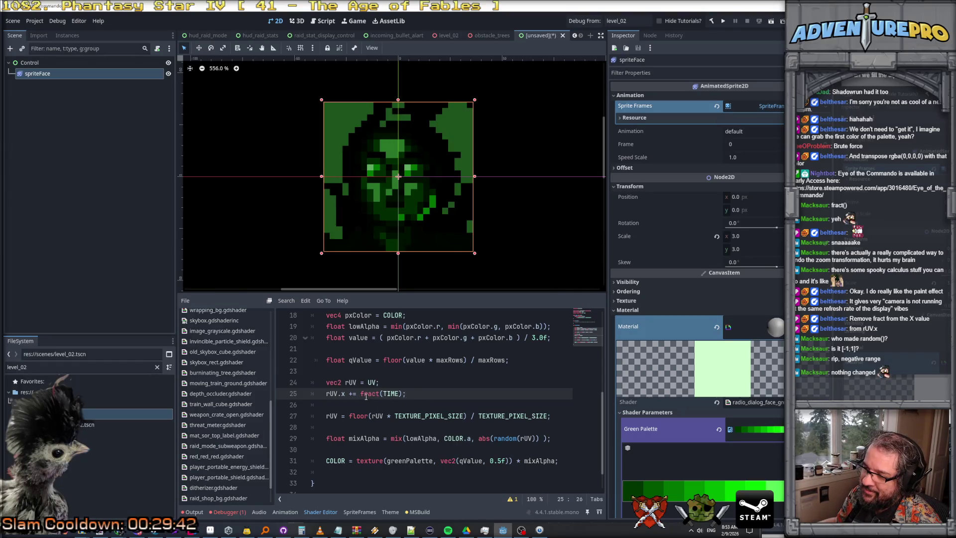
Step: Comment out the floor snapping line 27 with // to test, then re-enable it
{"action": "left_click_drag", "start_coordinate": [339, 394], "coordinate": [458, 389]}
{"action": "left_click", "coordinate": [326, 417]}
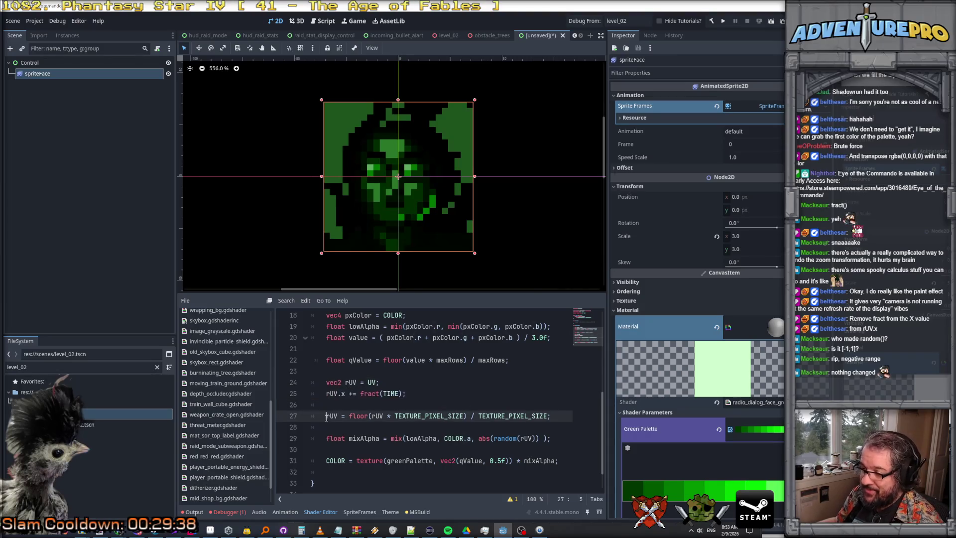
{"action": "type", "text": "//"}
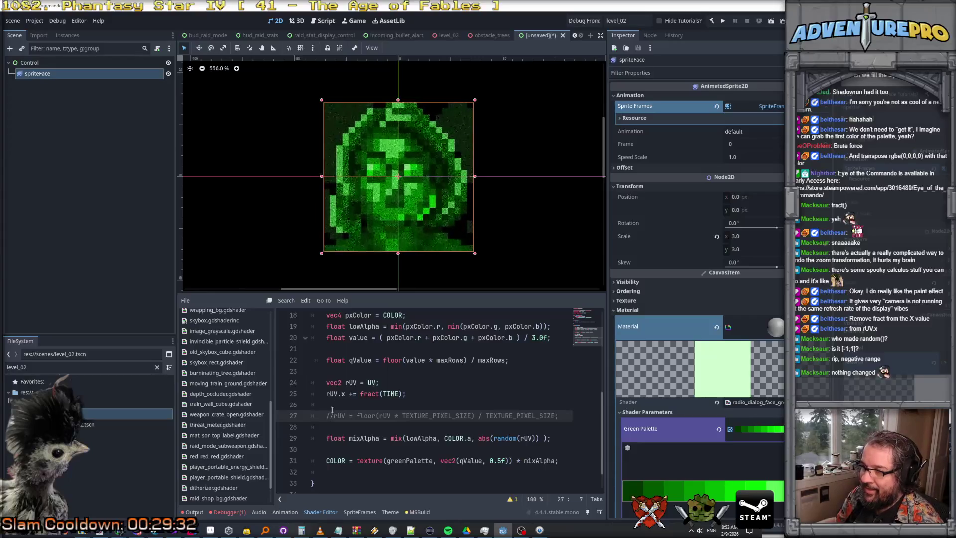
{"action": "scroll", "coordinate": [379, 204], "scroll_direction": "up", "scroll_amount": 4}
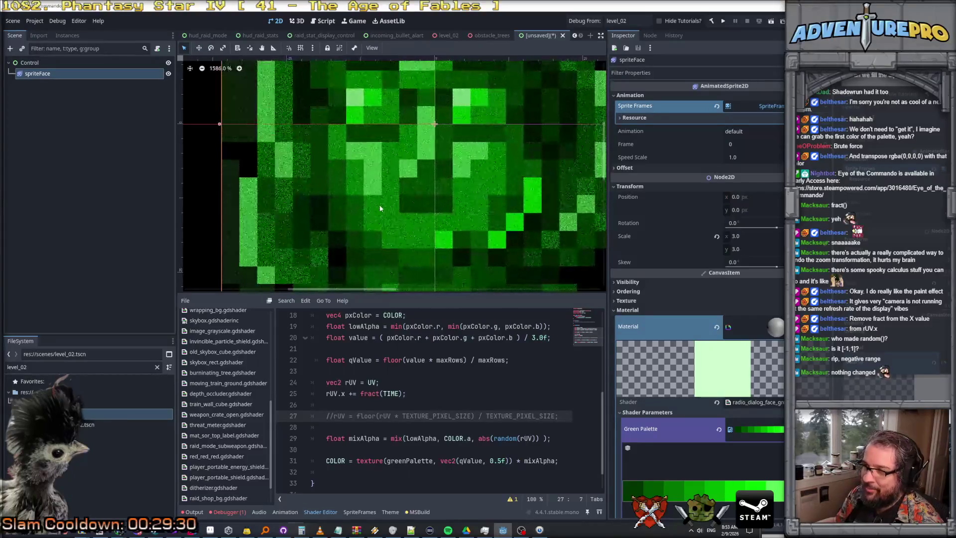
{"action": "scroll", "coordinate": [382, 207], "scroll_direction": "down", "scroll_amount": 4}
{"action": "scroll", "coordinate": [382, 207], "scroll_direction": "down", "scroll_amount": 2}
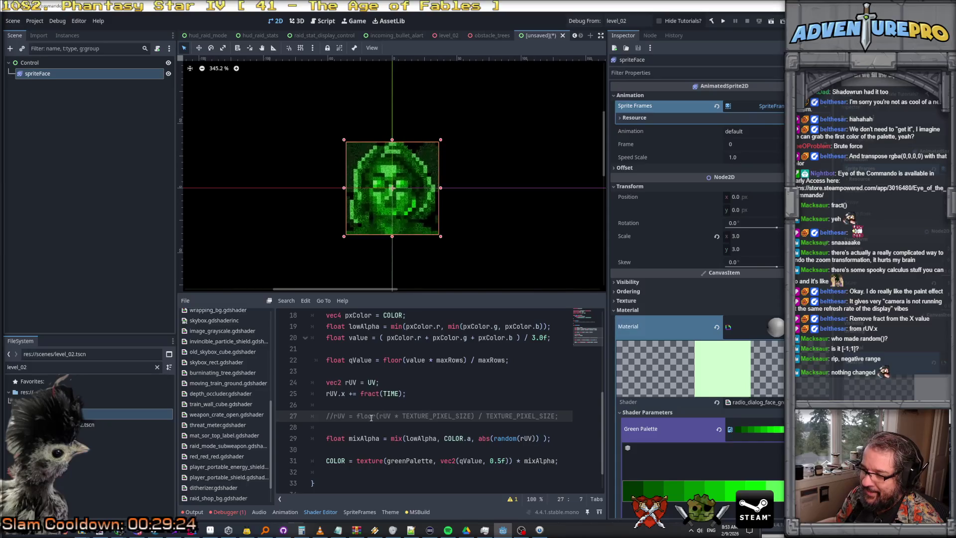
{"action": "left_click", "coordinate": [419, 416]}
{"action": "left_click", "coordinate": [442, 416]}
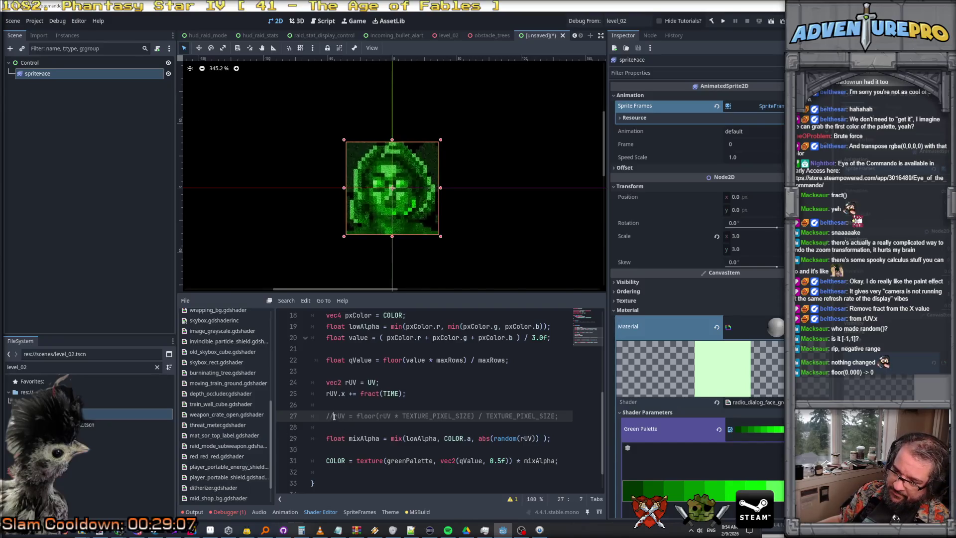
{"action": "key", "text": "ctrl+k"}
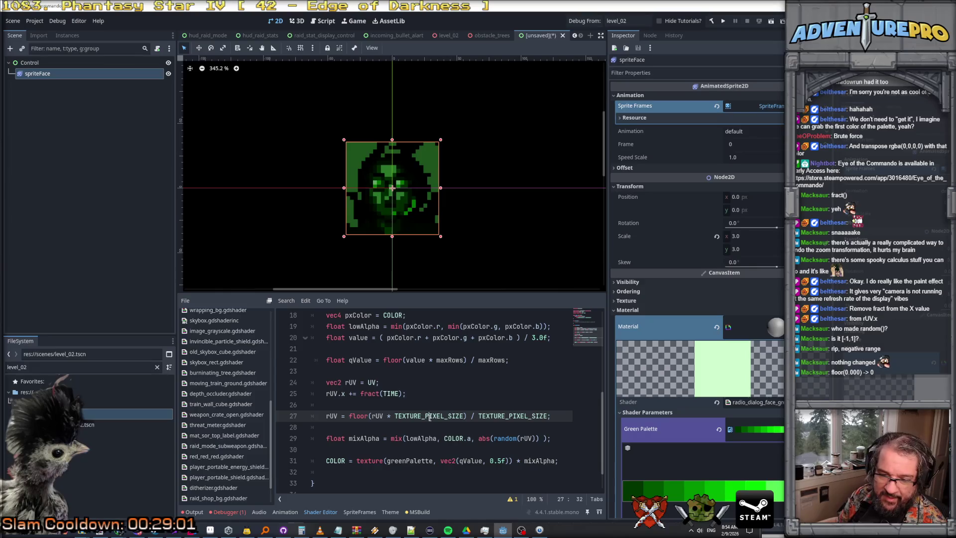
{"action": "left_click", "coordinate": [399, 405]}
Step: Use the 72.0 constant 'bad' in place of TEXTURE_PIXEL_SIZE in the floor snapping line
{"action": "key", "text": "Return"}
{"action": "type", "text": "float bad = 72.0f;"}
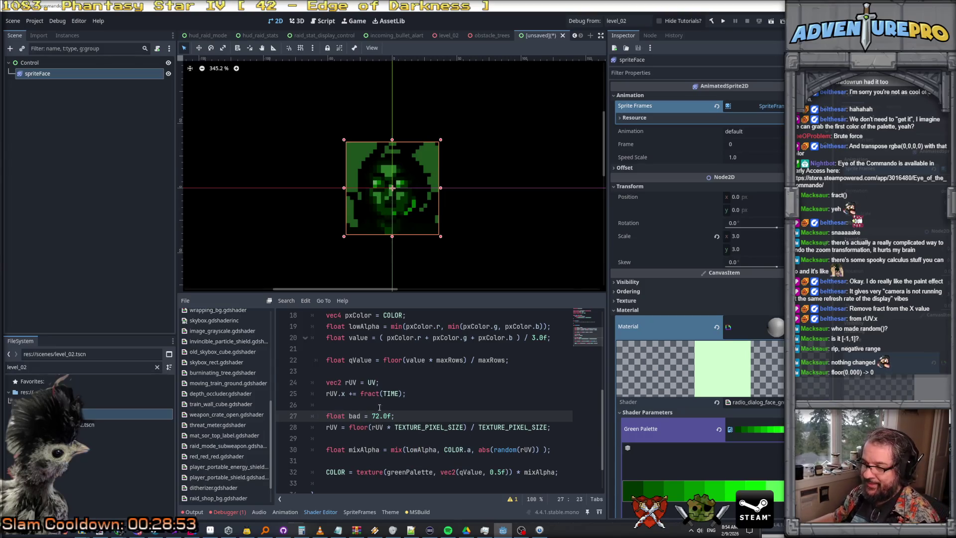
{"action": "left_click", "coordinate": [353, 416]}
{"action": "double_click", "coordinate": [429, 427]}
{"action": "type", "text": "bad"}
{"action": "double_click", "coordinate": [457, 427]}
{"action": "type", "text": "bad"}
{"action": "left_click", "coordinate": [482, 404]}
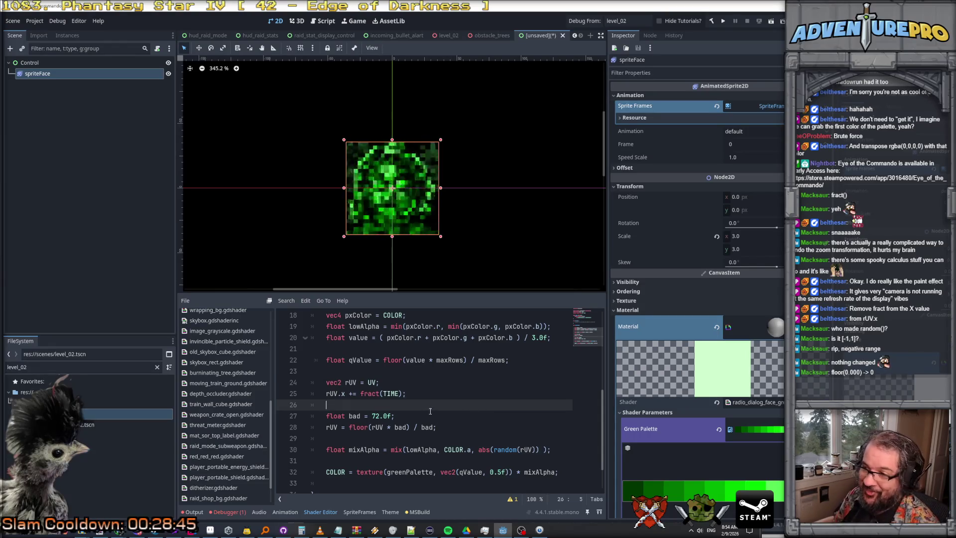
Step: Add 'rUV.y -= fract(TIME);' after the horizontal time offset line
{"action": "left_click", "coordinate": [380, 394]}
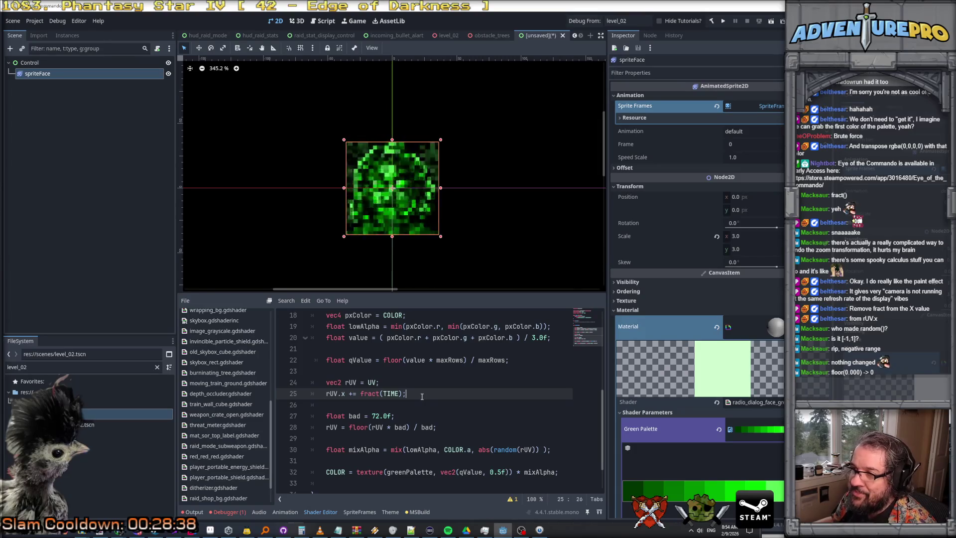
{"action": "left_click", "coordinate": [408, 385]}
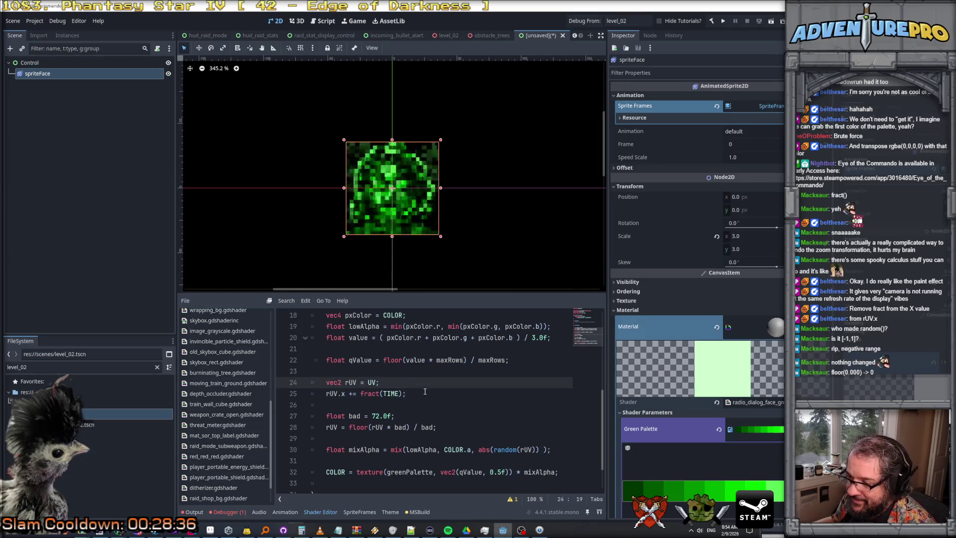
{"action": "left_click", "coordinate": [425, 393]}
{"action": "key", "text": "Down"}
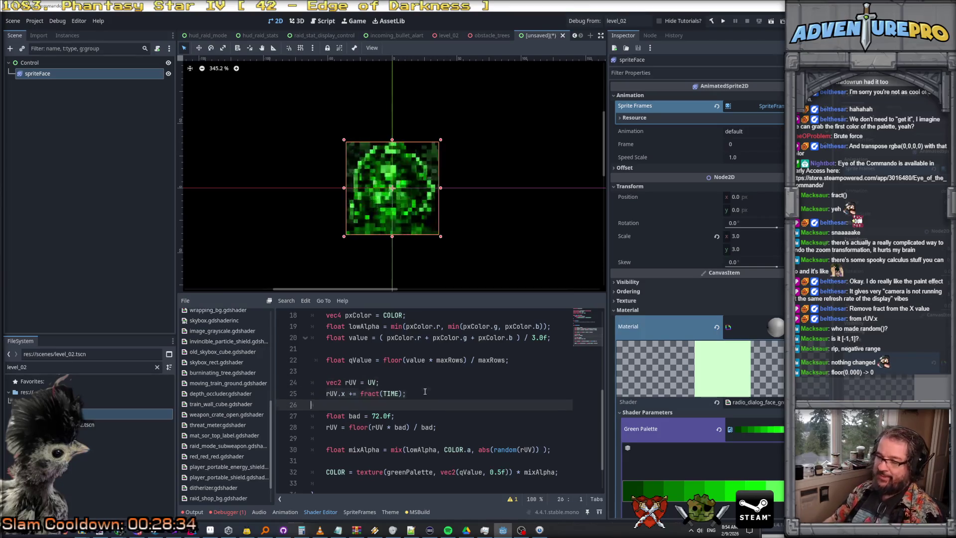
{"action": "type", "text": "r"}
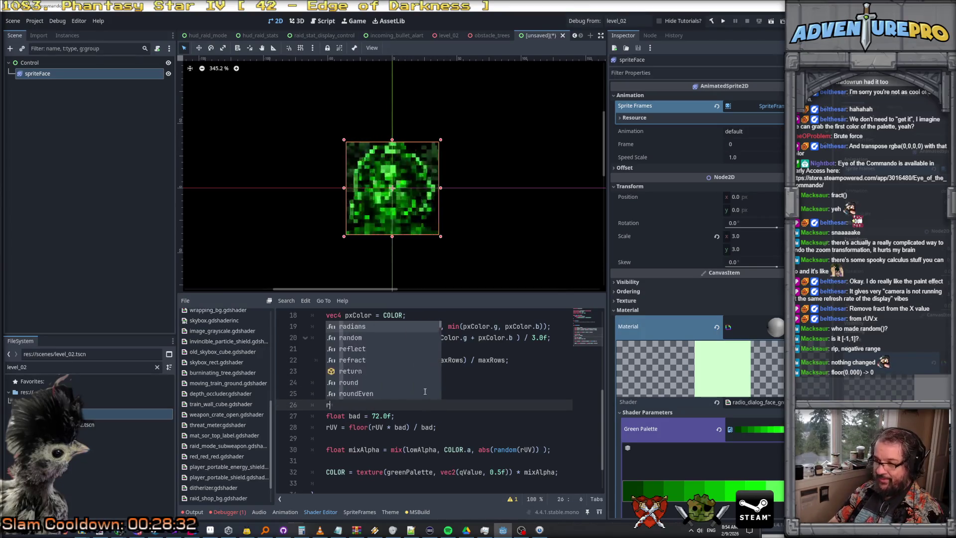
{"action": "type", "text": "UV.y -="}
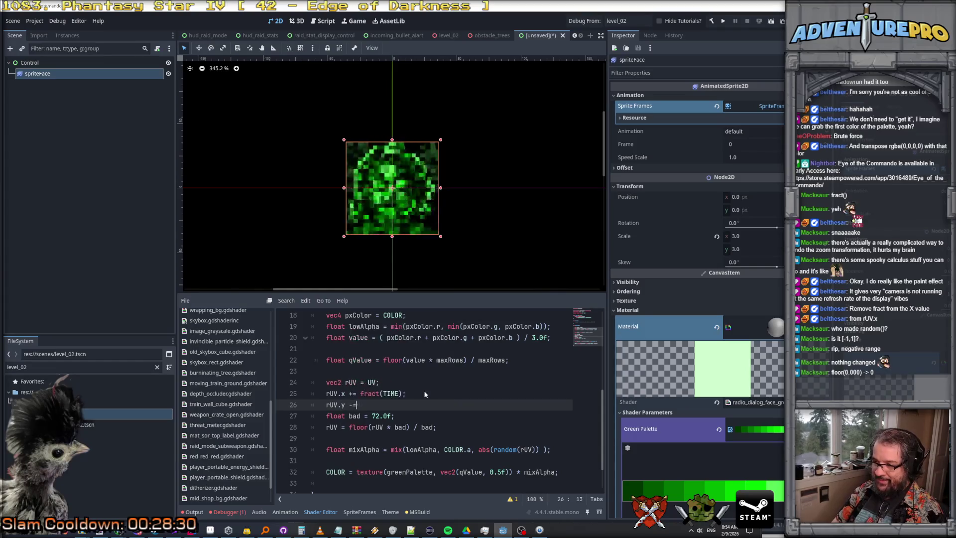
{"action": "type", "text": " fract(TIME);"}
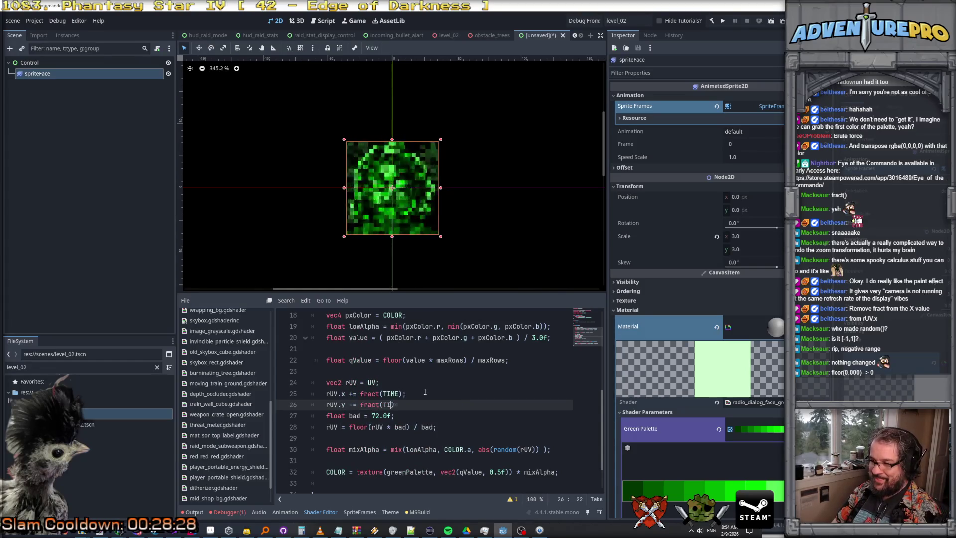
Step: Replace 72.0f on the 'float bad' line with TEXTURE_PIXEL_SIZE;
{"action": "key", "text": "Return"}
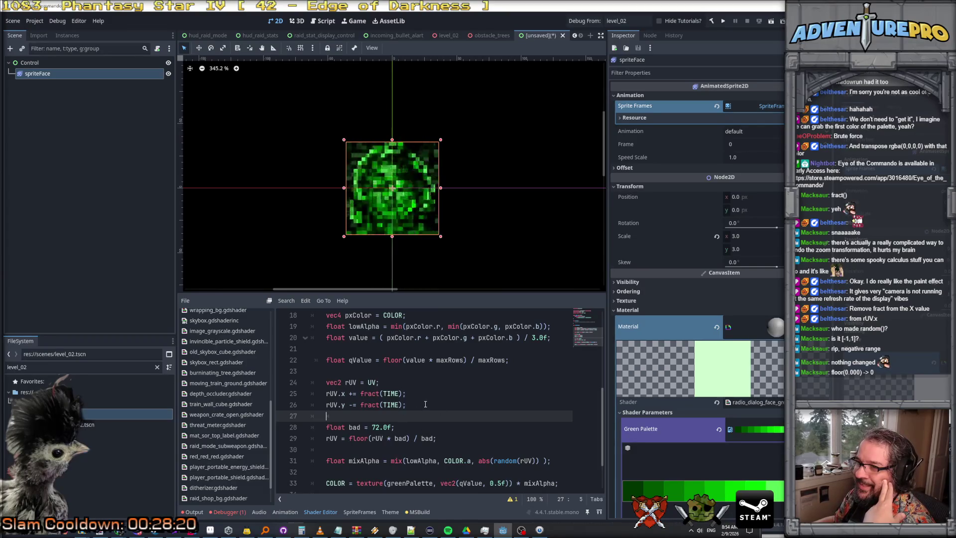
{"action": "scroll", "coordinate": [405, 201], "scroll_direction": "up", "scroll_amount": 8}
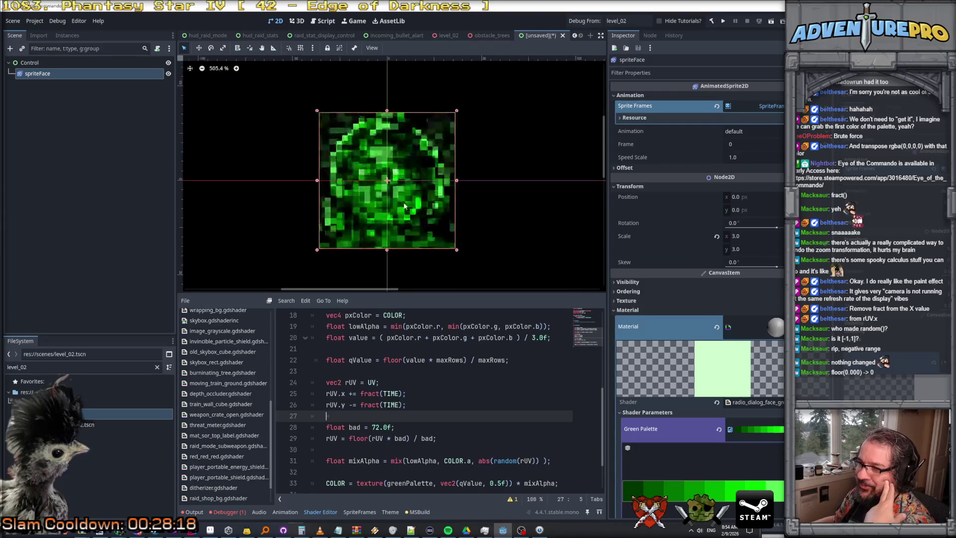
{"action": "scroll", "coordinate": [405, 201], "scroll_direction": "down", "scroll_amount": 8}
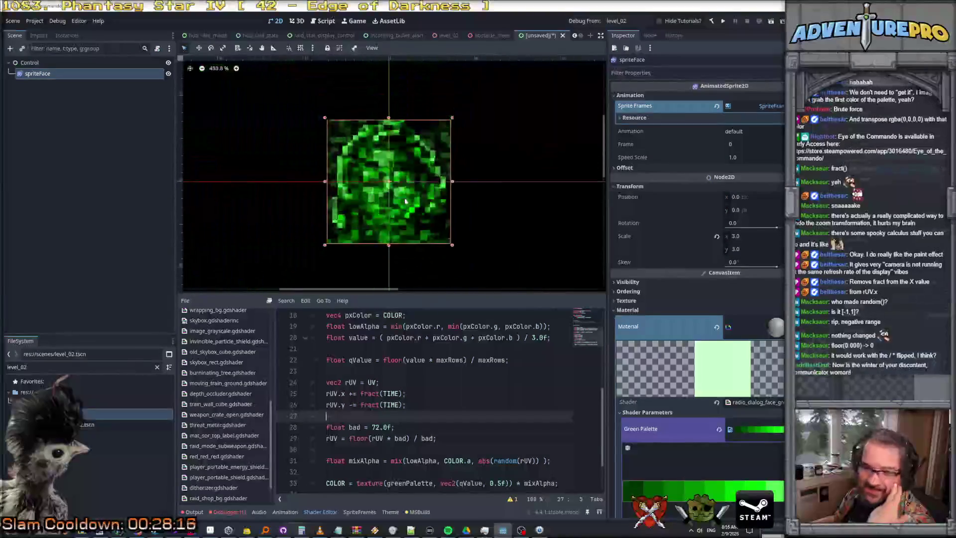
{"action": "scroll", "coordinate": [405, 200], "scroll_direction": "up", "scroll_amount": 4}
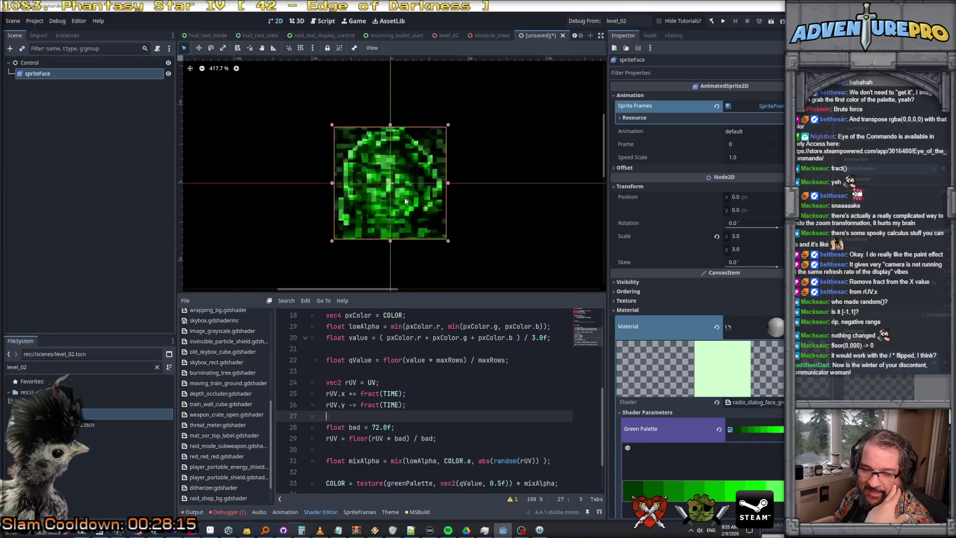
{"action": "scroll", "coordinate": [454, 373], "scroll_direction": "down", "scroll_amount": 1}
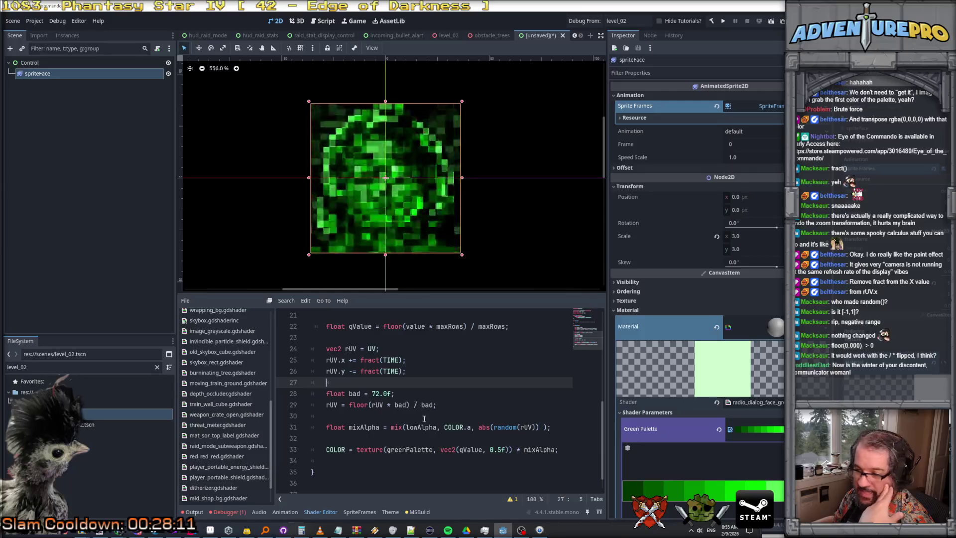
{"action": "left_click", "coordinate": [383, 404]}
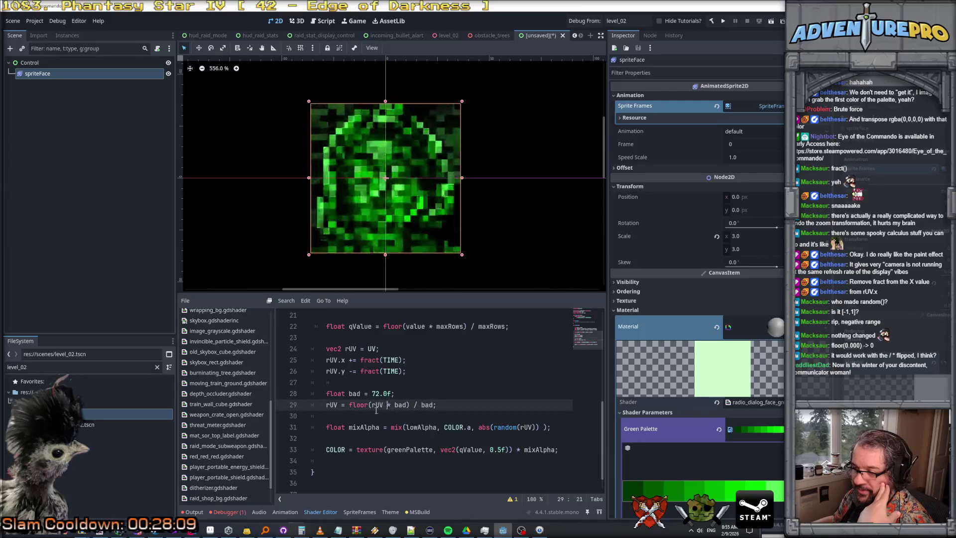
{"action": "left_click", "coordinate": [399, 406]}
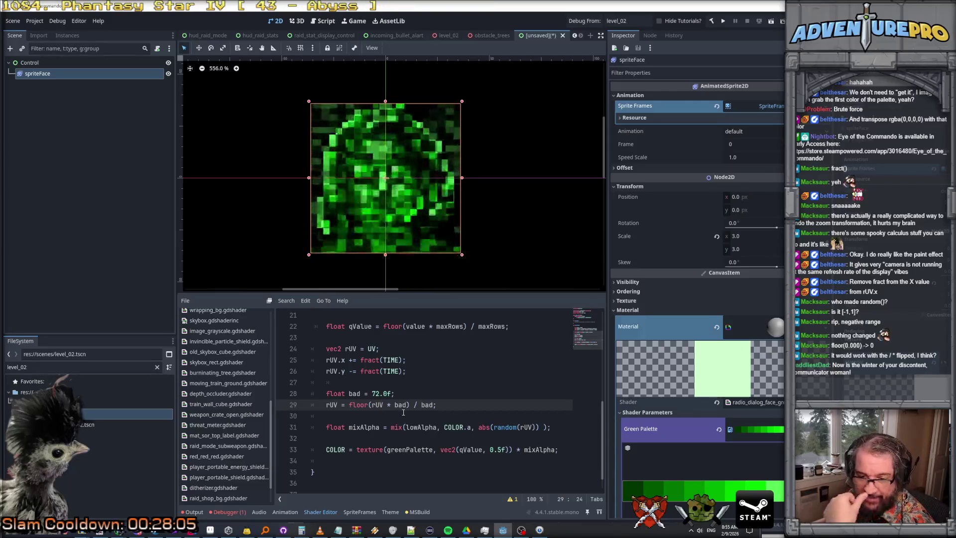
{"action": "left_click_drag", "start_coordinate": [372, 393], "coordinate": [399, 394]}
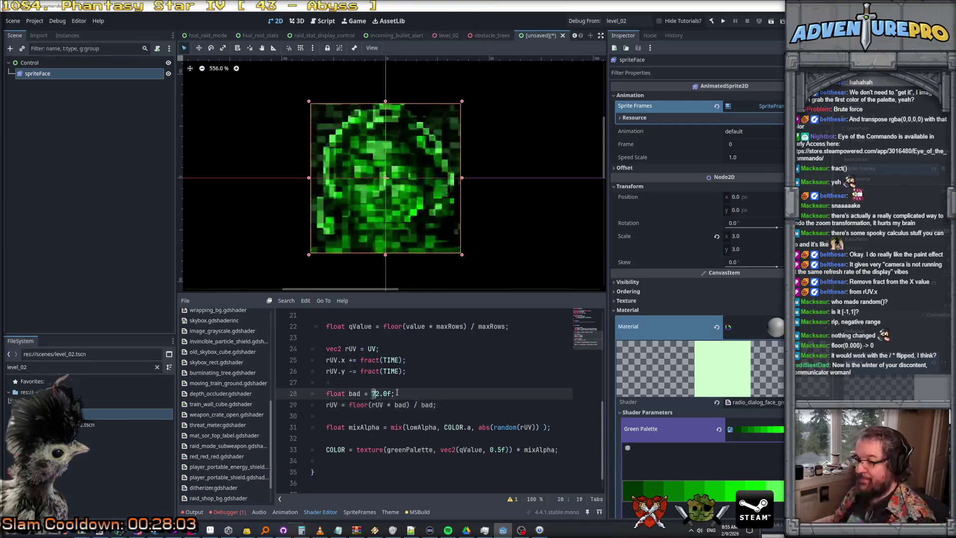
{"action": "type", "text": "TEXTURE_PIXEL_SIZE;"}
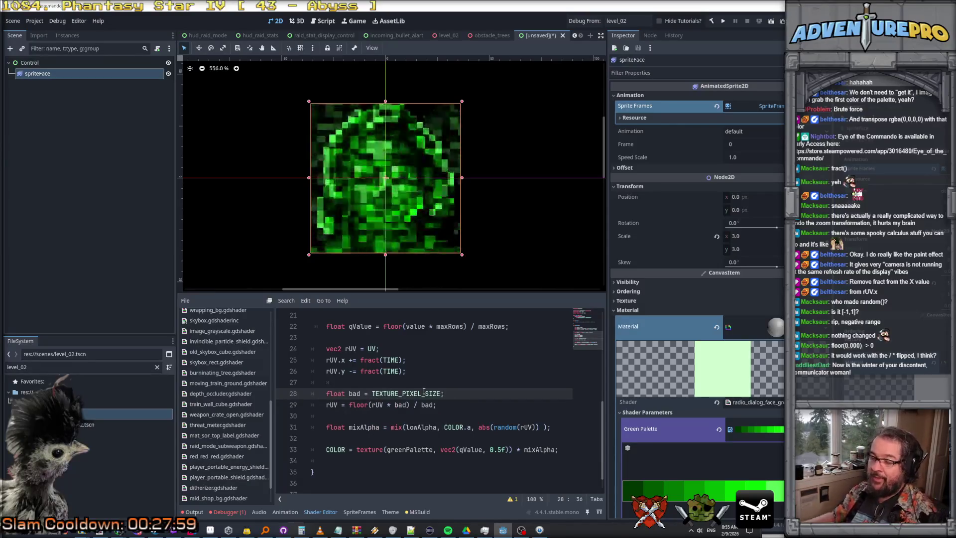
Step: Replace both uses of bad in the floor line with TEXTURE_PIXEL_SIZE
{"action": "double_click", "coordinate": [424, 394]}
{"action": "key", "text": "ctrl+c"}
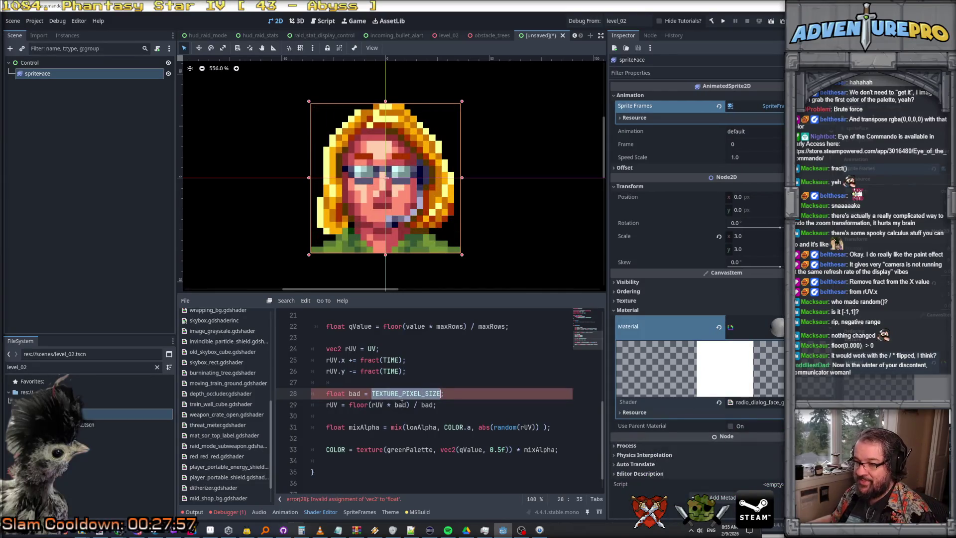
{"action": "double_click", "coordinate": [401, 404]}
{"action": "key", "text": "ctrl+v"}
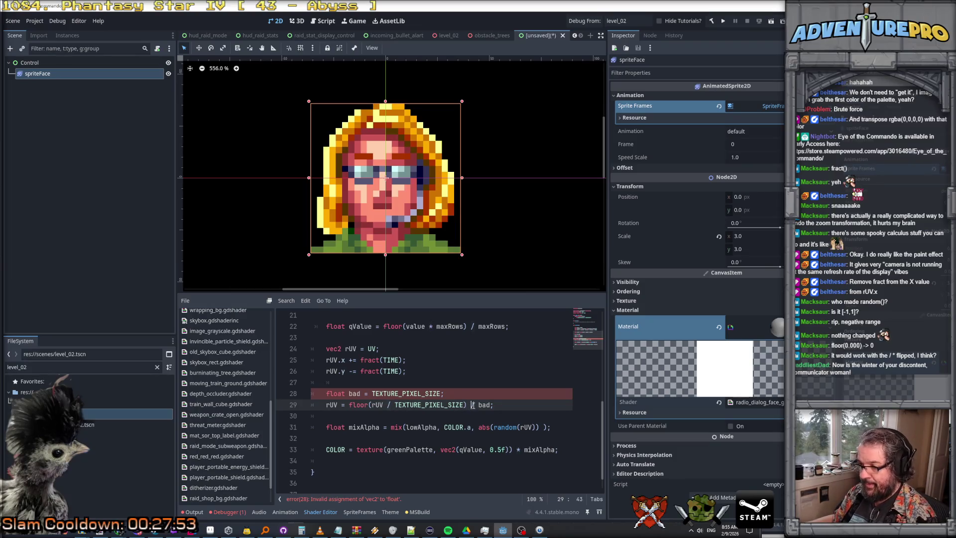
{"action": "key", "text": "Up"}
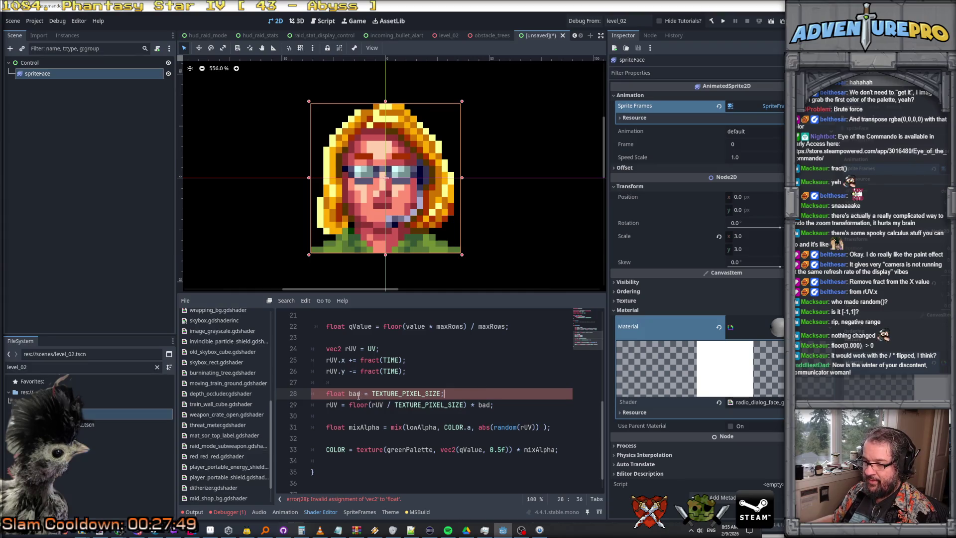
{"action": "double_click", "coordinate": [399, 394]}
{"action": "left_click", "coordinate": [477, 405]}
{"action": "key", "text": "ctrl+v"}
Step: Delete the now-unused 'float bad' declaration line
{"action": "left_click", "coordinate": [468, 394]}
{"action": "key", "text": "shift+Up"}
{"action": "key", "text": "BackSpace"}
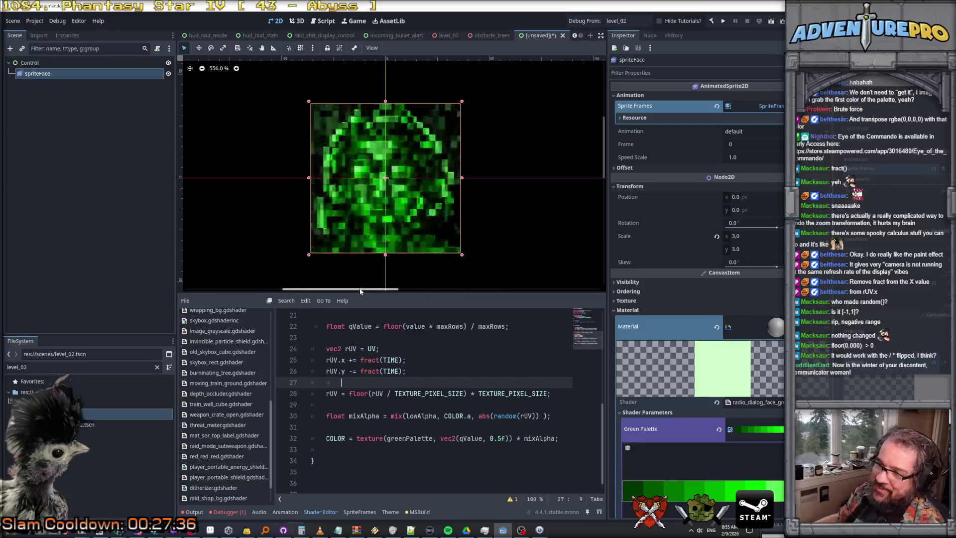
{"action": "scroll", "coordinate": [337, 229], "scroll_direction": "up", "scroll_amount": 8}
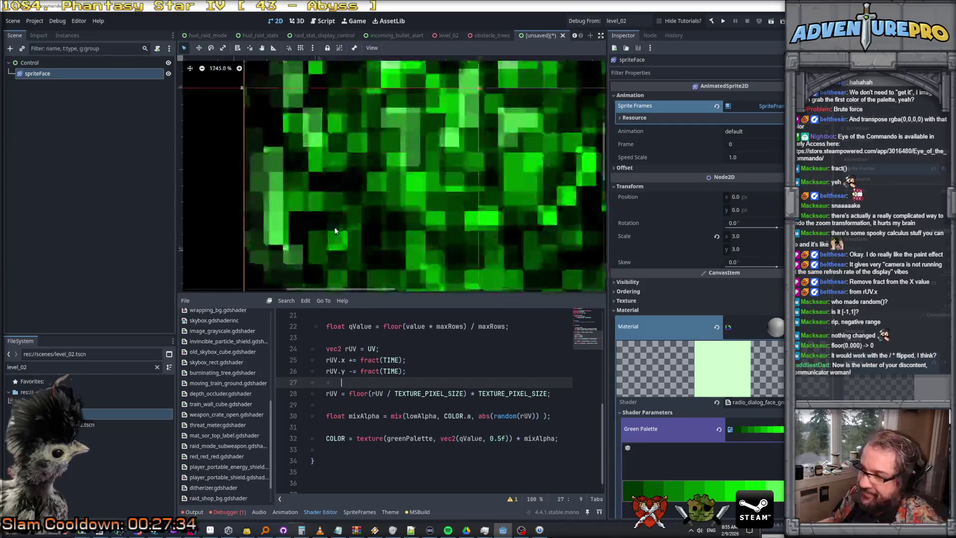
{"action": "scroll", "coordinate": [335, 231], "scroll_direction": "down", "scroll_amount": 12}
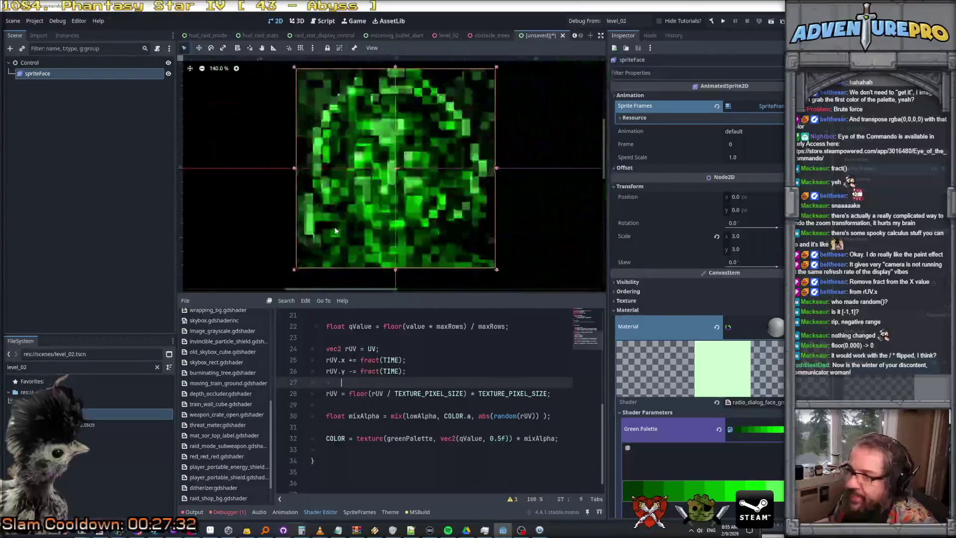
{"action": "scroll", "coordinate": [377, 358], "scroll_direction": "up", "scroll_amount": 3}
{"action": "scroll", "coordinate": [376, 357], "scroll_direction": "down", "scroll_amount": 3}
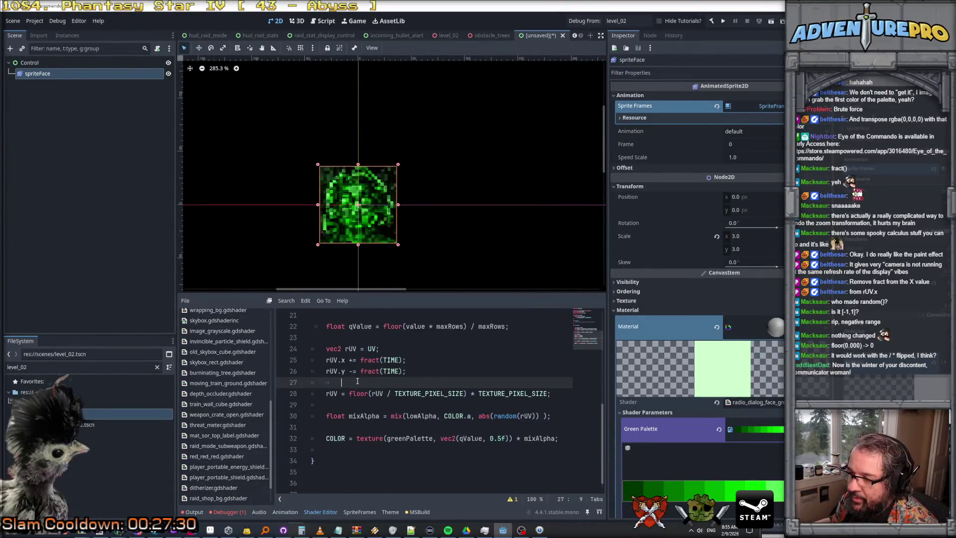
{"action": "left_click", "coordinate": [343, 360]}
{"action": "scroll", "coordinate": [356, 362], "scroll_direction": "up", "scroll_amount": 3}
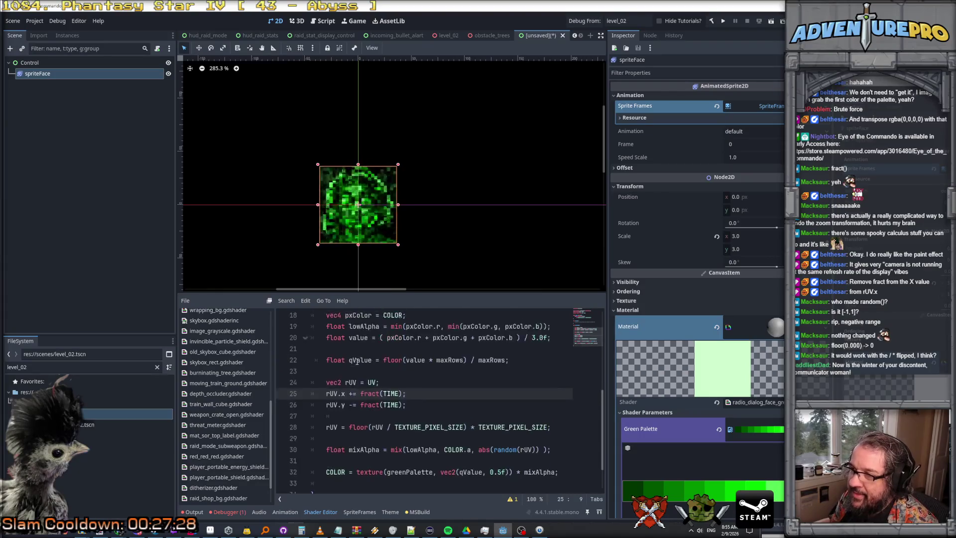
{"action": "scroll", "coordinate": [357, 362], "scroll_direction": "down", "scroll_amount": 3}
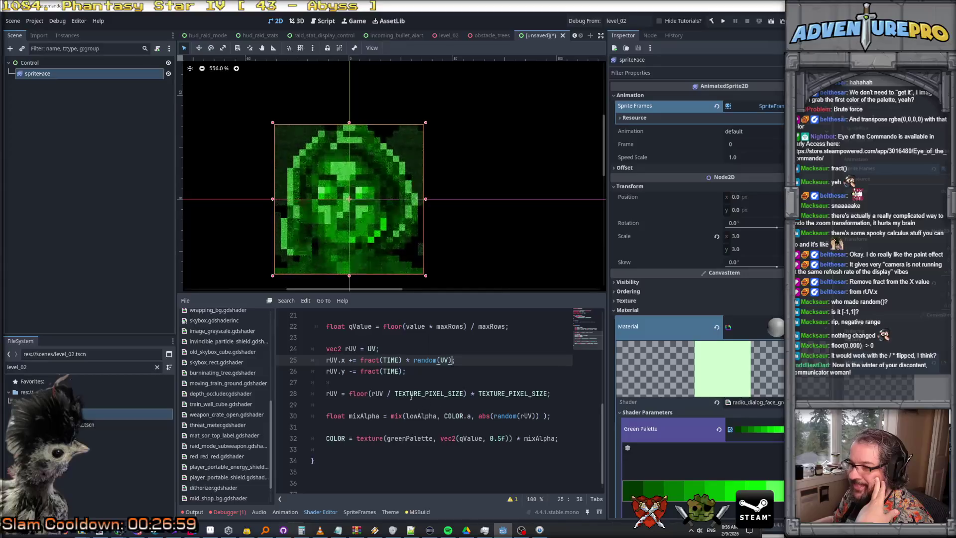
Step: Place the caret in fract(TIME) on the rUV.x offset line (line 25) and review the shader
{"action": "scroll", "coordinate": [380, 253], "scroll_direction": "down", "scroll_amount": 4}
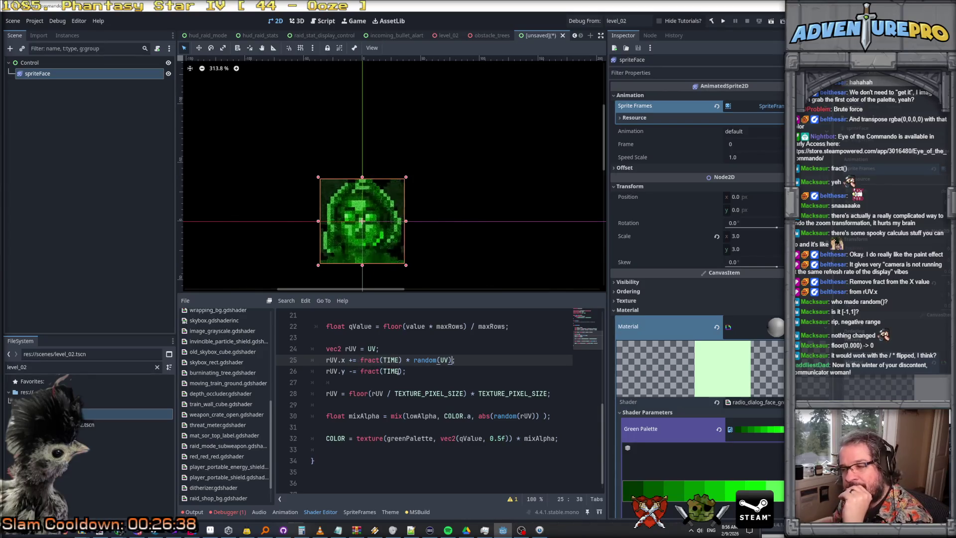
{"action": "left_click", "coordinate": [383, 360]}
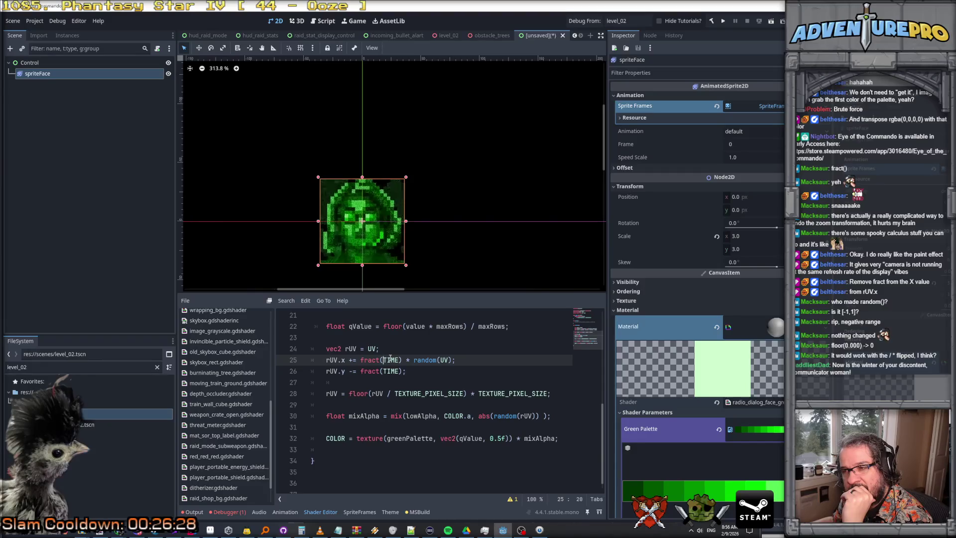
{"action": "scroll", "coordinate": [341, 245], "scroll_direction": "up", "scroll_amount": 15}
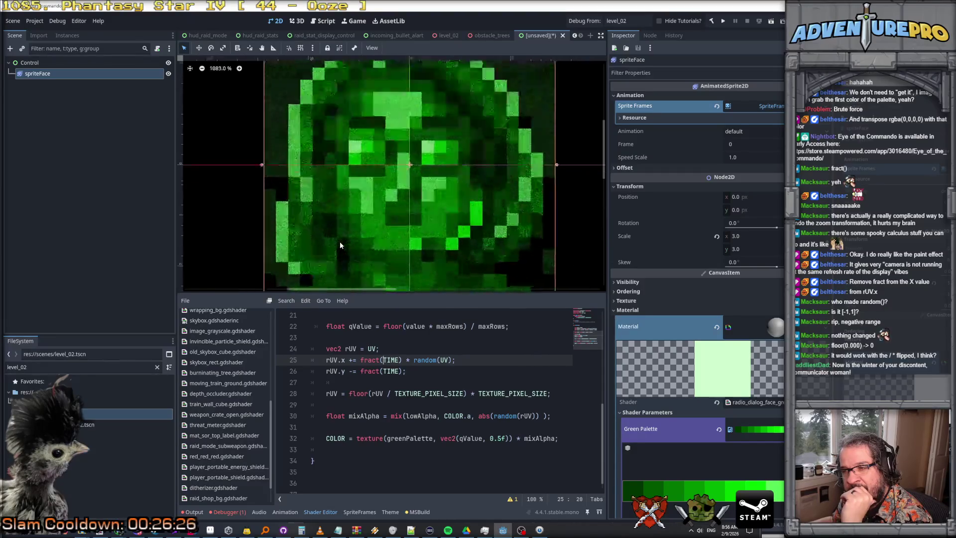
{"action": "scroll", "coordinate": [340, 244], "scroll_direction": "up", "scroll_amount": 4}
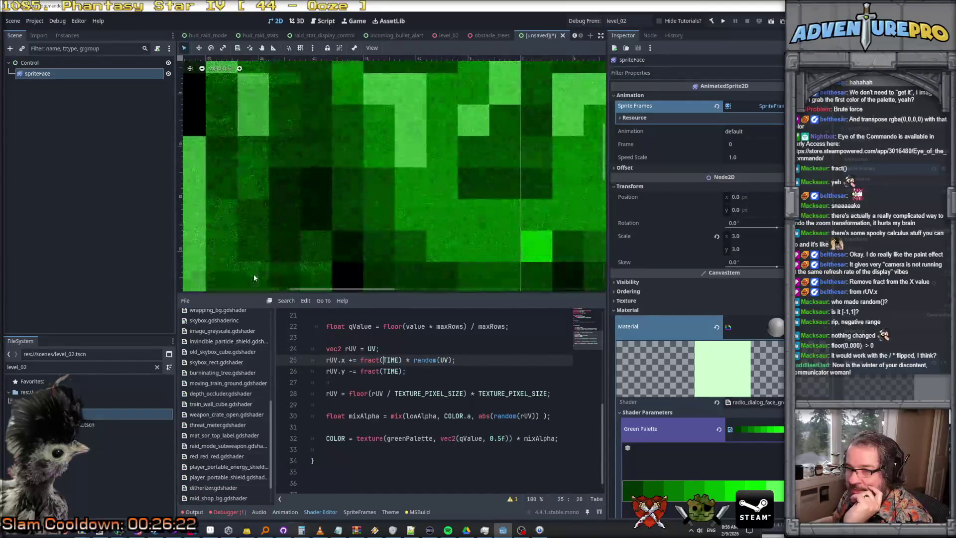
{"action": "scroll", "coordinate": [254, 277], "scroll_direction": "down", "scroll_amount": 10}
{"action": "scroll", "coordinate": [465, 373], "scroll_direction": "up", "scroll_amount": 2}
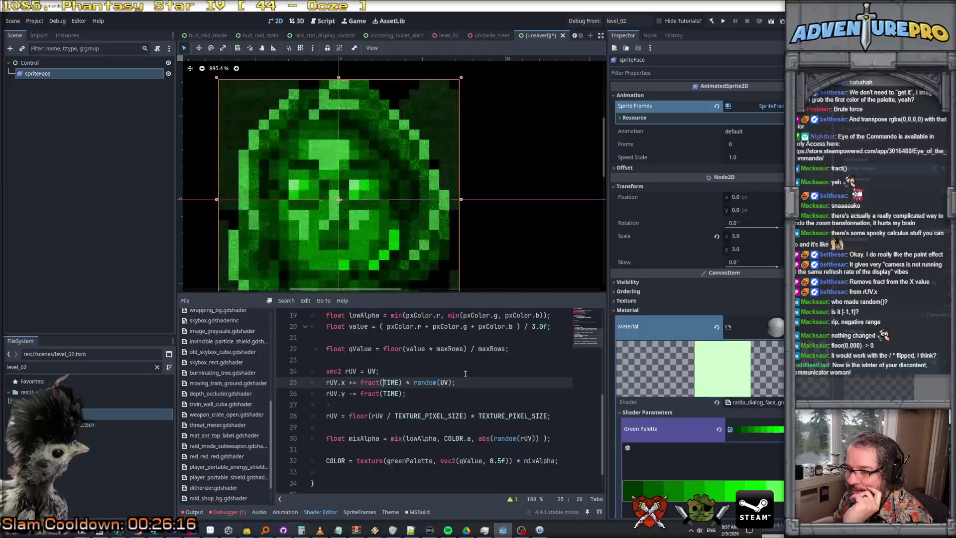
{"action": "scroll", "coordinate": [466, 373], "scroll_direction": "down", "scroll_amount": 1}
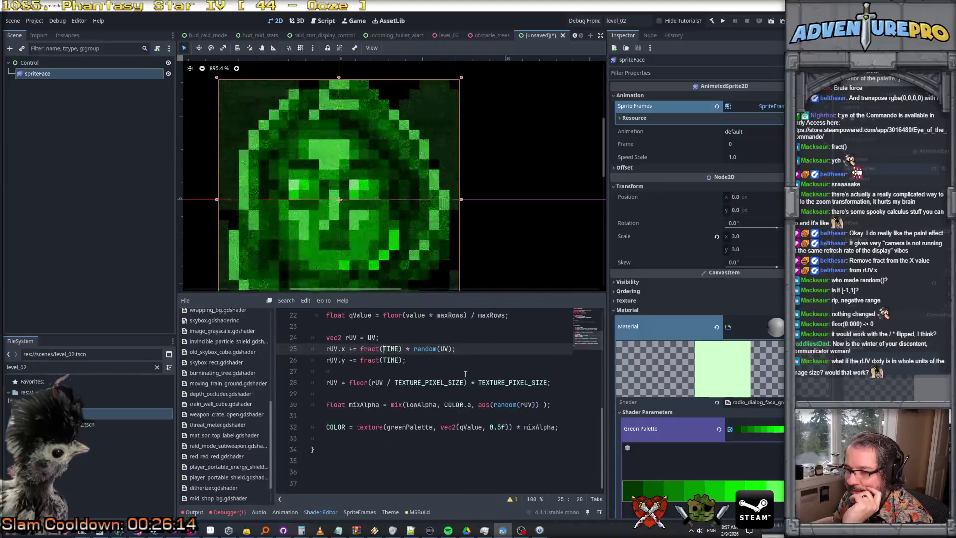
{"action": "scroll", "coordinate": [465, 373], "scroll_direction": "up", "scroll_amount": 1}
{"action": "scroll", "coordinate": [465, 374], "scroll_direction": "up", "scroll_amount": 1}
{"action": "scroll", "coordinate": [465, 374], "scroll_direction": "down", "scroll_amount": 1}
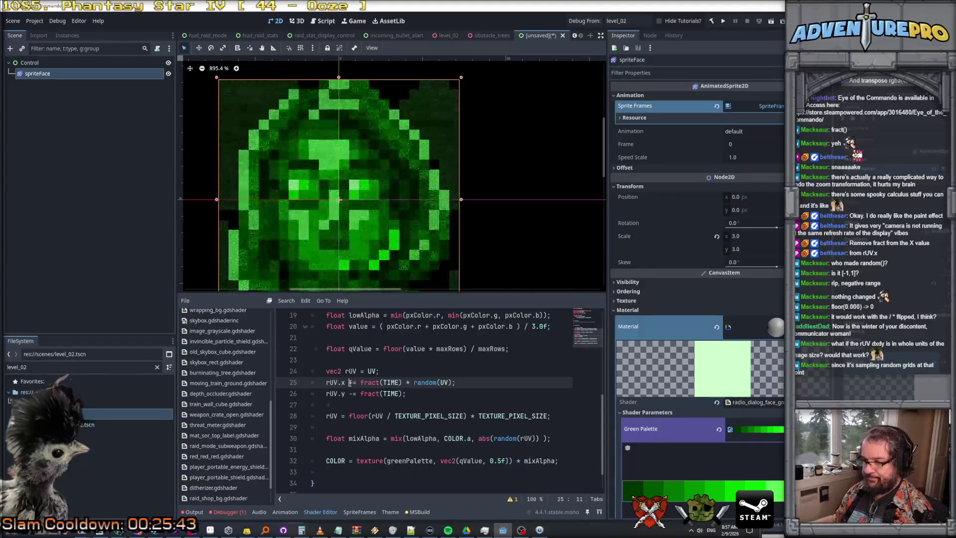
{"action": "left_click", "coordinate": [401, 372]}
{"action": "type", "text": "* "}
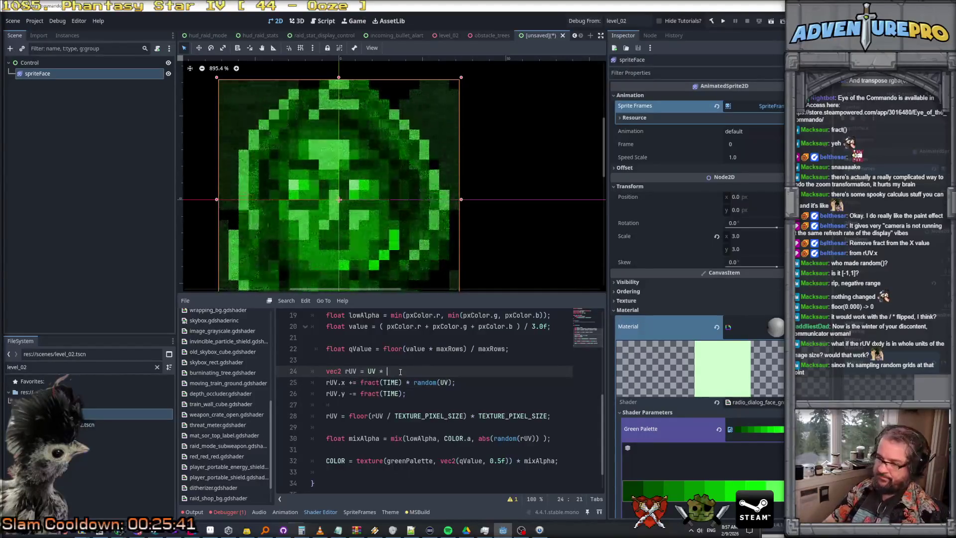
{"action": "type", "text": " TEXTURE_PIXEL_S"}
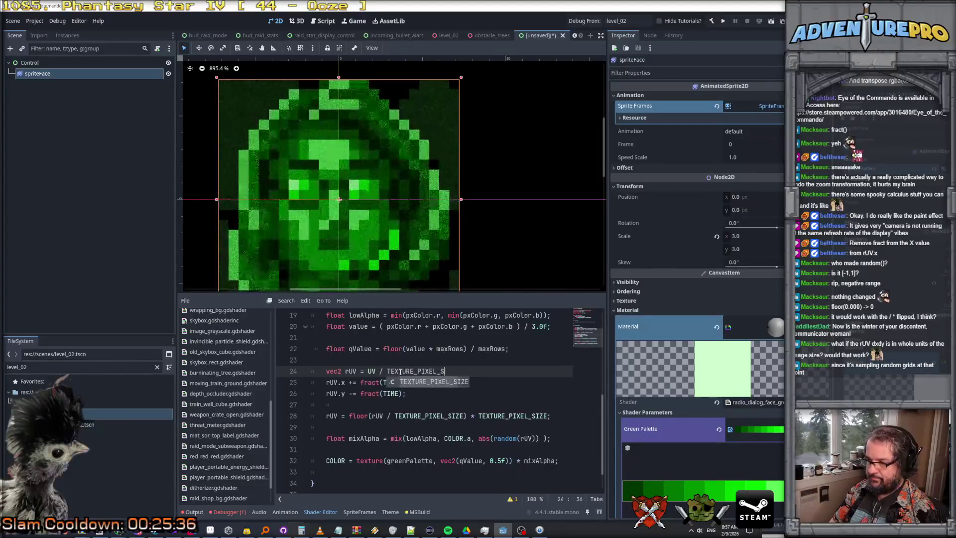
{"action": "key", "text": "Return"}
{"action": "type", "text": ";"}
{"action": "key", "text": "Down"}
{"action": "key", "text": "Home"}
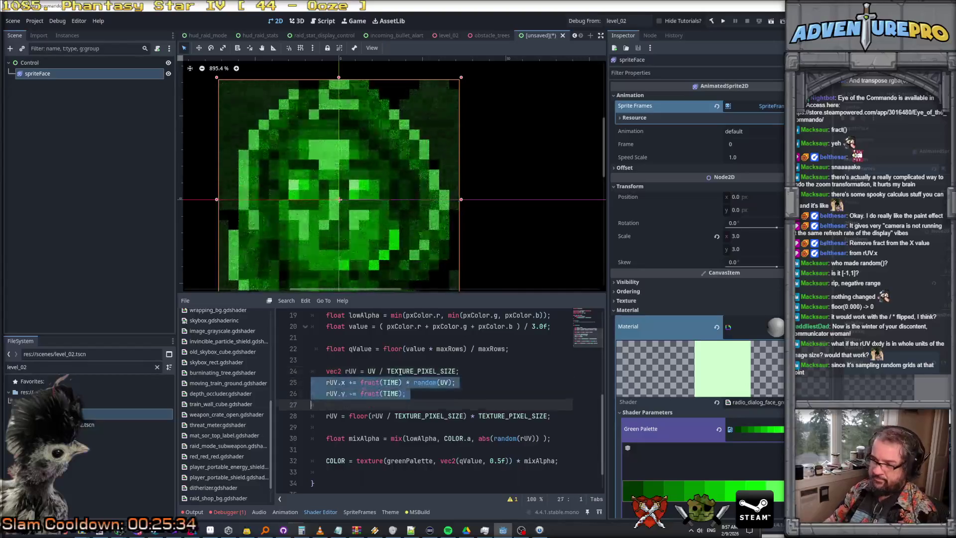
{"action": "key", "text": "shift+Down"}
{"action": "key", "text": "shift+Down"}
{"action": "key", "text": "Delete"}
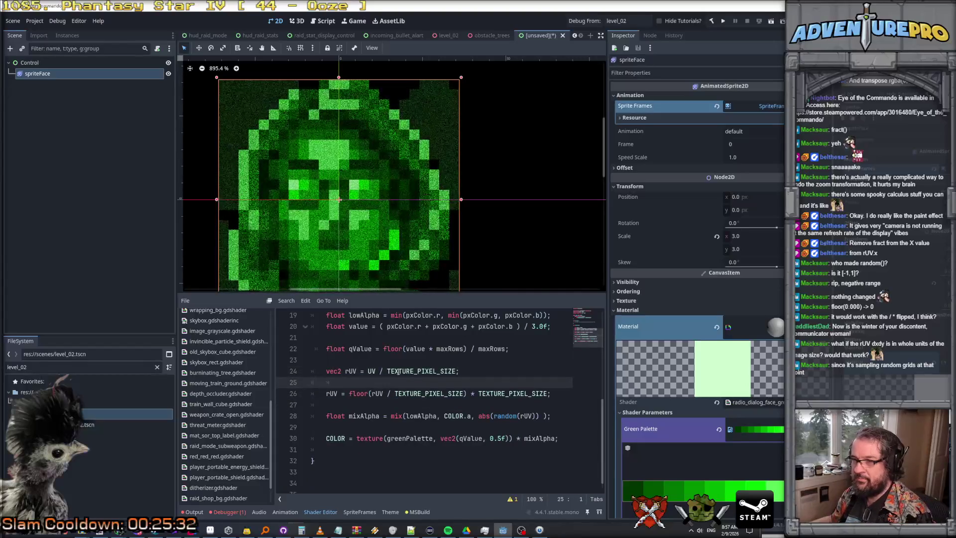
{"action": "scroll", "coordinate": [330, 212], "scroll_direction": "up", "scroll_amount": 15}
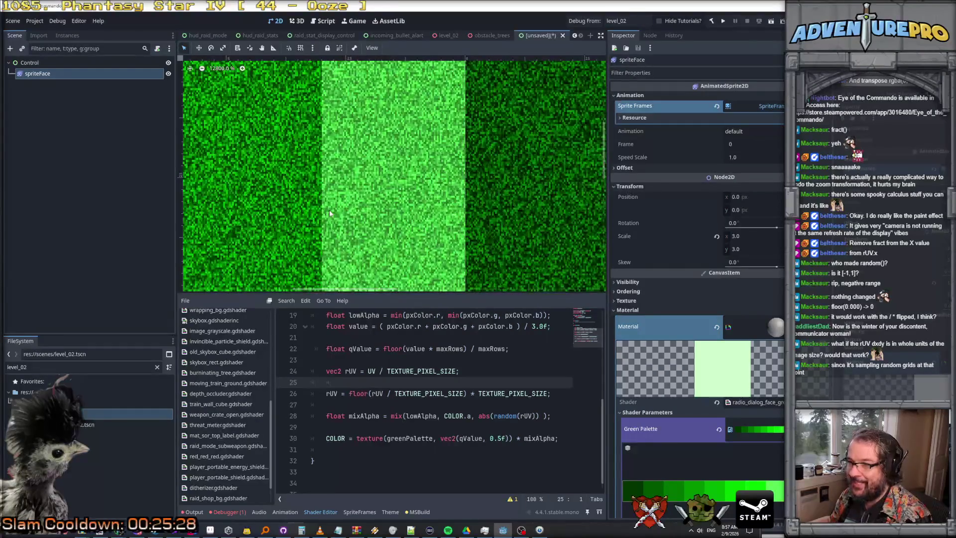
{"action": "scroll", "coordinate": [330, 210], "scroll_direction": "down", "scroll_amount": 20}
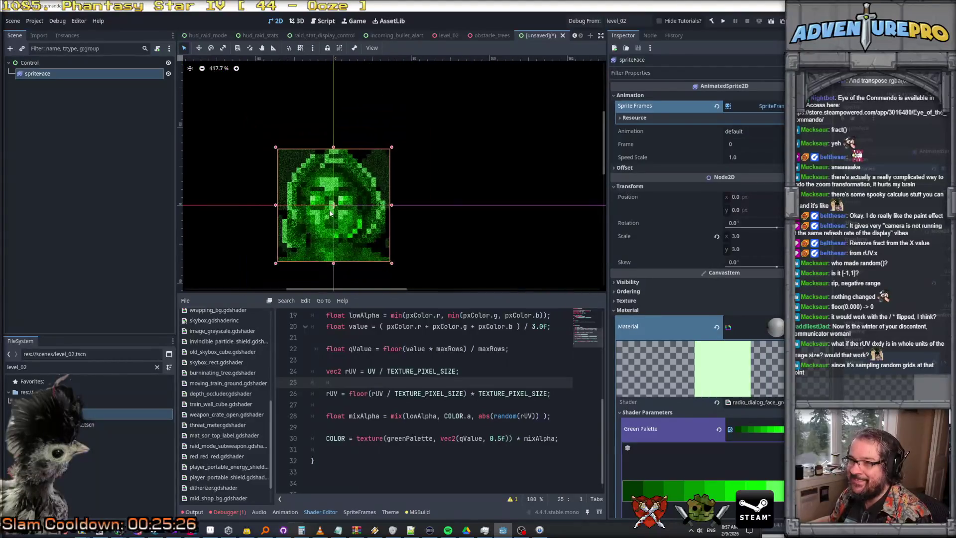
{"action": "scroll", "coordinate": [330, 212], "scroll_direction": "up", "scroll_amount": 3}
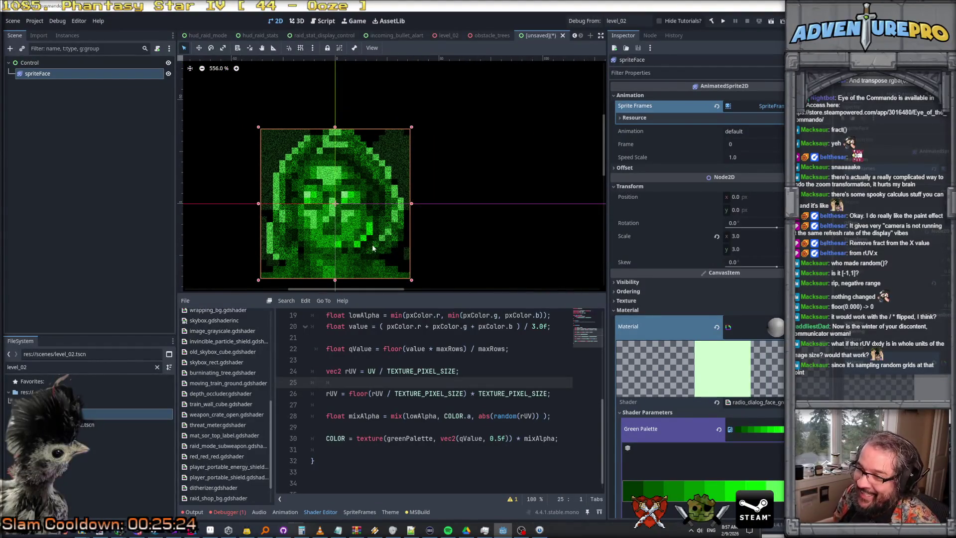
{"action": "left_click", "coordinate": [405, 373]}
{"action": "left_click", "coordinate": [397, 393]}
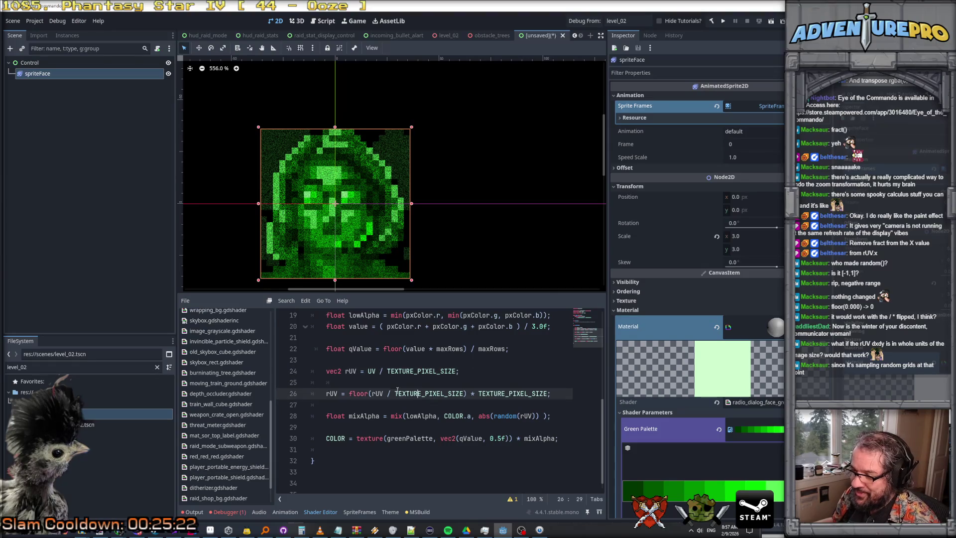
{"action": "key", "text": "Up"}
{"action": "key", "text": "Up"}
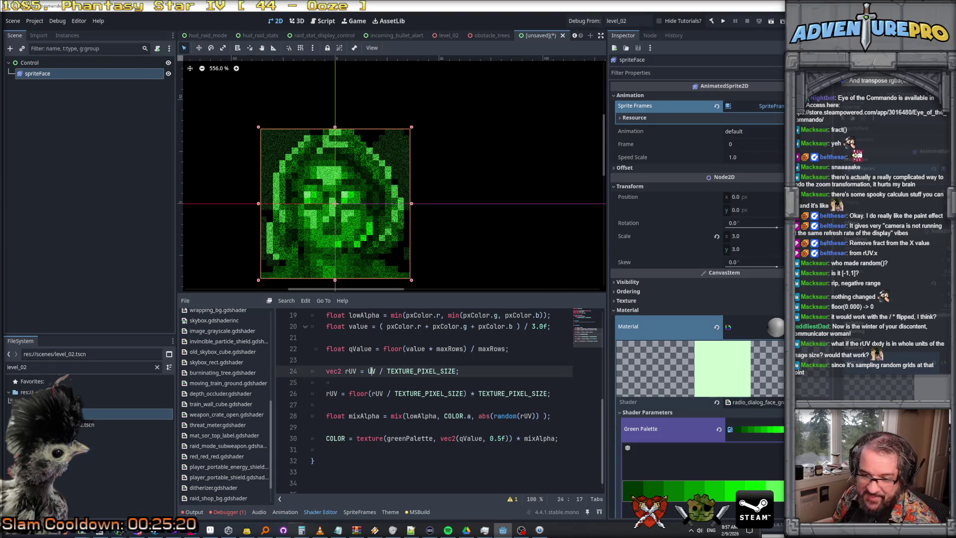
{"action": "scroll", "coordinate": [298, 244], "scroll_direction": "up", "scroll_amount": 3}
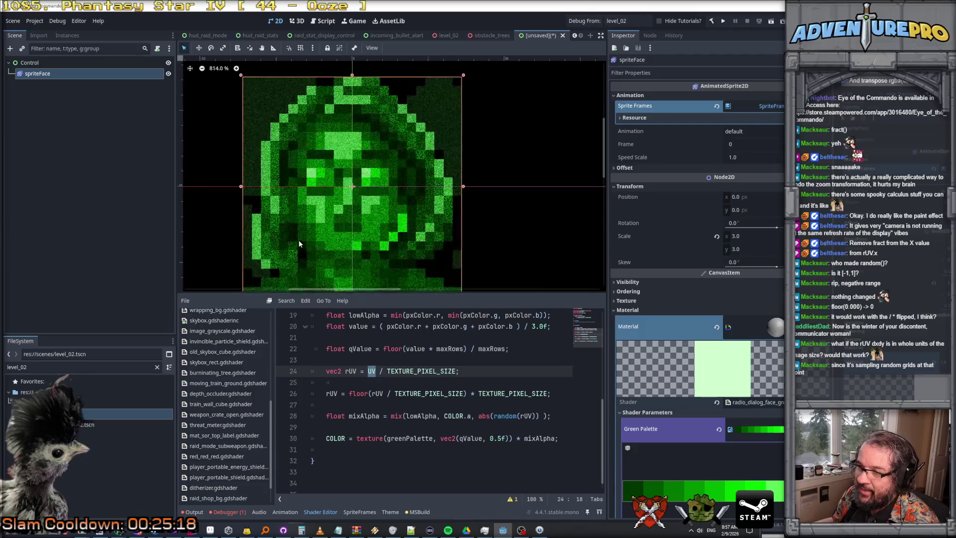
{"action": "scroll", "coordinate": [299, 244], "scroll_direction": "down", "scroll_amount": 5}
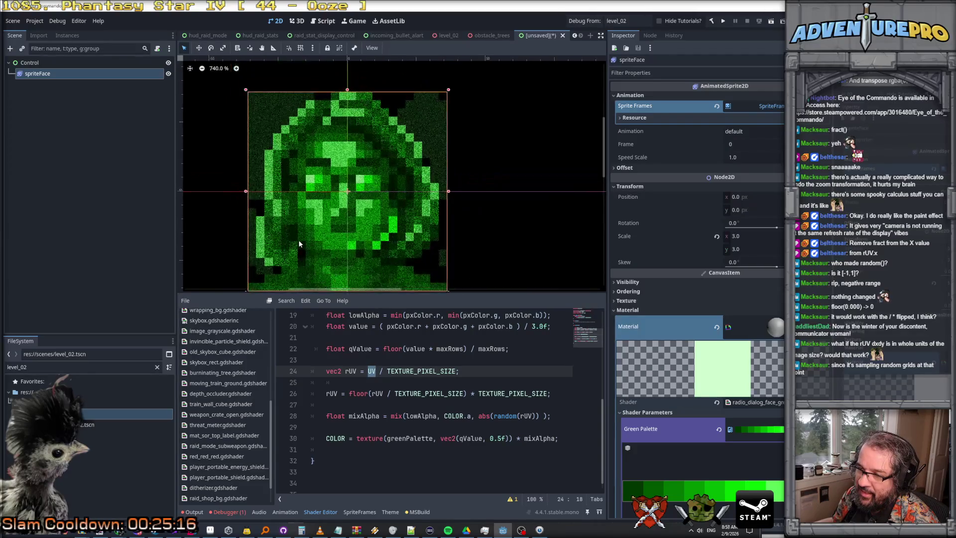
{"action": "scroll", "coordinate": [299, 241], "scroll_direction": "down", "scroll_amount": 3}
{"action": "scroll", "coordinate": [299, 241], "scroll_direction": "up", "scroll_amount": 3}
{"action": "left_click", "coordinate": [377, 371]}
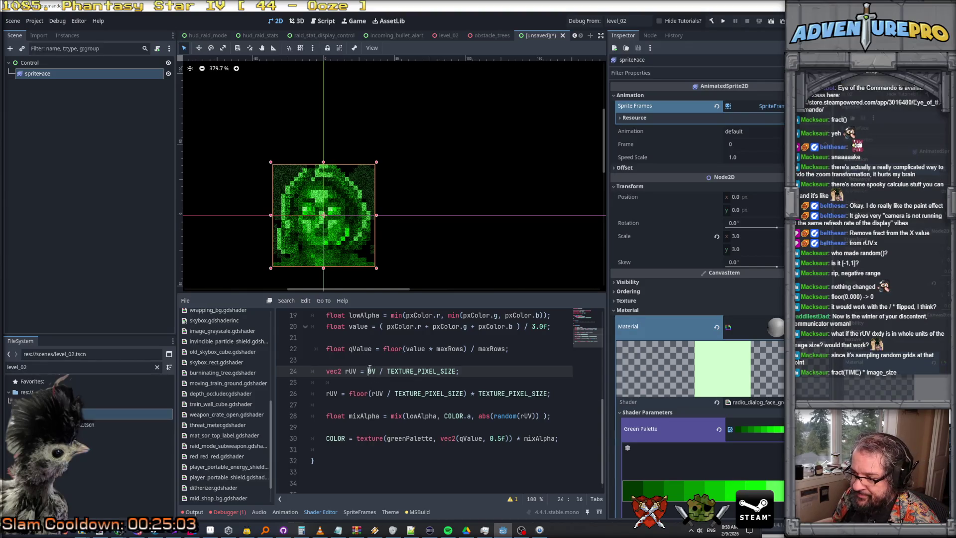
Step: Rewrite line 24 as vec2 rUV = UV + fract(TIME) * TEXTURE_PIXEL_SIZE; and check the preview
{"action": "left_click_drag", "start_coordinate": [368, 371], "coordinate": [388, 371]}
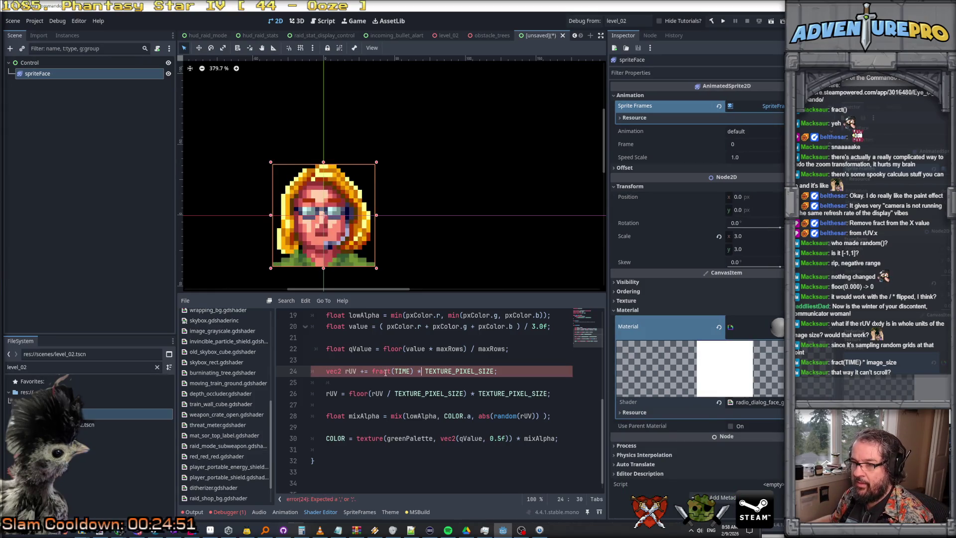
{"action": "left_click", "coordinate": [442, 372]}
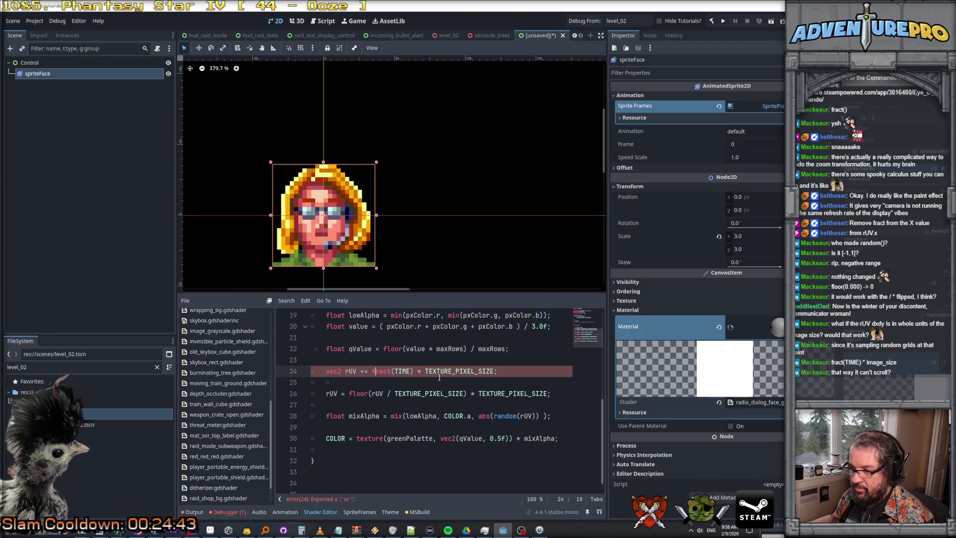
{"action": "left_click", "coordinate": [358, 371]}
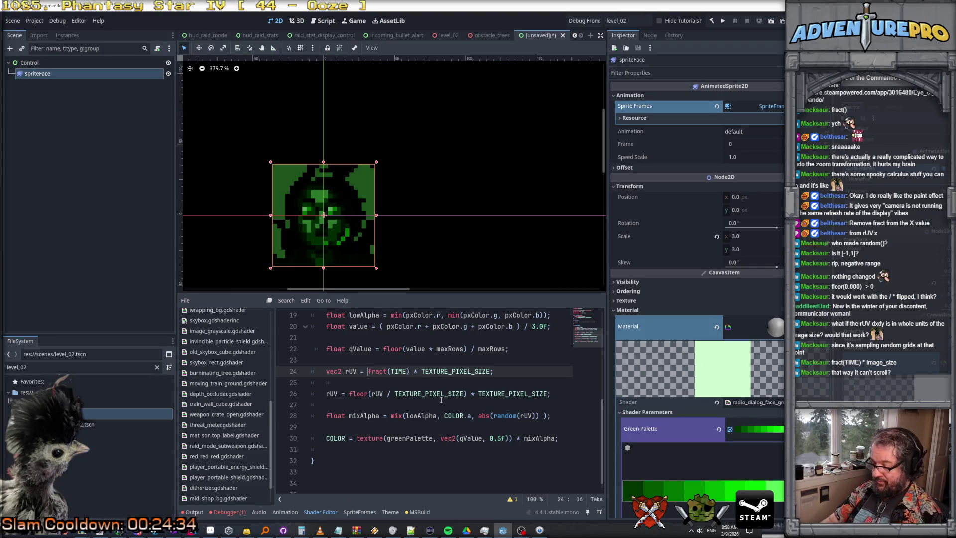
{"action": "type", "text": "UV+"}
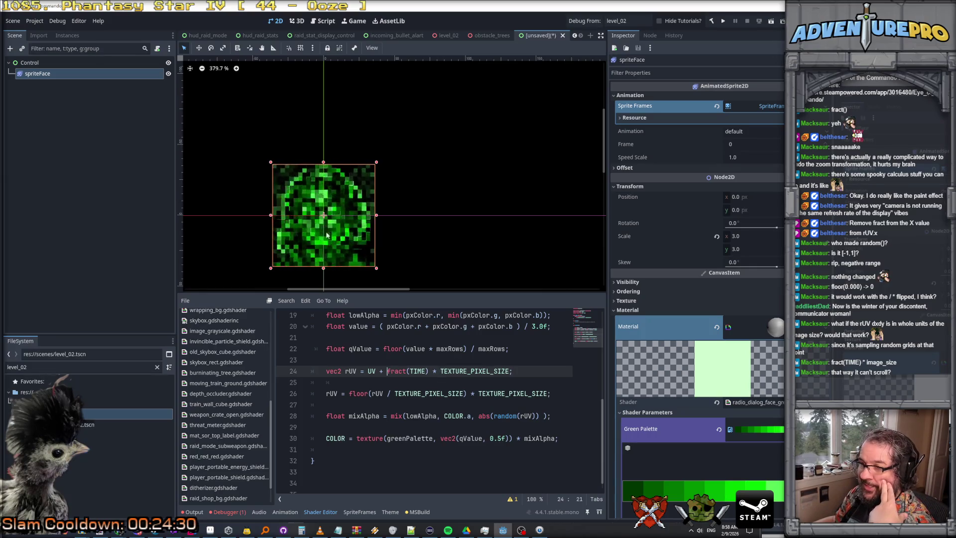
{"action": "scroll", "coordinate": [318, 232], "scroll_direction": "up", "scroll_amount": 8}
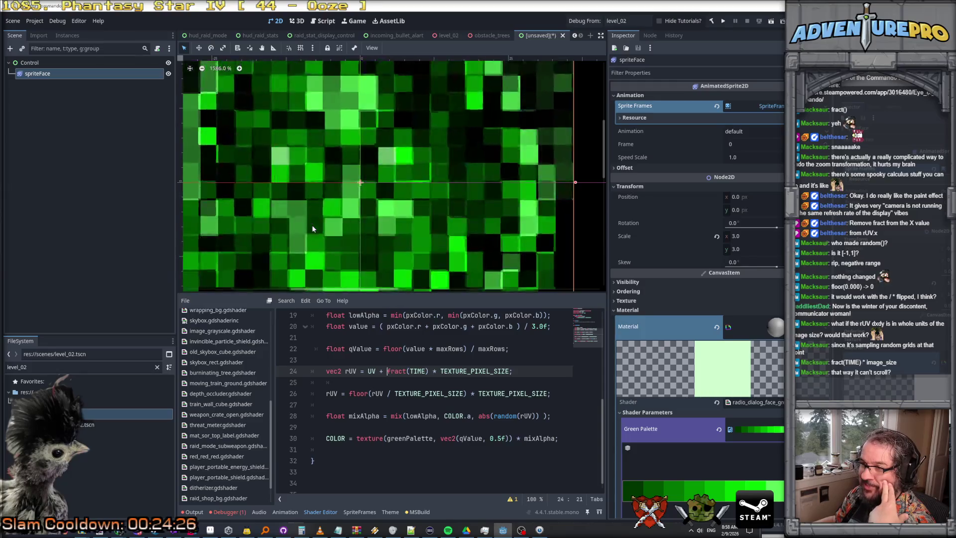
{"action": "scroll", "coordinate": [313, 227], "scroll_direction": "down", "scroll_amount": 4}
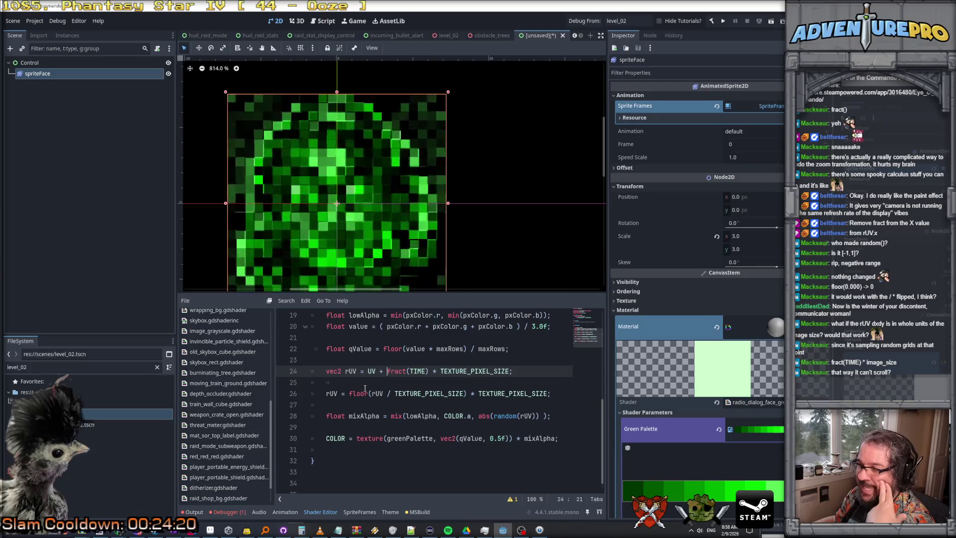
{"action": "scroll", "coordinate": [368, 388], "scroll_direction": "down", "scroll_amount": 1}
{"action": "scroll", "coordinate": [401, 393], "scroll_direction": "up", "scroll_amount": 4}
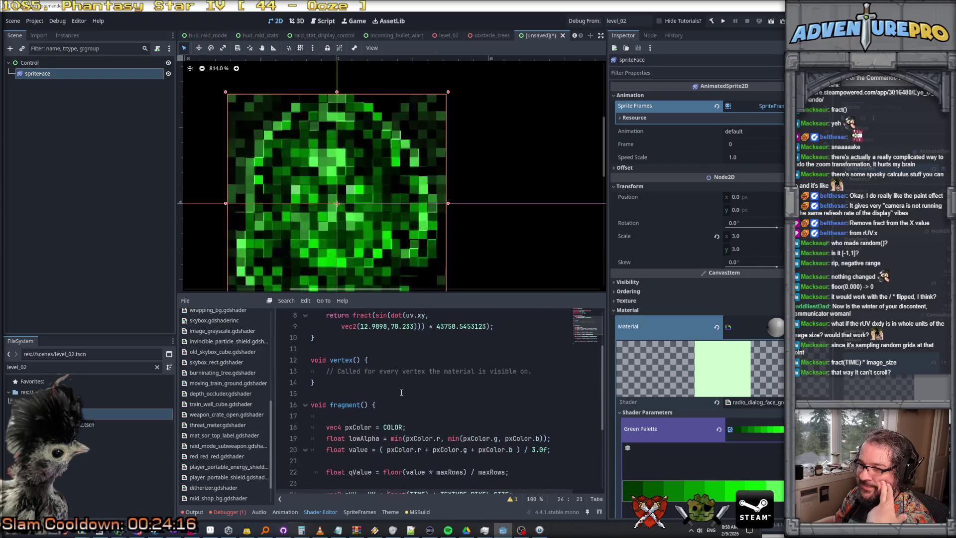
{"action": "scroll", "coordinate": [401, 393], "scroll_direction": "down", "scroll_amount": 1}
{"action": "scroll", "coordinate": [402, 393], "scroll_direction": "up", "scroll_amount": 3}
{"action": "scroll", "coordinate": [402, 392], "scroll_direction": "down", "scroll_amount": 6}
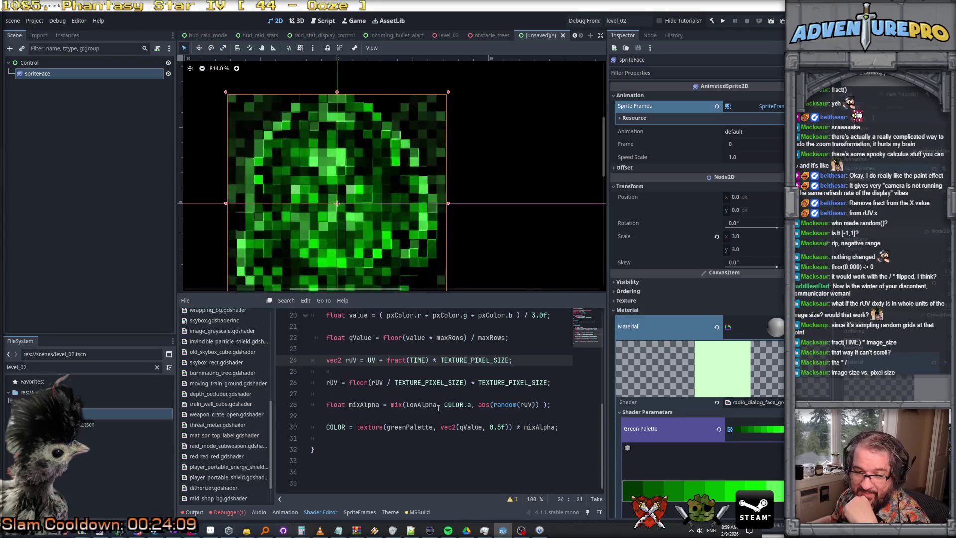
{"action": "scroll", "coordinate": [437, 407], "scroll_direction": "up", "scroll_amount": 1}
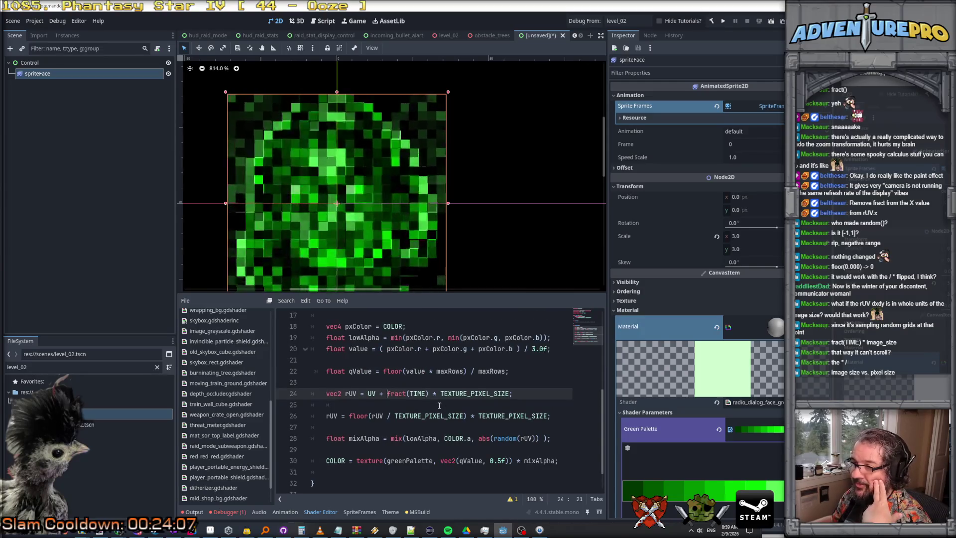
{"action": "scroll", "coordinate": [439, 405], "scroll_direction": "down", "scroll_amount": 1}
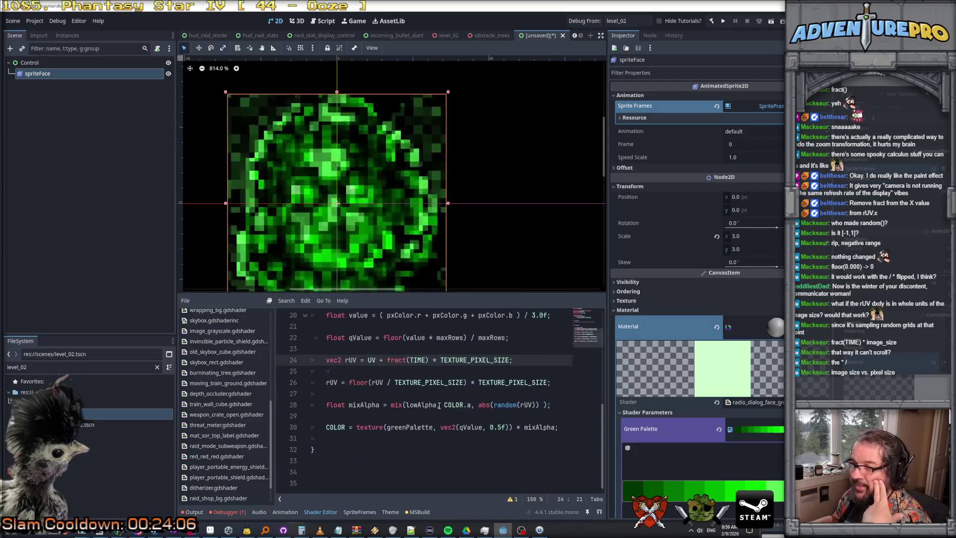
Step: Change the * before TEXTURE_PIXEL_SIZE on line 24 to /
{"action": "double_click", "coordinate": [472, 361]}
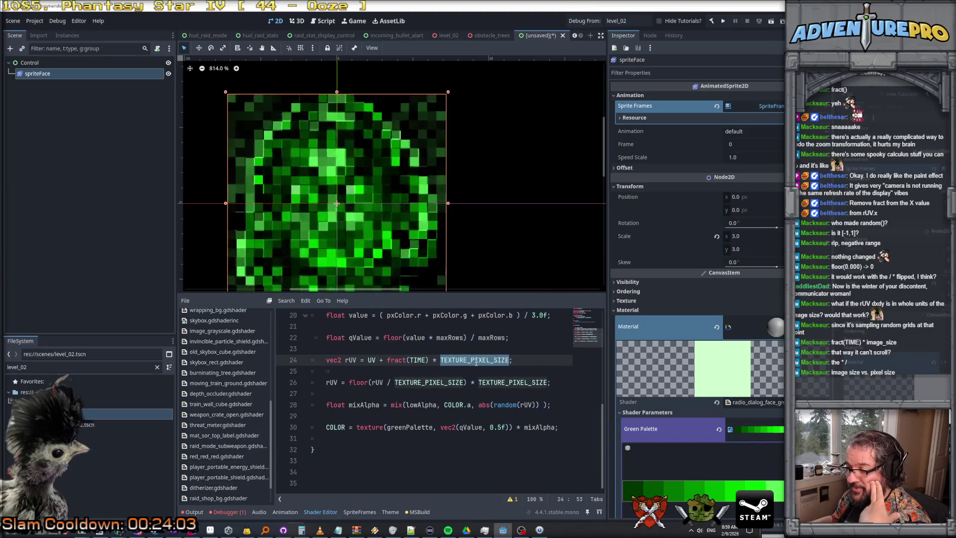
{"action": "left_click_drag", "start_coordinate": [433, 360], "coordinate": [439, 360]}
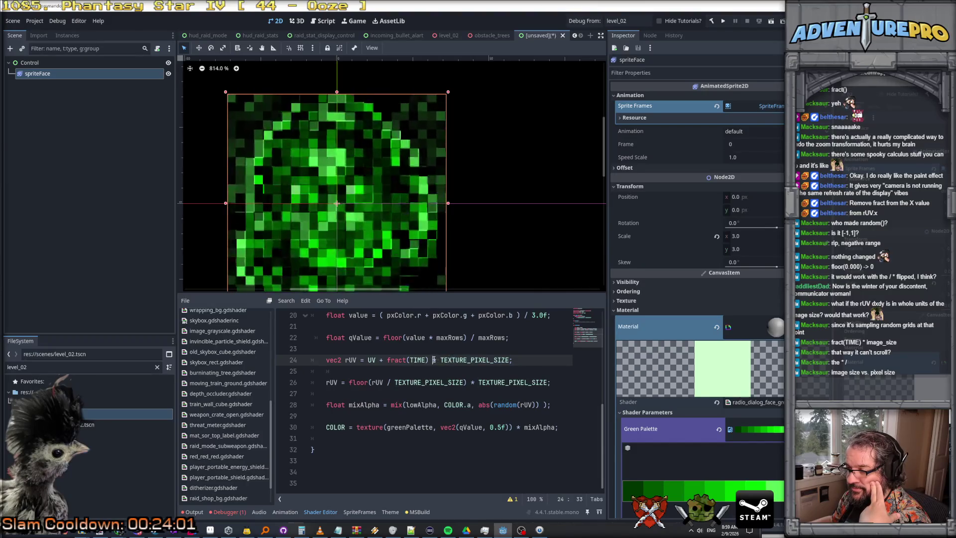
{"action": "type", "text": "/"}
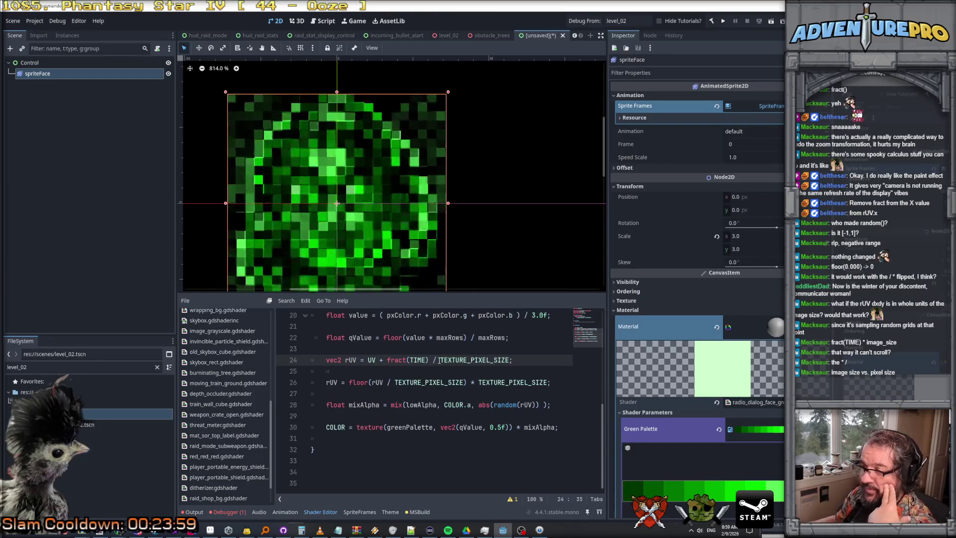
{"action": "scroll", "coordinate": [439, 285], "scroll_direction": "down", "scroll_amount": 6}
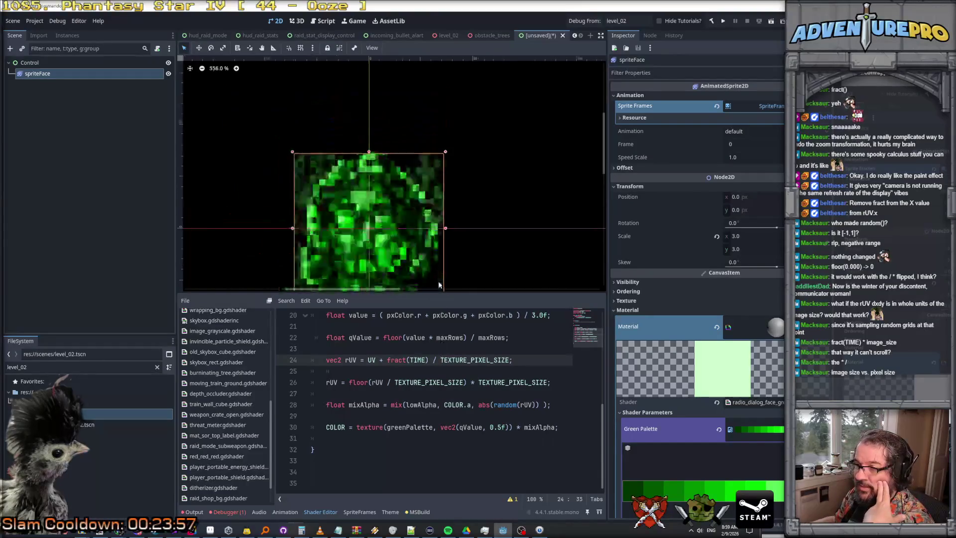
{"action": "scroll", "coordinate": [348, 216], "scroll_direction": "up", "scroll_amount": 8}
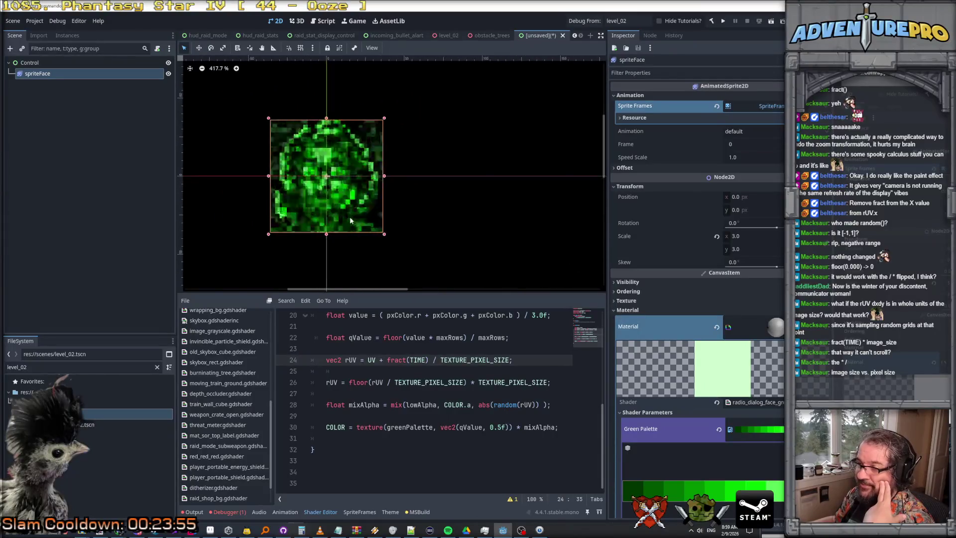
{"action": "scroll", "coordinate": [348, 218], "scroll_direction": "up", "scroll_amount": 9}
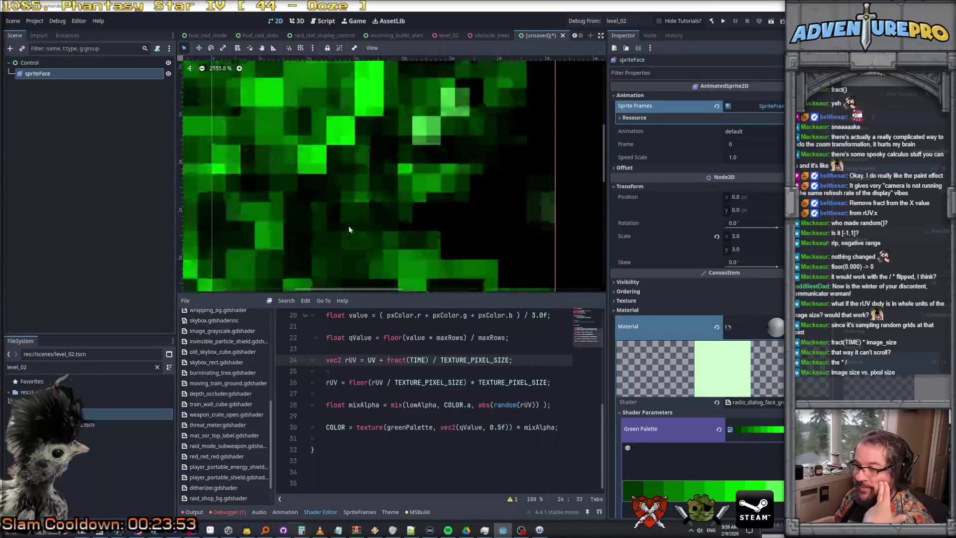
{"action": "scroll", "coordinate": [349, 243], "scroll_direction": "down", "scroll_amount": 15}
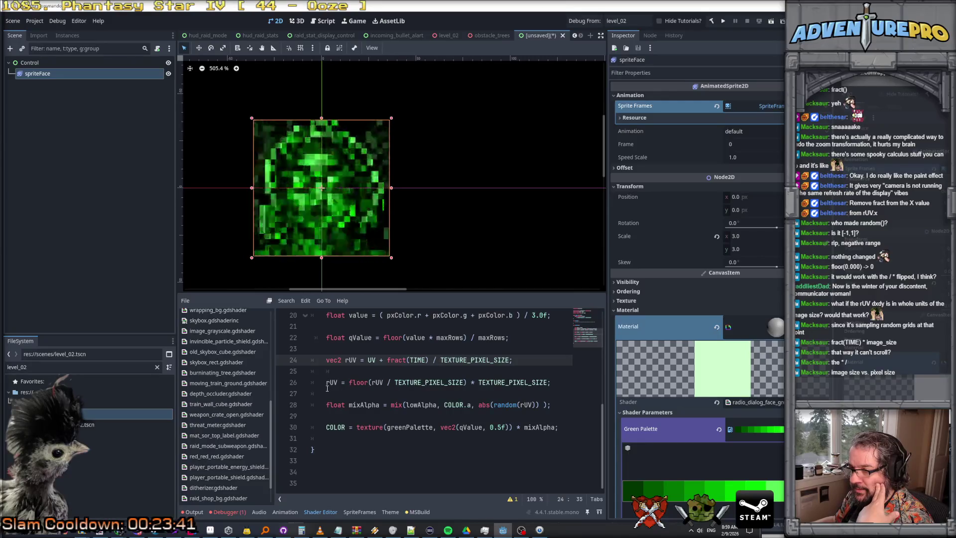
Step: Inspect the mixAlpha line and select the rUV lines 24 to 26
{"action": "left_click", "coordinate": [408, 405]}
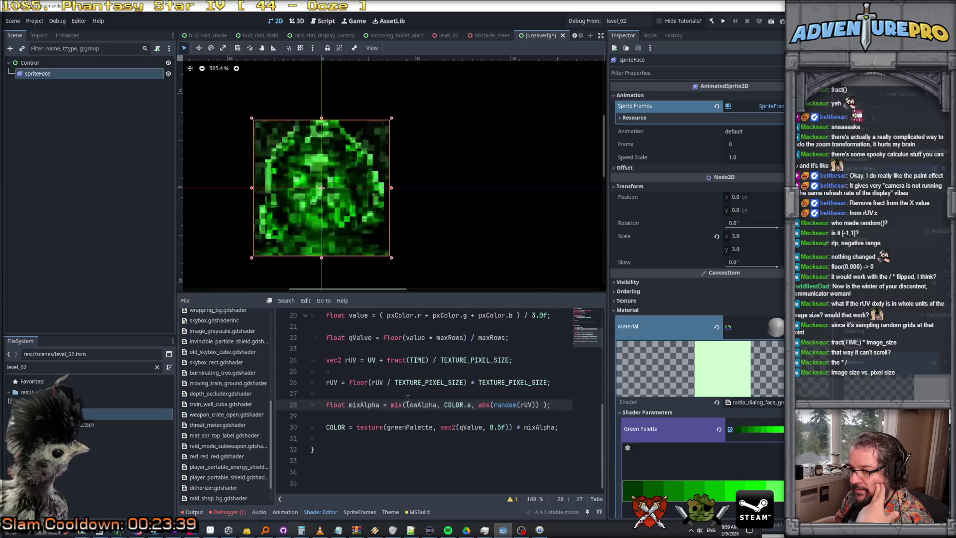
{"action": "left_click", "coordinate": [423, 405]}
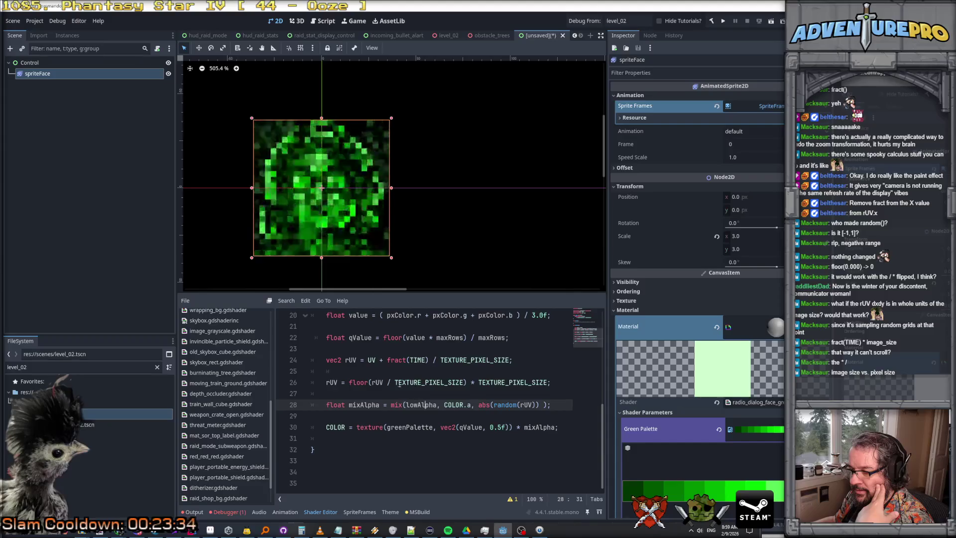
{"action": "left_click_drag", "start_coordinate": [326, 359], "coordinate": [563, 380]}
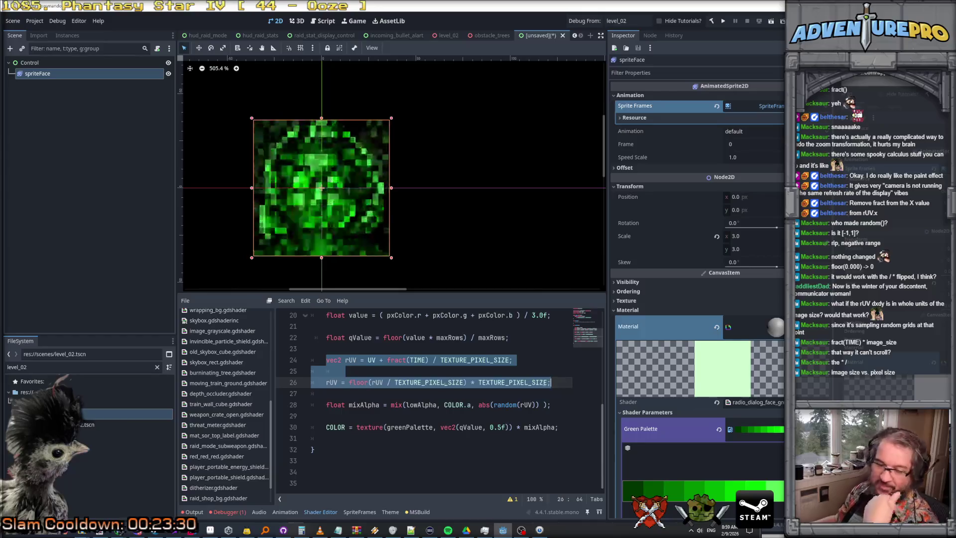
{"action": "left_click", "coordinate": [326, 360]}
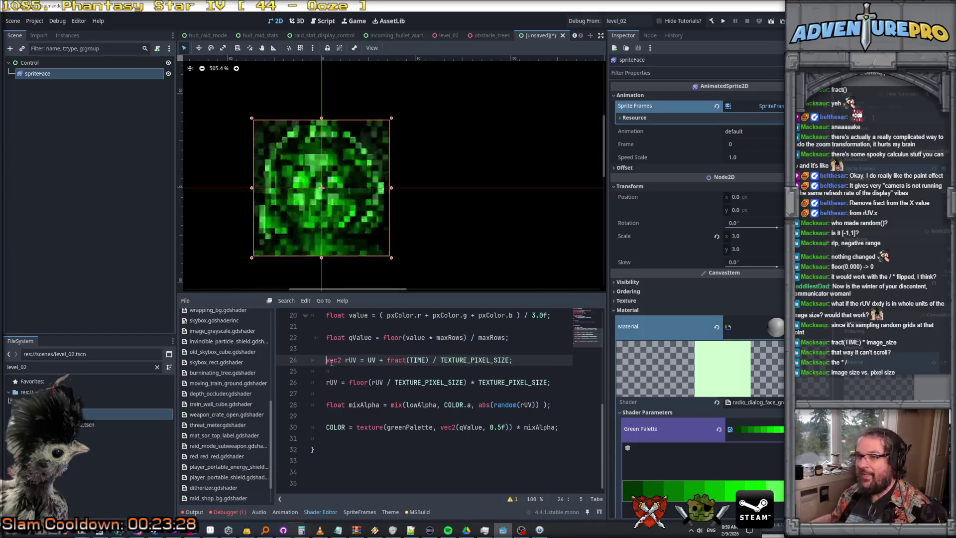
Step: Comment out both rUV lines and remove the empty line between them
{"action": "type", "text": "//"}
{"action": "key", "text": "Down"}
{"action": "key", "text": "Down"}
{"action": "key", "text": "ctrl+k"}
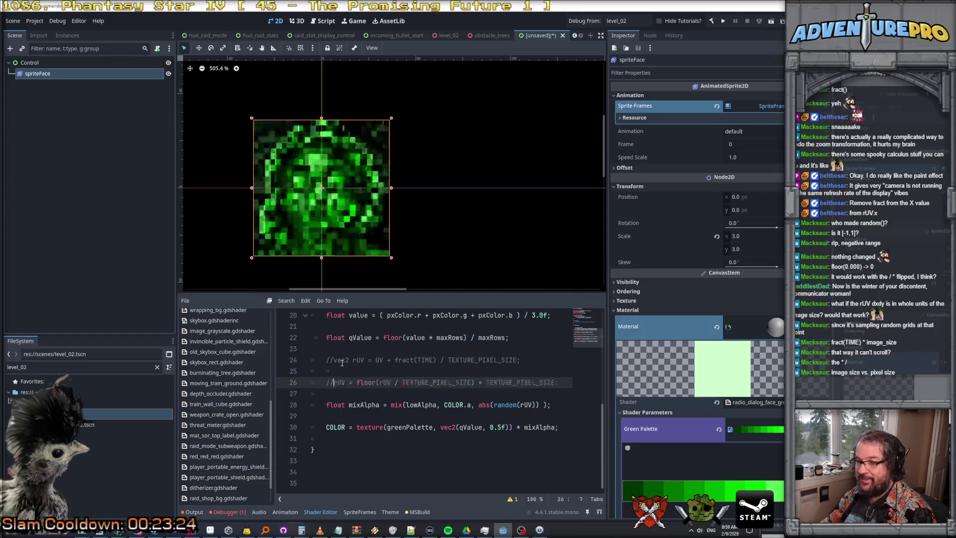
{"action": "key", "text": "Up"}
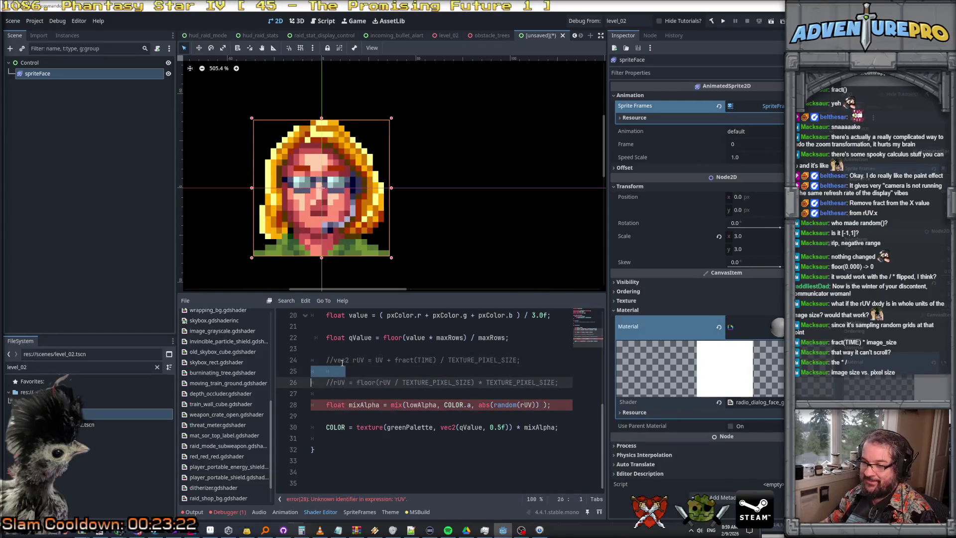
{"action": "key", "text": "ctrl+shift+k"}
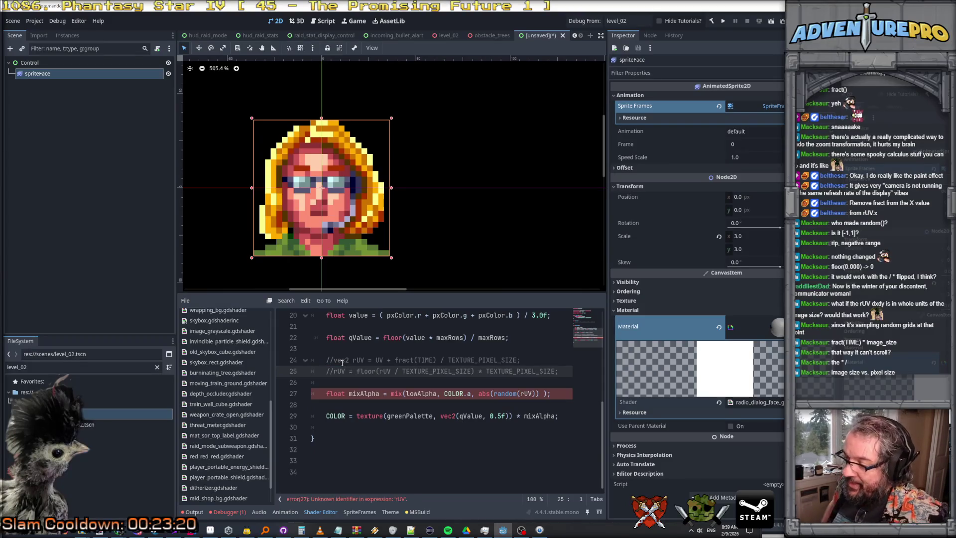
Step: Remove the stray space after COLOR.a and add a blank line above mixAlpha
{"action": "left_click", "coordinate": [476, 395]}
{"action": "key", "text": "Escape"}
{"action": "key", "text": "Escape"}
{"action": "key", "text": "BackSpace"}
{"action": "key", "text": "Home"}
{"action": "key", "text": "Return"}
{"action": "key", "text": "Return"}
{"action": "key", "text": "Up"}
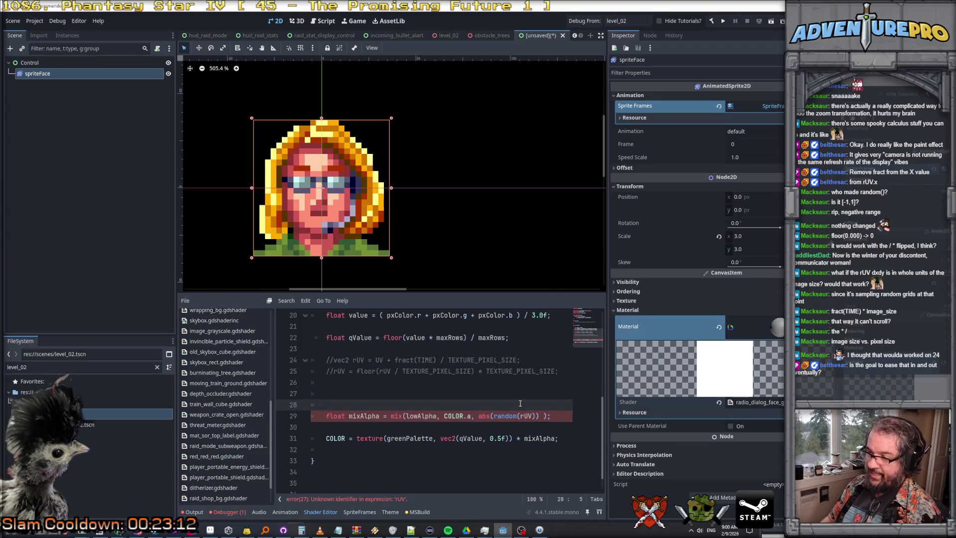
{"action": "key", "text": "Up"}
{"action": "key", "text": "Up"}
{"action": "key", "text": "Return"}
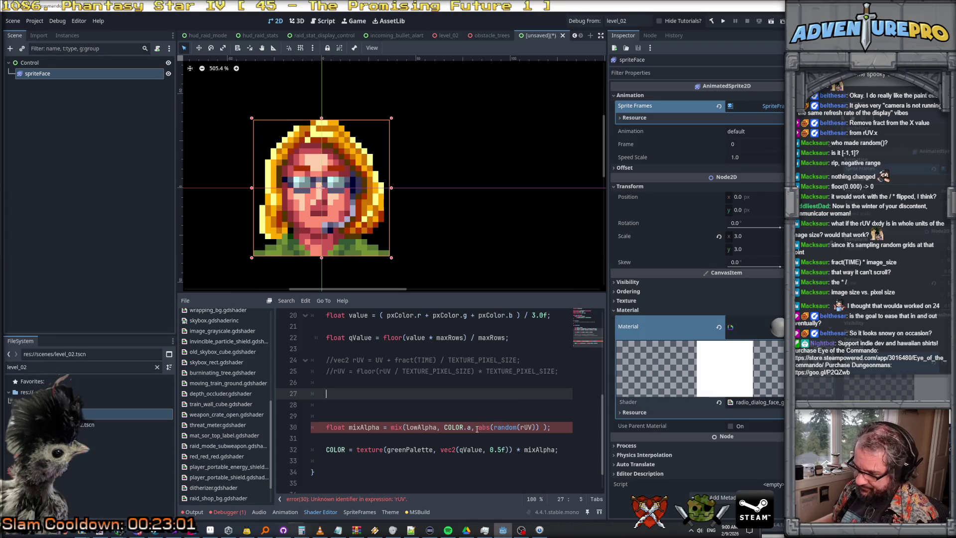
Step: Change random(rUV) to random(UV) and leave two empty lines above mixAlpha
{"action": "left_click", "coordinate": [522, 427]}
{"action": "key", "text": "BackSpace"}
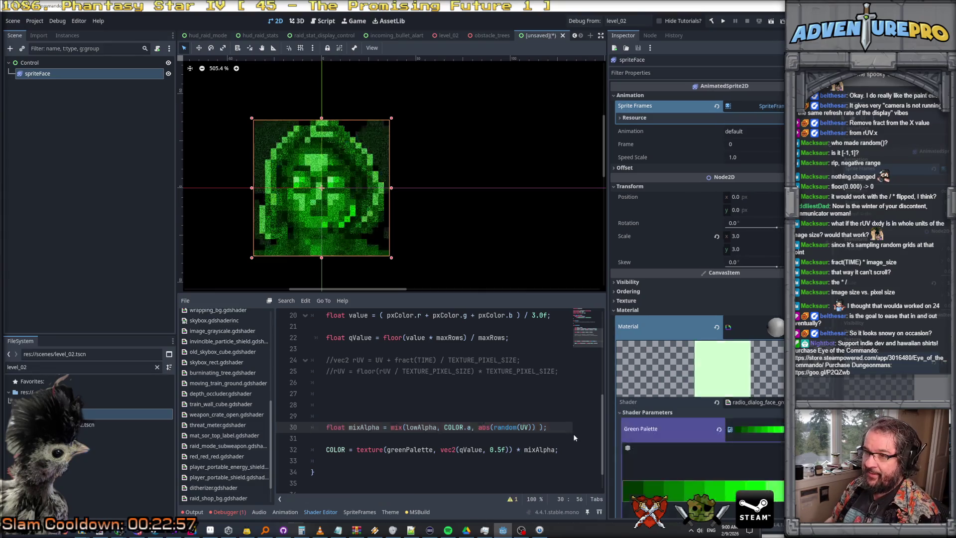
{"action": "key", "text": "Up"}
{"action": "key", "text": "Up"}
{"action": "key", "text": "Up"}
{"action": "key", "text": "shift+Down"}
{"action": "key", "text": "shift+Down"}
{"action": "key", "text": "shift+Down"}
{"action": "key", "text": "Delete"}
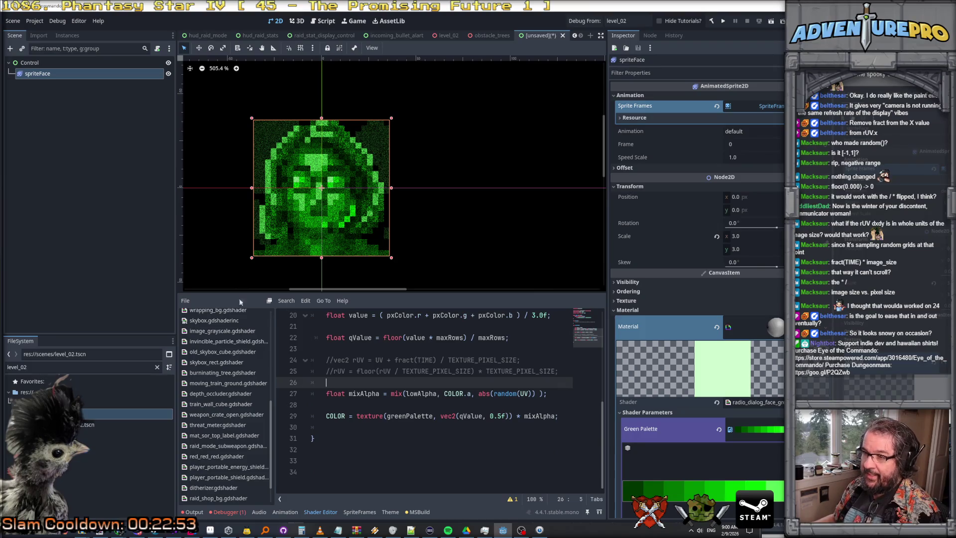
{"action": "key", "text": "Return"}
{"action": "key", "text": "Return"}
{"action": "key", "text": "Up"}
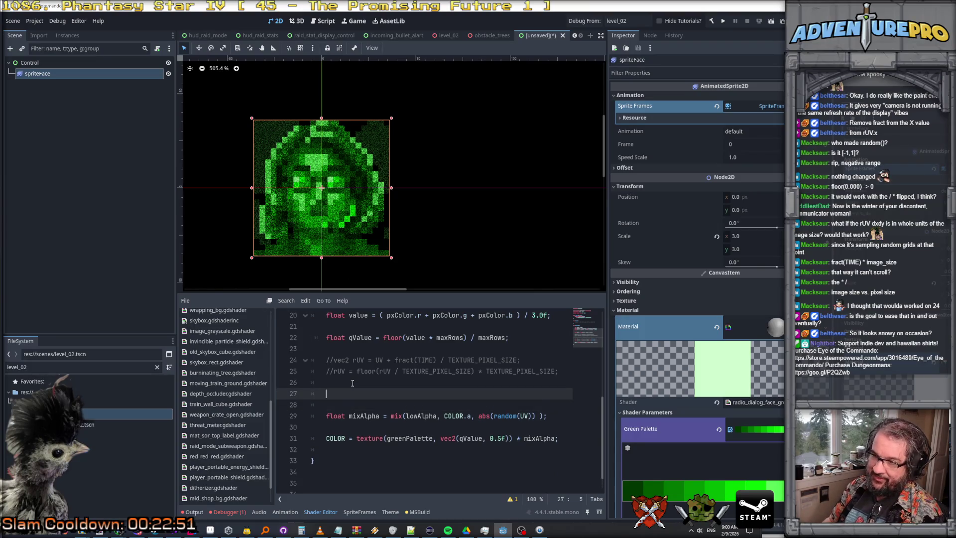
Step: Add vec2 qUV = floor(UV / TEXTURE_PIXEL_SIZE) * TEXTURE_PIXEL_SIZE; above mixAlpha
{"action": "scroll", "coordinate": [348, 214], "scroll_direction": "up", "scroll_amount": 8}
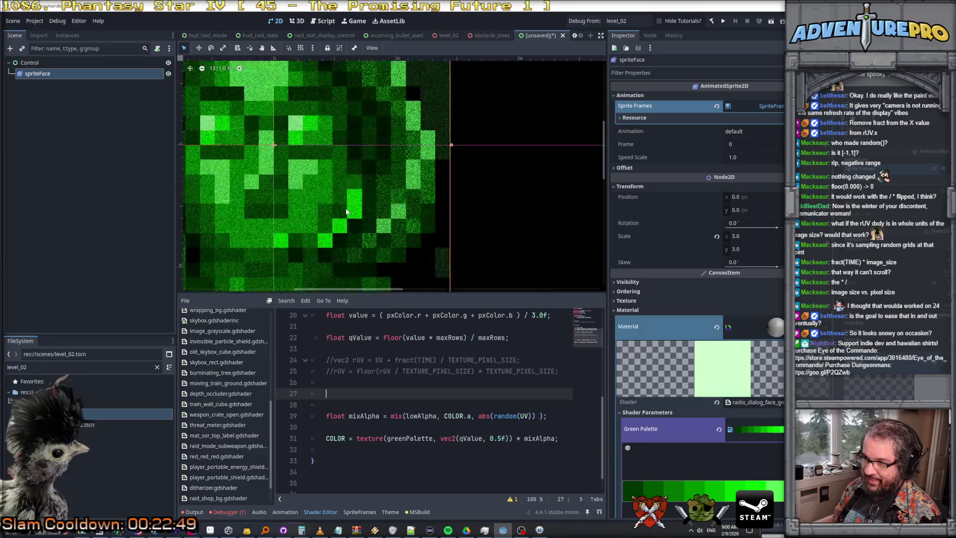
{"action": "scroll", "coordinate": [369, 218], "scroll_direction": "down", "scroll_amount": 8}
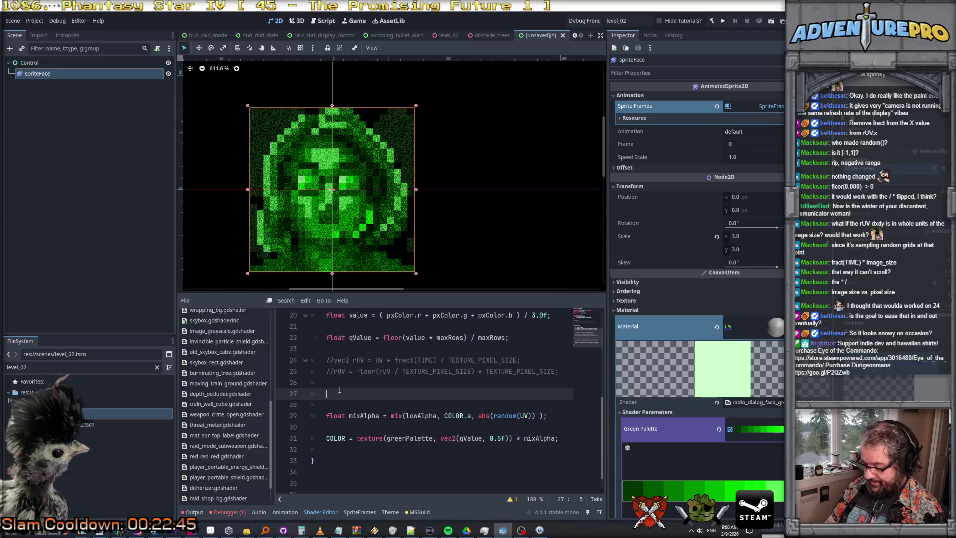
{"action": "type", "text": "vec2 qu"}
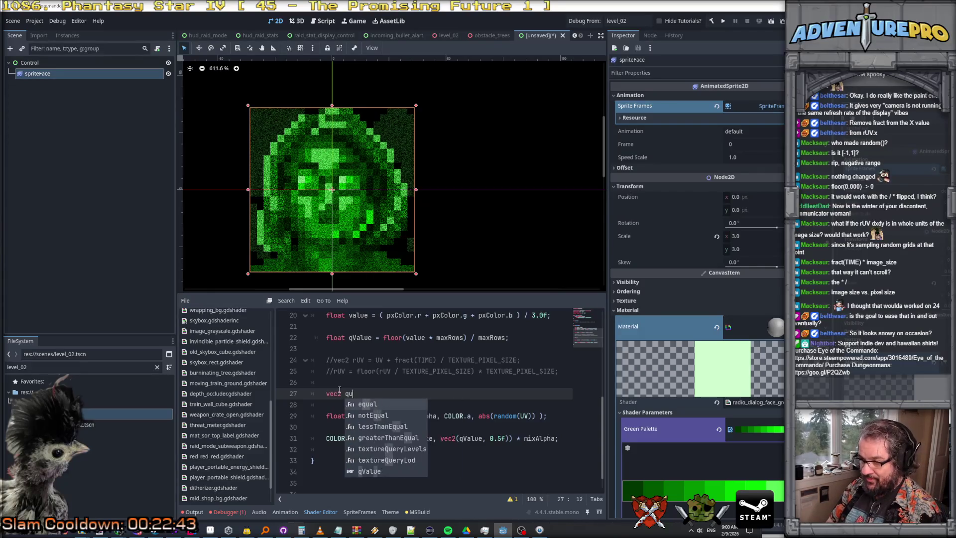
{"action": "type", "text": "v "}
{"action": "type", "text": "UV = "}
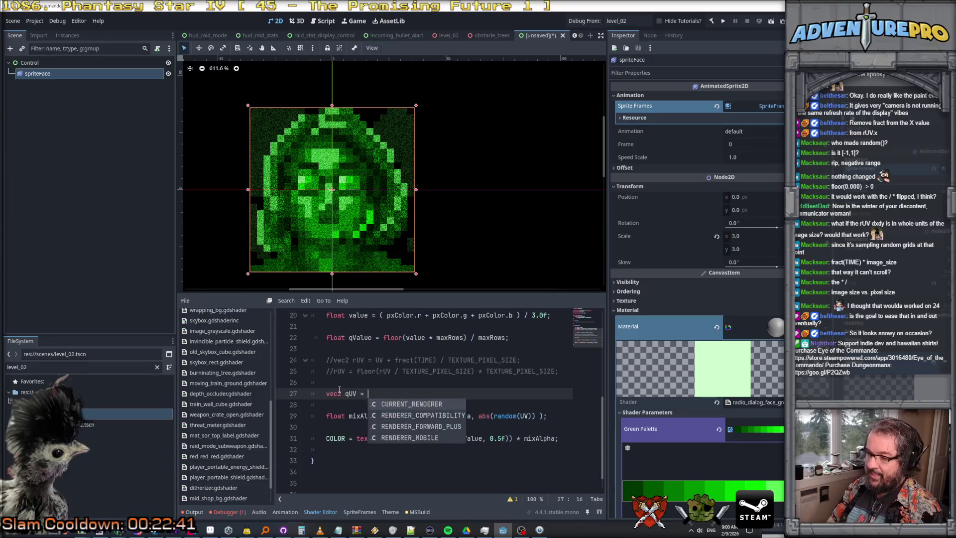
{"action": "type", "text": "UV "}
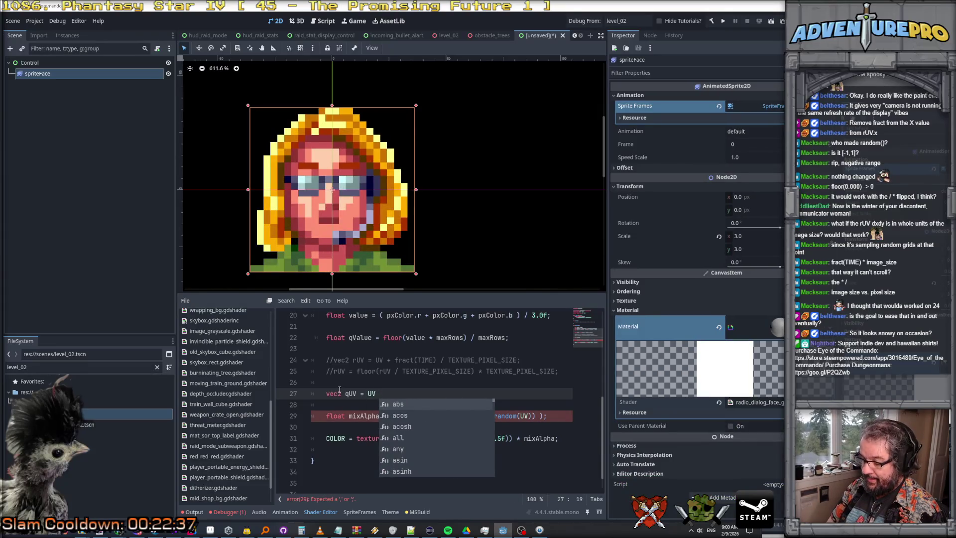
{"action": "type", "text": "/ "}
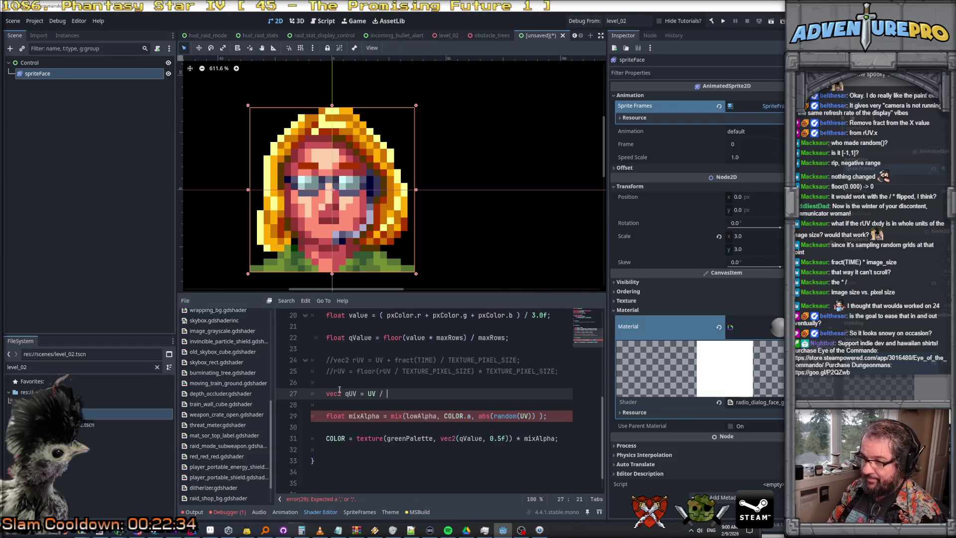
{"action": "type", "text": "TEXT"}
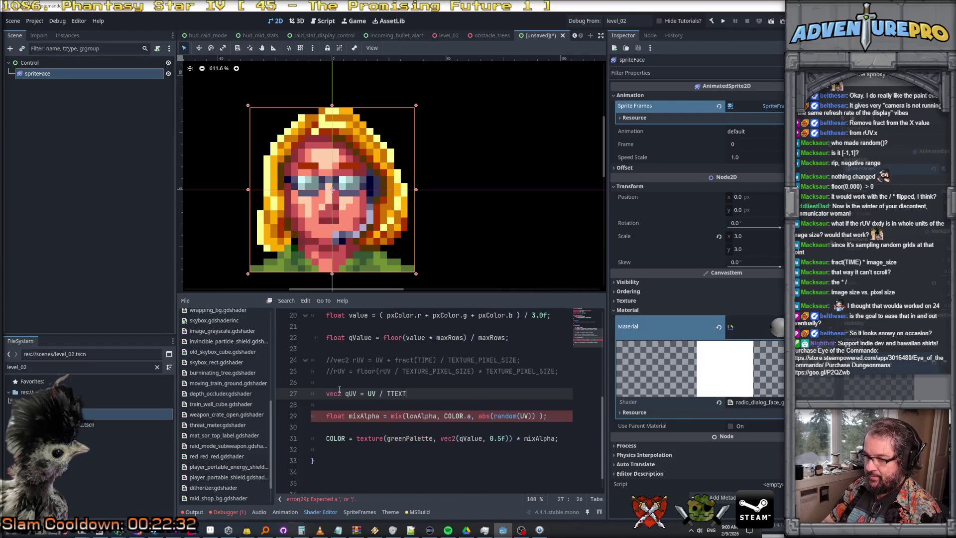
{"action": "key", "text": "Down"}
{"action": "key", "text": "Return"}
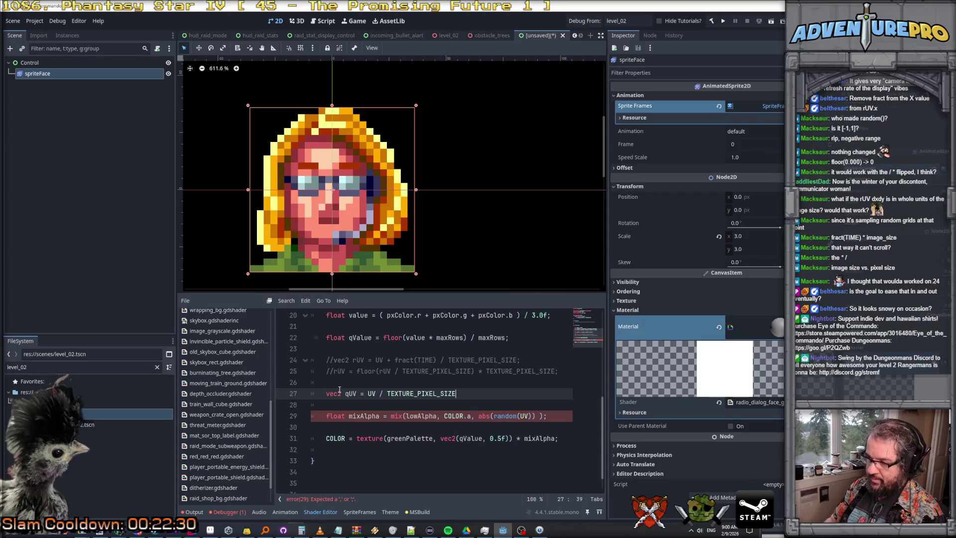
{"action": "type", "text": "("}
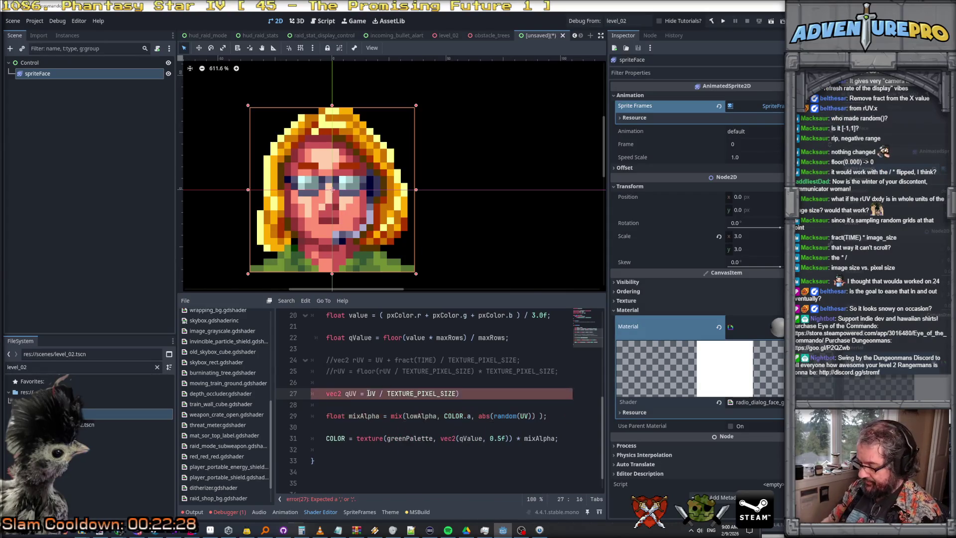
{"action": "key", "text": "End"}
{"action": "type", "text": "*& "}
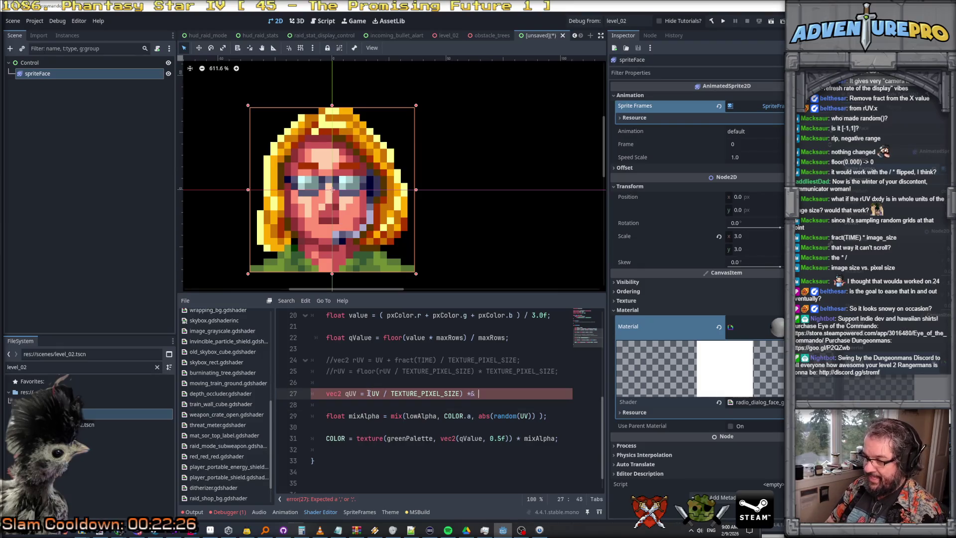
{"action": "key", "text": "BackSpace"}
{"action": "key", "text": "BackSpace"}
{"action": "type", "text": " TEX"}
{"action": "key", "text": "Down"}
{"action": "key", "text": "Return"}
{"action": "type", "text": ";"}
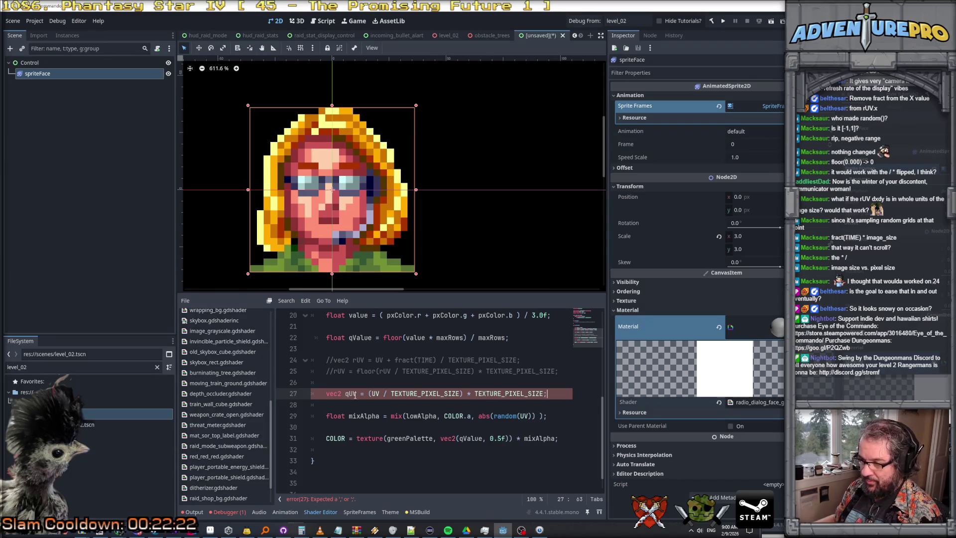
{"action": "left_click", "coordinate": [368, 394]}
{"action": "type", "text": "flo"}
{"action": "type", "text": "or"}
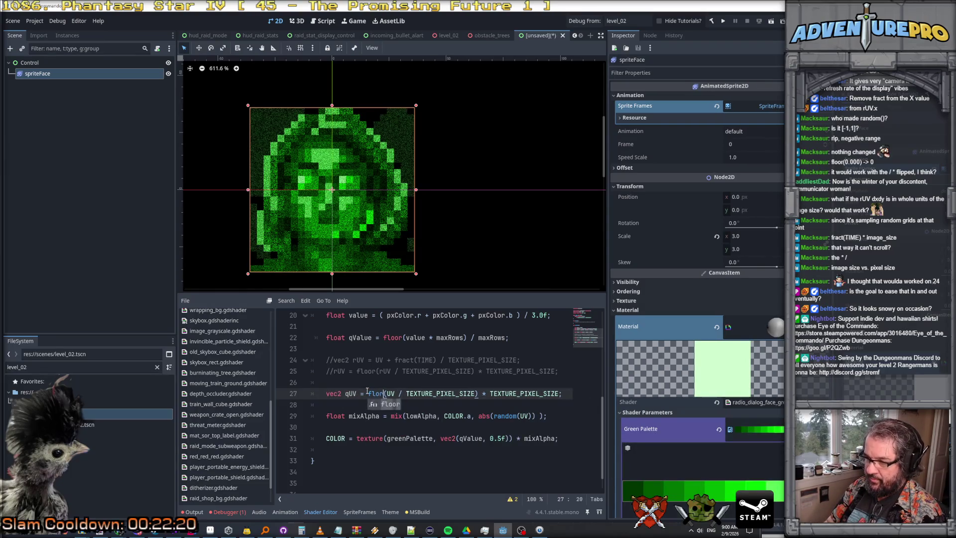
{"action": "key", "text": "Down"}
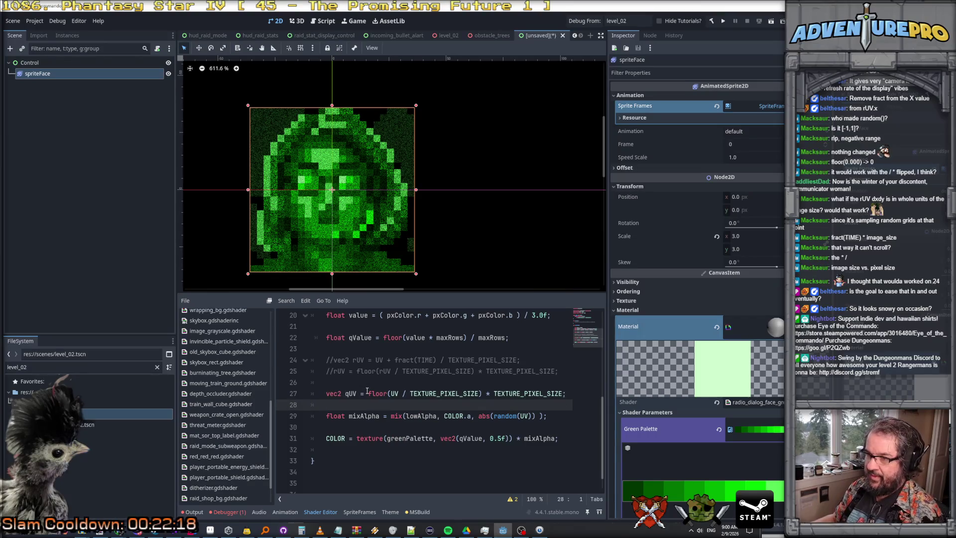
Step: Make the random() call in mixAlpha use qUV instead of UV
{"action": "double_click", "coordinate": [354, 393]}
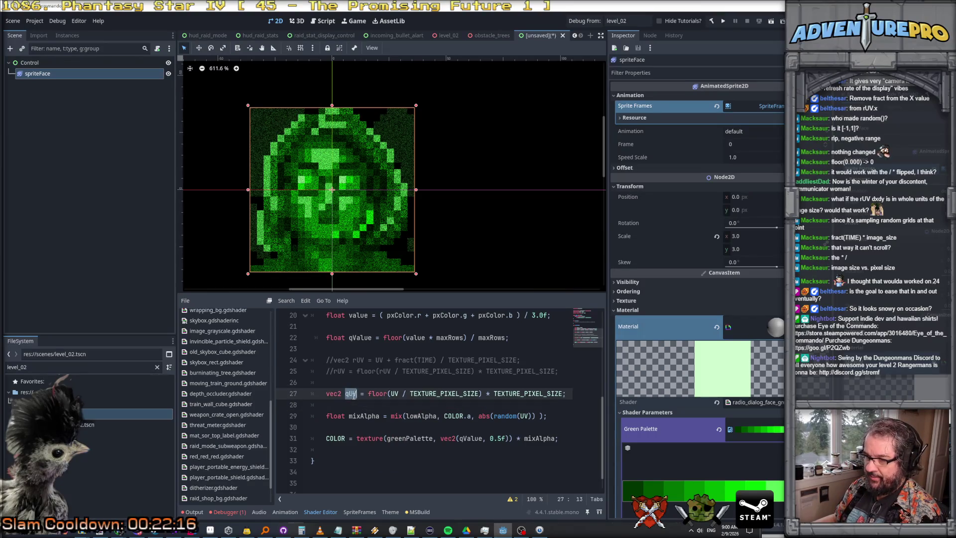
{"action": "key", "text": "ctrl+c"}
{"action": "double_click", "coordinate": [529, 416]}
{"action": "key", "text": "ctrl+v"}
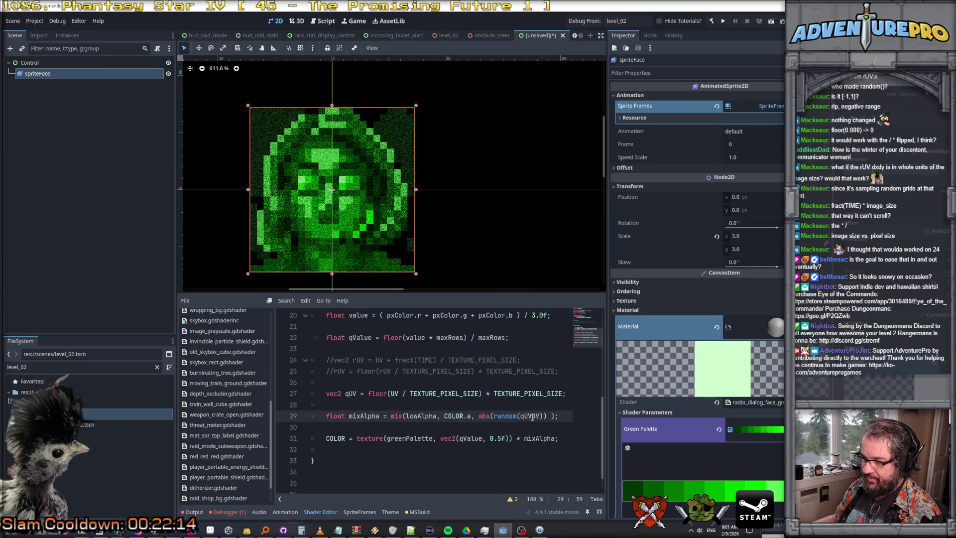
{"action": "key", "text": "Delete"}
{"action": "key", "text": "Delete"}
{"action": "left_click", "coordinate": [535, 405]}
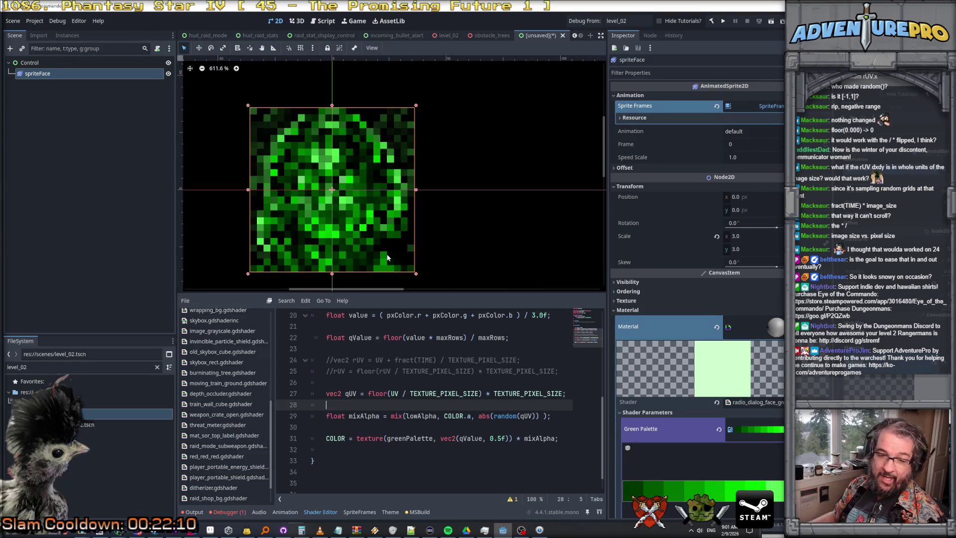
{"action": "scroll", "coordinate": [403, 194], "scroll_direction": "down", "scroll_amount": 4}
{"action": "scroll", "coordinate": [366, 207], "scroll_direction": "up", "scroll_amount": 7}
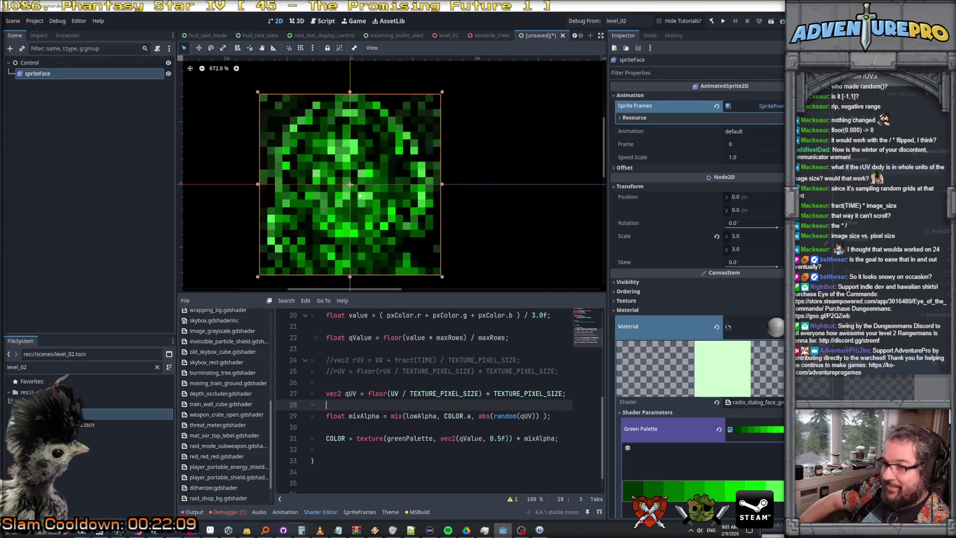
{"action": "scroll", "coordinate": [357, 183], "scroll_direction": "down", "scroll_amount": 3}
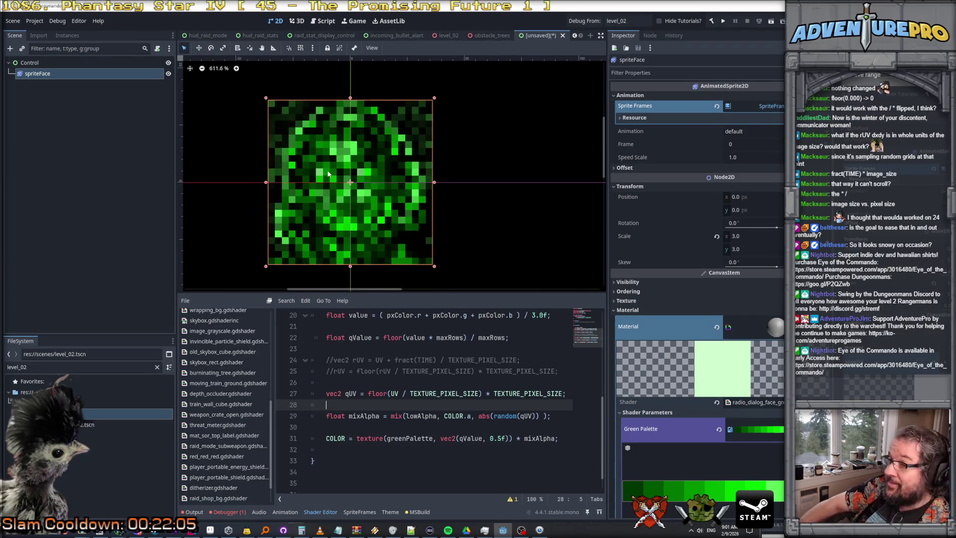
{"action": "scroll", "coordinate": [376, 199], "scroll_direction": "down", "scroll_amount": 4}
{"action": "scroll", "coordinate": [375, 199], "scroll_direction": "up", "scroll_amount": 5}
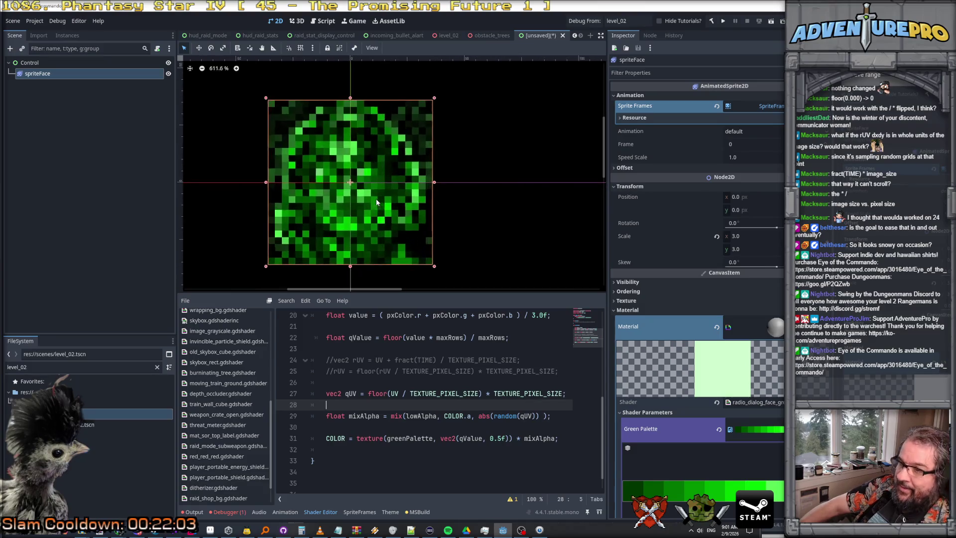
{"action": "scroll", "coordinate": [387, 187], "scroll_direction": "up", "scroll_amount": 4}
{"action": "scroll", "coordinate": [387, 187], "scroll_direction": "down", "scroll_amount": 4}
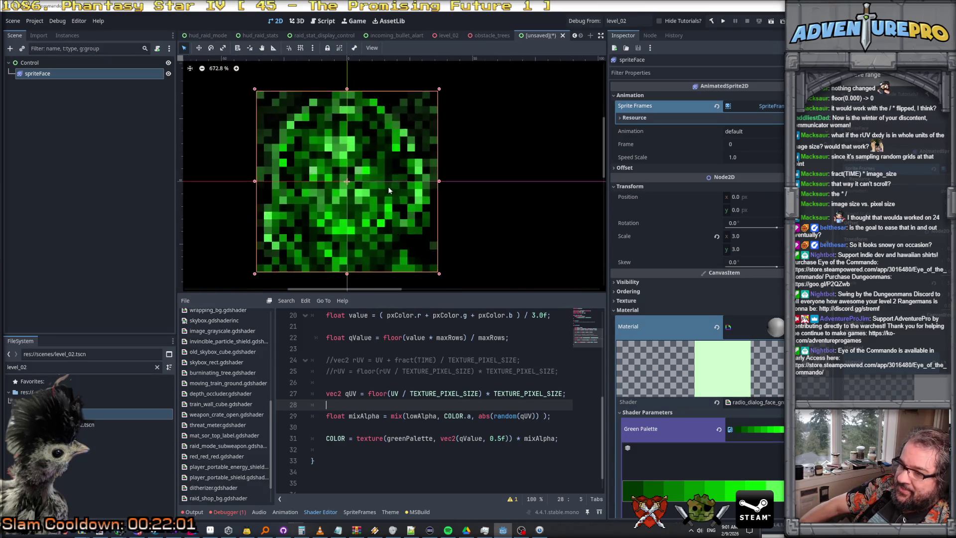
{"action": "scroll", "coordinate": [378, 192], "scroll_direction": "down", "scroll_amount": 14}
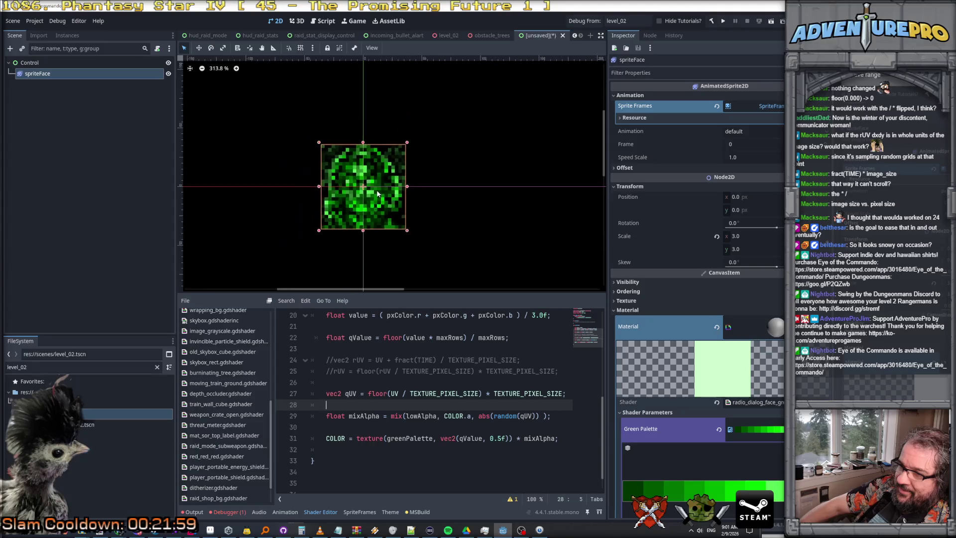
{"action": "scroll", "coordinate": [383, 203], "scroll_direction": "up", "scroll_amount": 13}
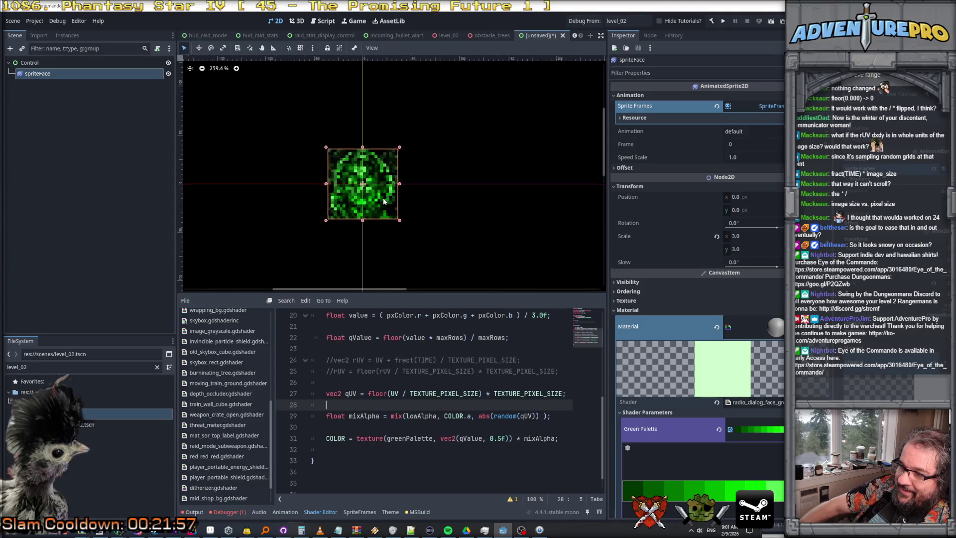
{"action": "scroll", "coordinate": [383, 200], "scroll_direction": "down", "scroll_amount": 4}
{"action": "scroll", "coordinate": [322, 191], "scroll_direction": "up", "scroll_amount": 7}
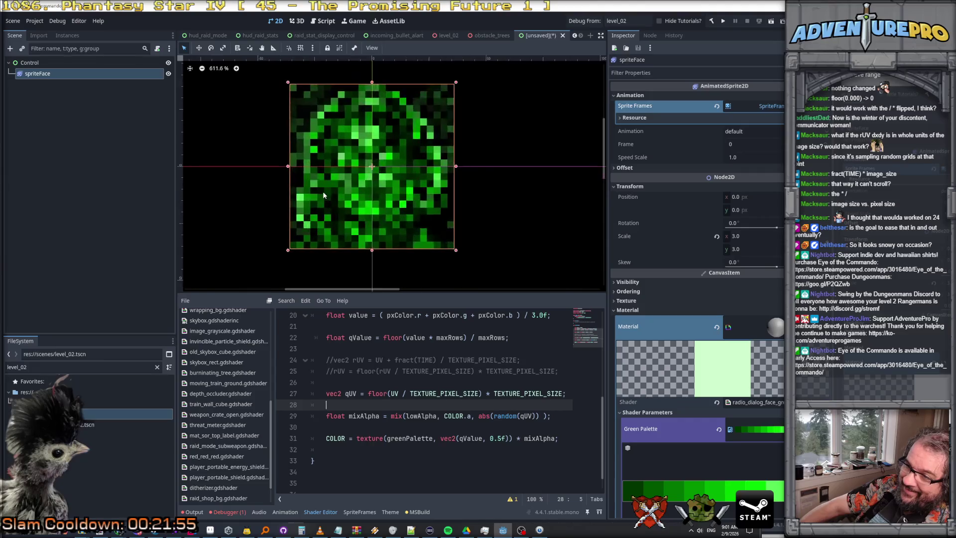
{"action": "scroll", "coordinate": [305, 138], "scroll_direction": "down", "scroll_amount": 3}
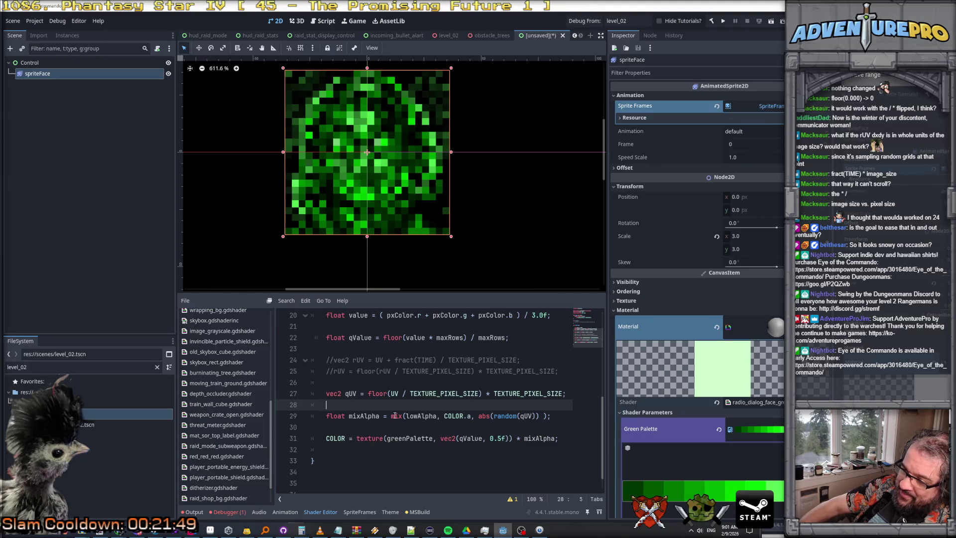
{"action": "double_click", "coordinate": [364, 415]}
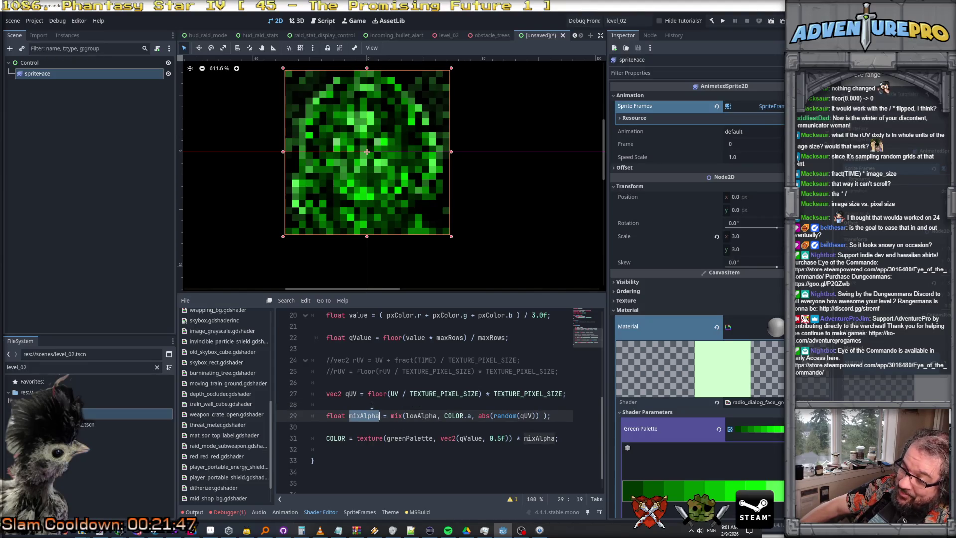
{"action": "scroll", "coordinate": [373, 406], "scroll_direction": "up", "scroll_amount": 4}
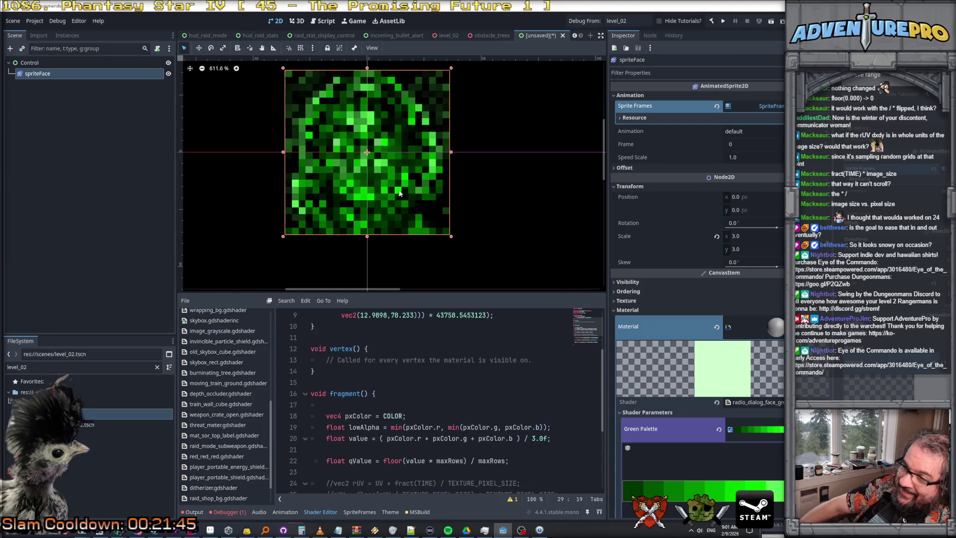
{"action": "scroll", "coordinate": [400, 193], "scroll_direction": "up", "scroll_amount": 6}
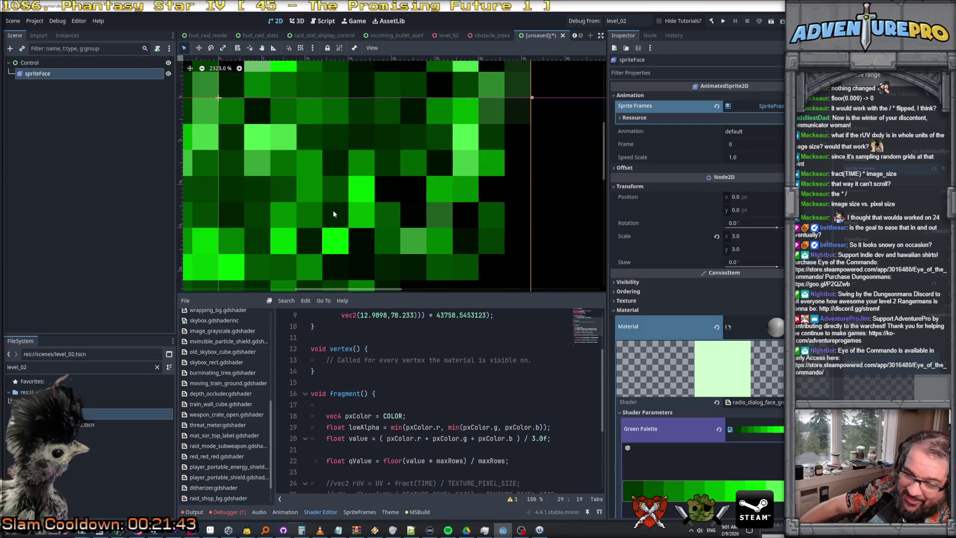
{"action": "scroll", "coordinate": [334, 214], "scroll_direction": "down", "scroll_amount": 6}
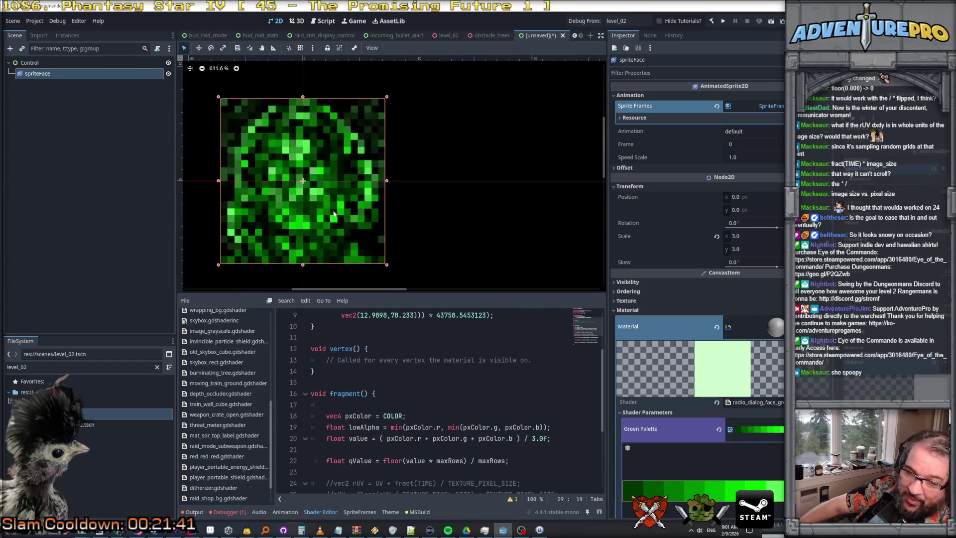
{"action": "scroll", "coordinate": [338, 221], "scroll_direction": "down", "scroll_amount": 5}
{"action": "scroll", "coordinate": [349, 234], "scroll_direction": "up", "scroll_amount": 2}
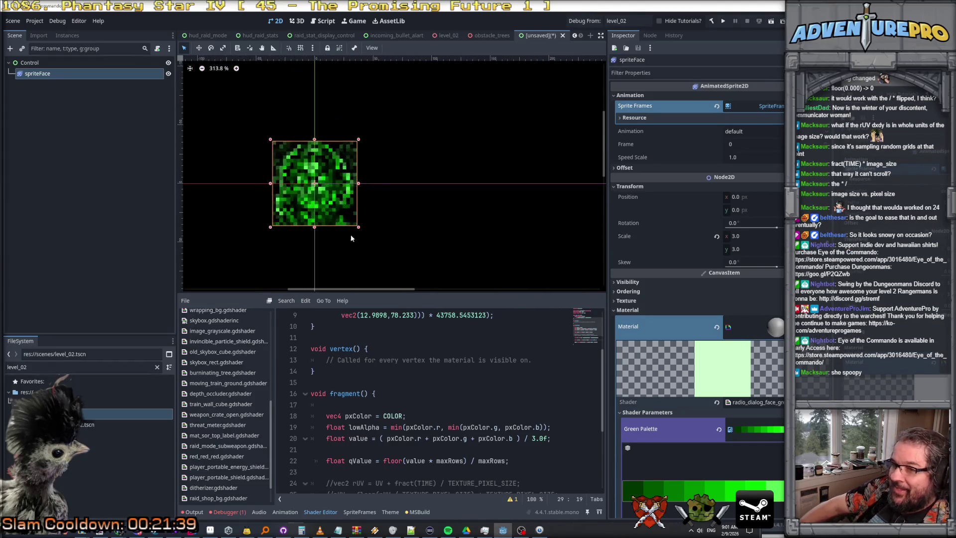
{"action": "scroll", "coordinate": [426, 356], "scroll_direction": "down", "scroll_amount": 4}
{"action": "scroll", "coordinate": [430, 383], "scroll_direction": "up", "scroll_amount": 2}
{"action": "scroll", "coordinate": [430, 382], "scroll_direction": "down", "scroll_amount": 2}
{"action": "scroll", "coordinate": [430, 382], "scroll_direction": "up", "scroll_amount": 2}
{"action": "scroll", "coordinate": [430, 384], "scroll_direction": "down", "scroll_amount": 2}
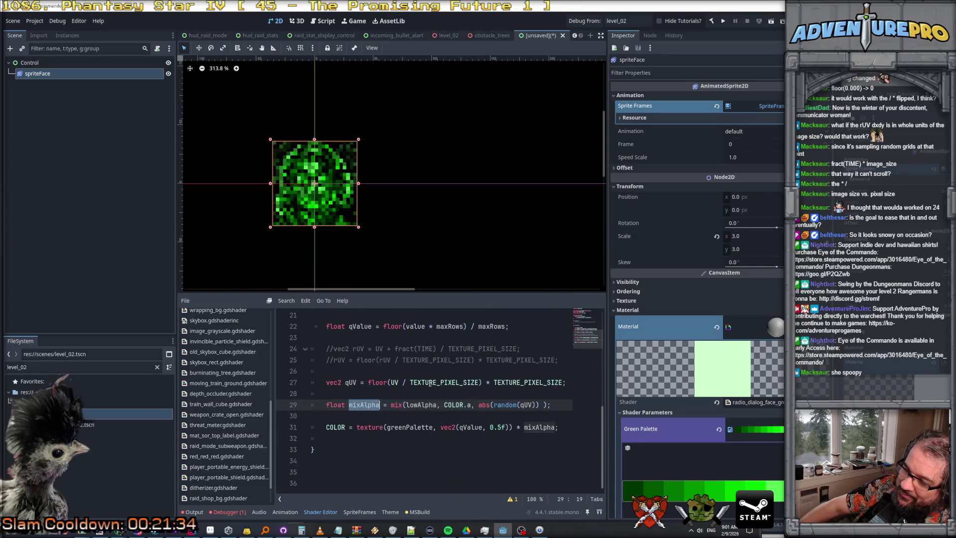
{"action": "scroll", "coordinate": [430, 383], "scroll_direction": "up", "scroll_amount": 1}
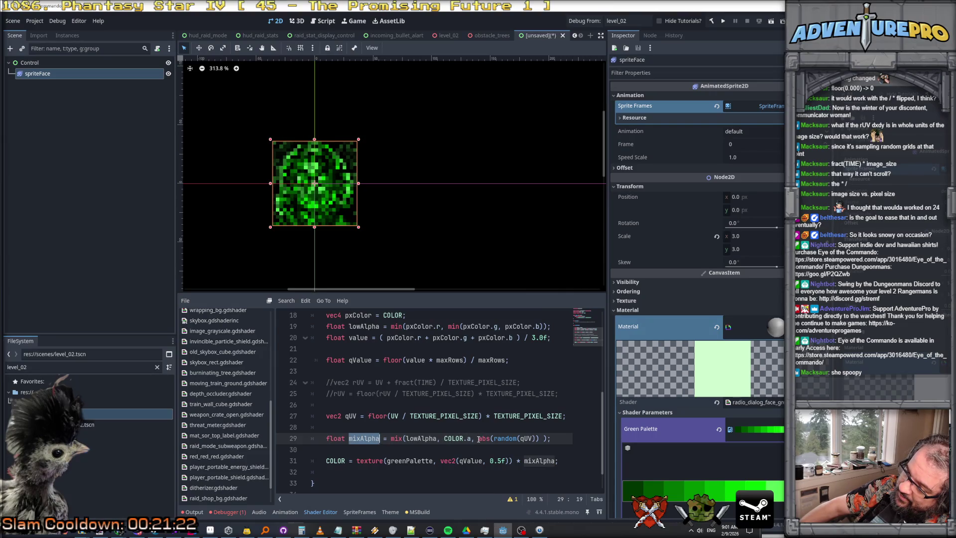
Step: Comment out the qUV definition on line 27 and remove the empty line above it
{"action": "left_click", "coordinate": [495, 439]}
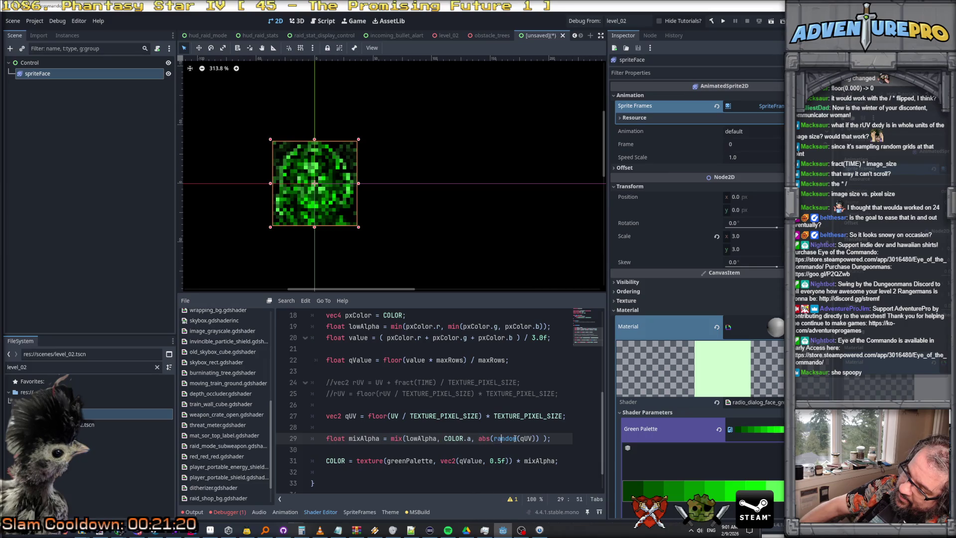
{"action": "double_click", "coordinate": [527, 438]}
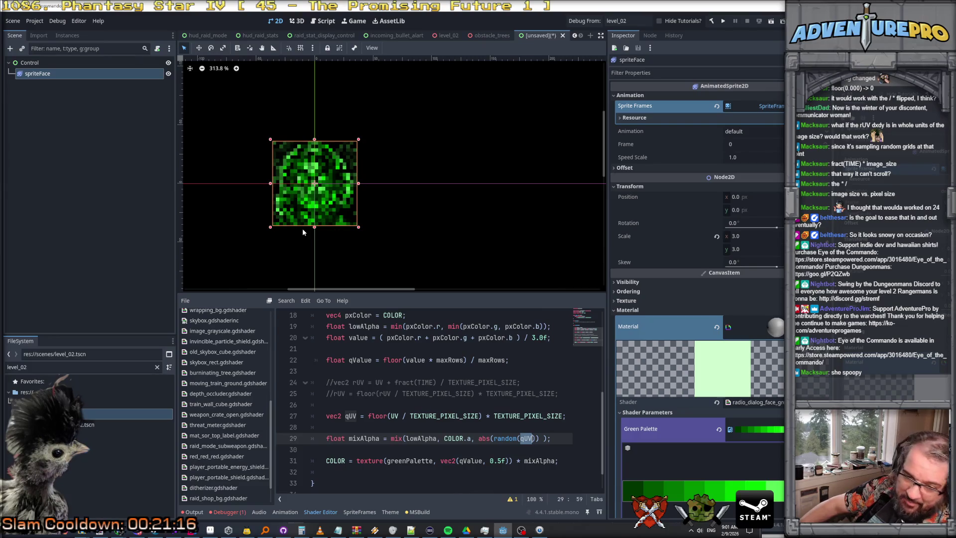
{"action": "left_click", "coordinate": [328, 415]}
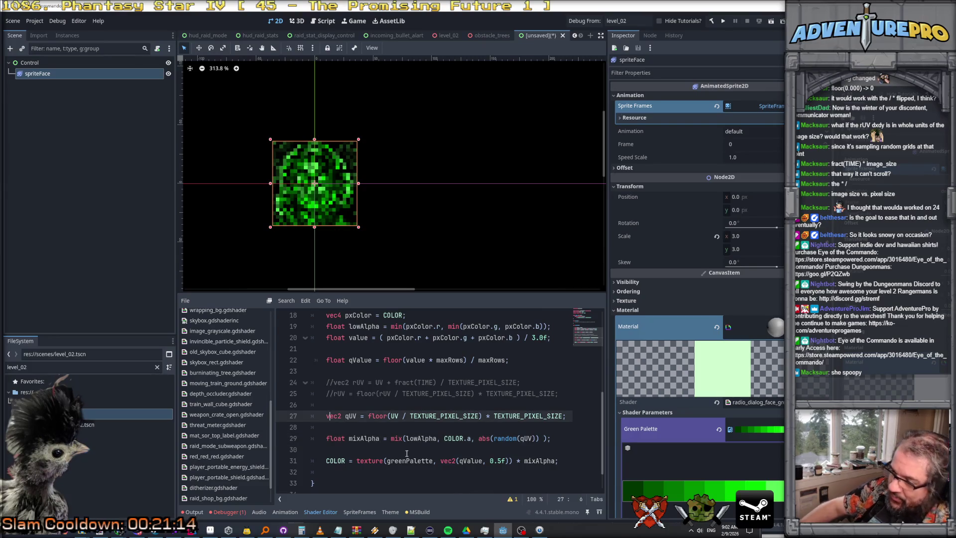
{"action": "key", "text": "ctrl+k"}
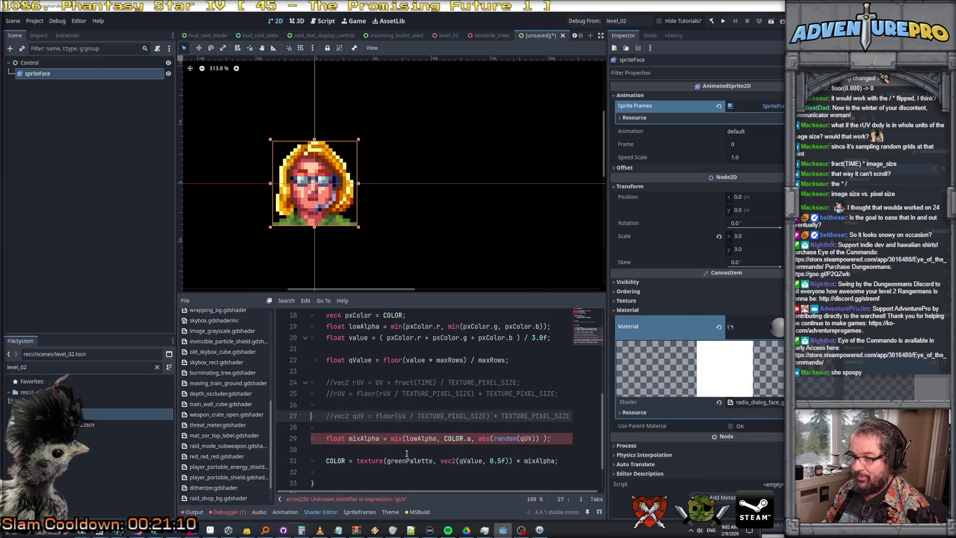
{"action": "key", "text": "Up"}
{"action": "key", "text": "Up"}
{"action": "key", "text": "Down"}
{"action": "key", "text": "Delete"}
Step: Start a new line above mixAlpha reading vec2 rUV = UV + TIME
{"action": "key", "text": "Down"}
{"action": "key", "text": "Return"}
{"action": "key", "text": "Return"}
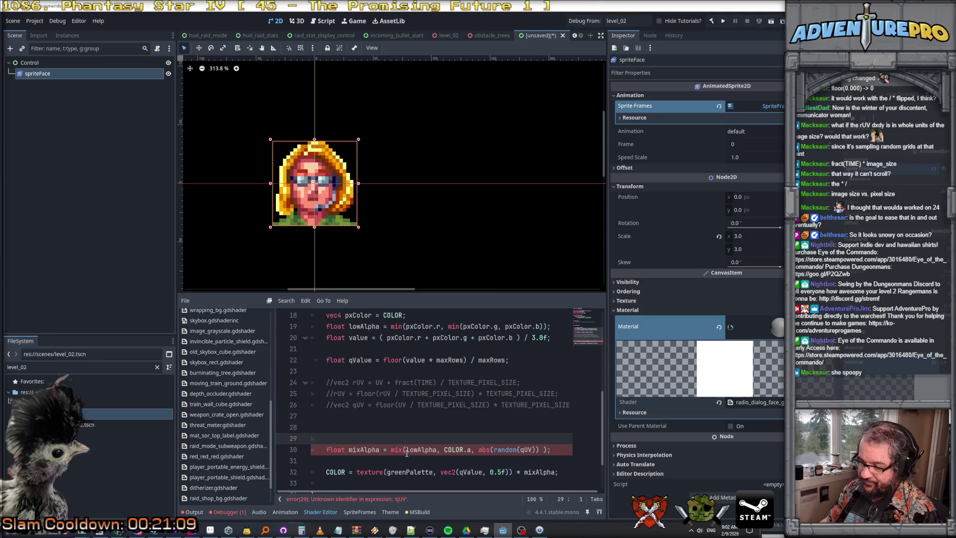
{"action": "key", "text": "Up"}
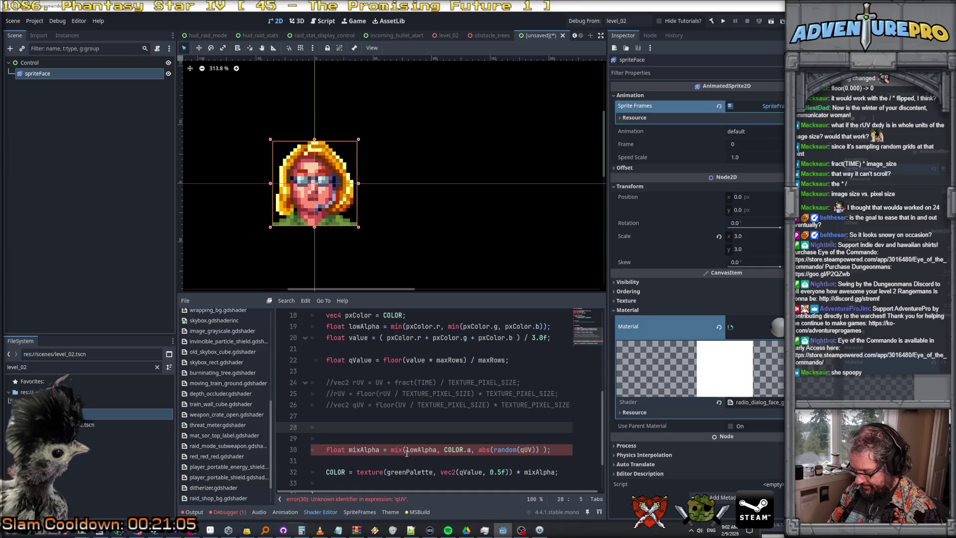
{"action": "type", "text": "vec2 rUV = UV "}
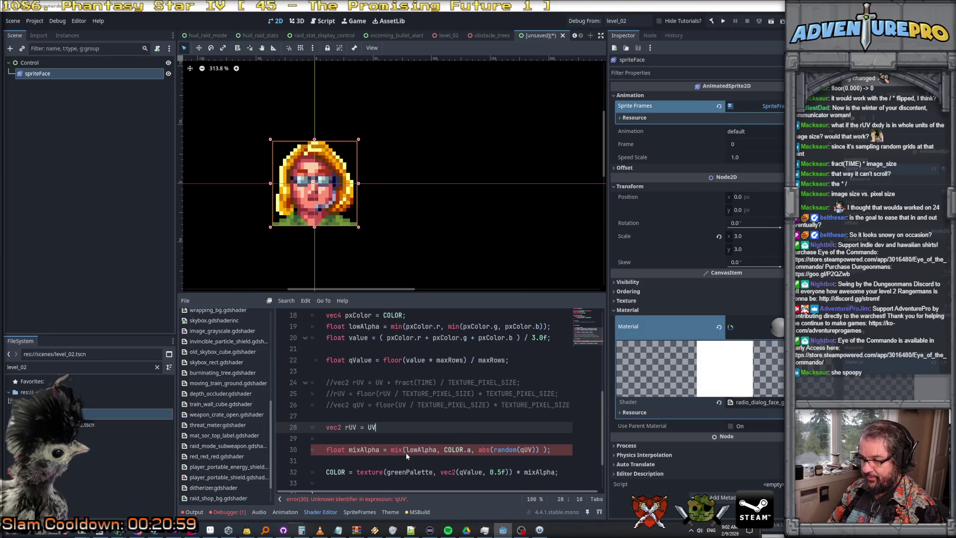
{"action": "type", "text": "+ TIME"}
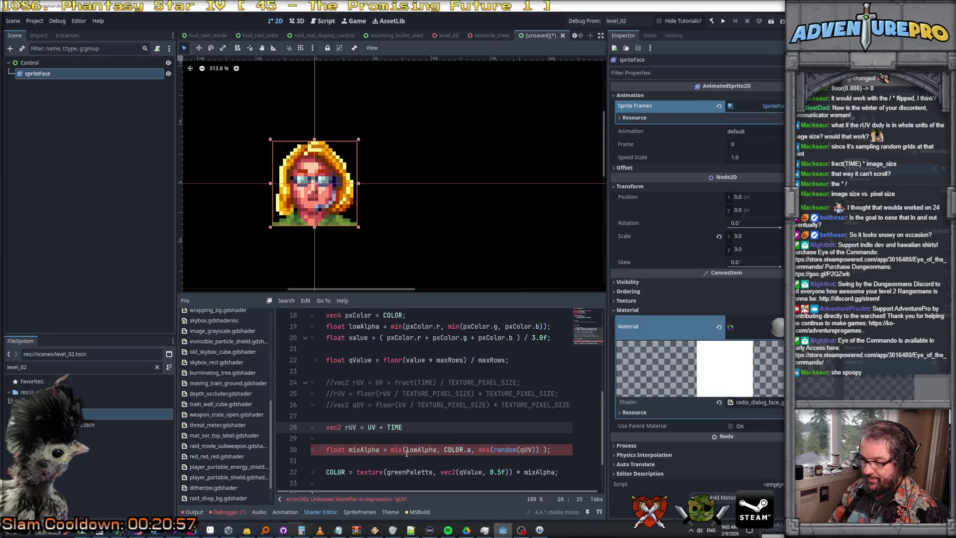
Step: Wrap line 28's expression as fract(UV + TIME);
{"action": "left_click", "coordinate": [387, 429]}
{"action": "left_click", "coordinate": [367, 427]}
{"action": "left_click", "coordinate": [378, 429]}
{"action": "type", "text": "fract("}
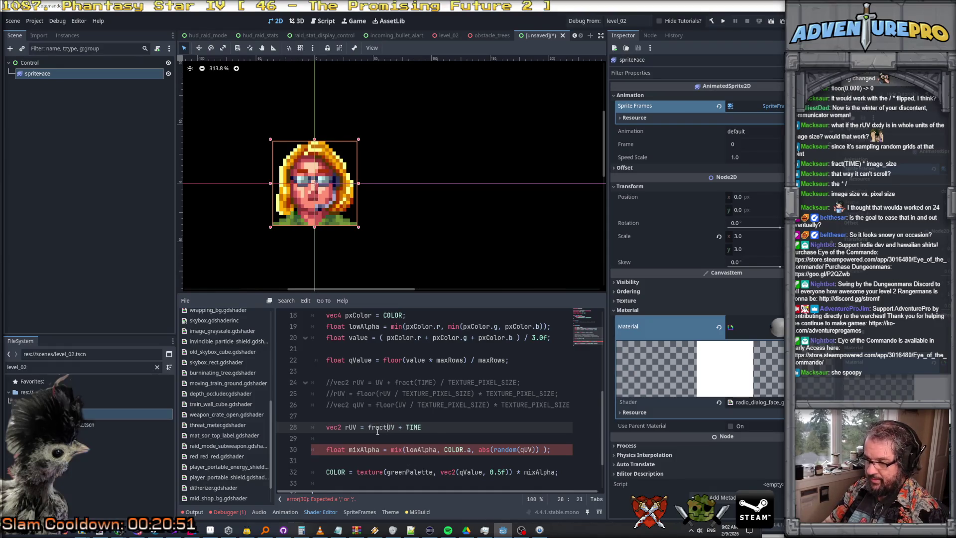
{"action": "key", "text": "End"}
{"action": "type", "text": ");"}
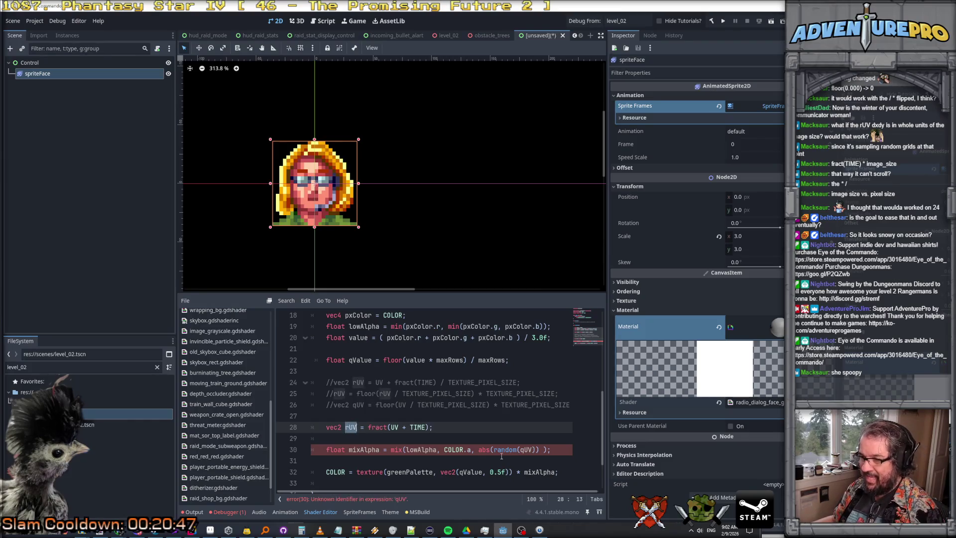
Step: Replace qUV with rUV in the random() call on line 30
{"action": "left_click", "coordinate": [522, 449]}
{"action": "double_click", "coordinate": [522, 450]}
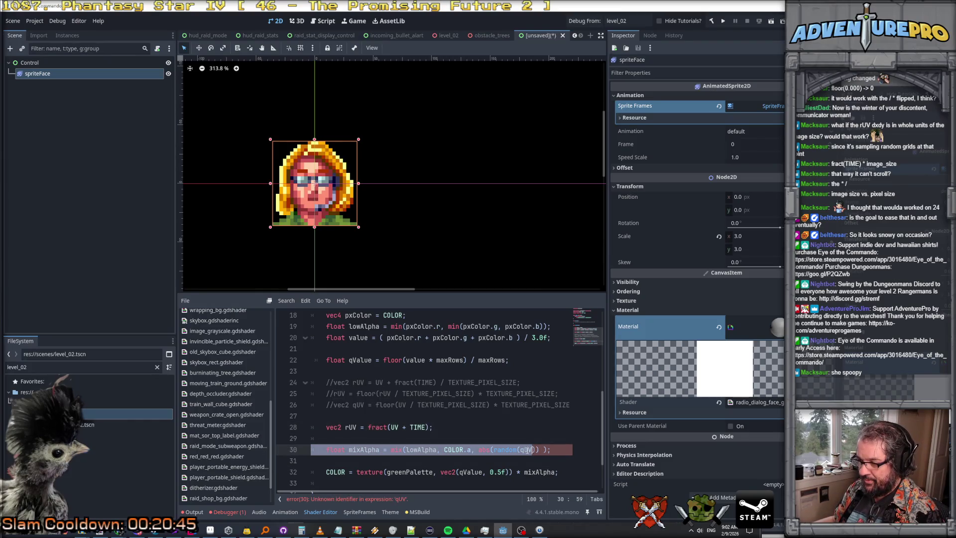
{"action": "type", "text": "rUV"}
Step: Reduce line 28 to vec2 rUV = vec2(fract(TIME));
{"action": "left_click", "coordinate": [468, 431]}
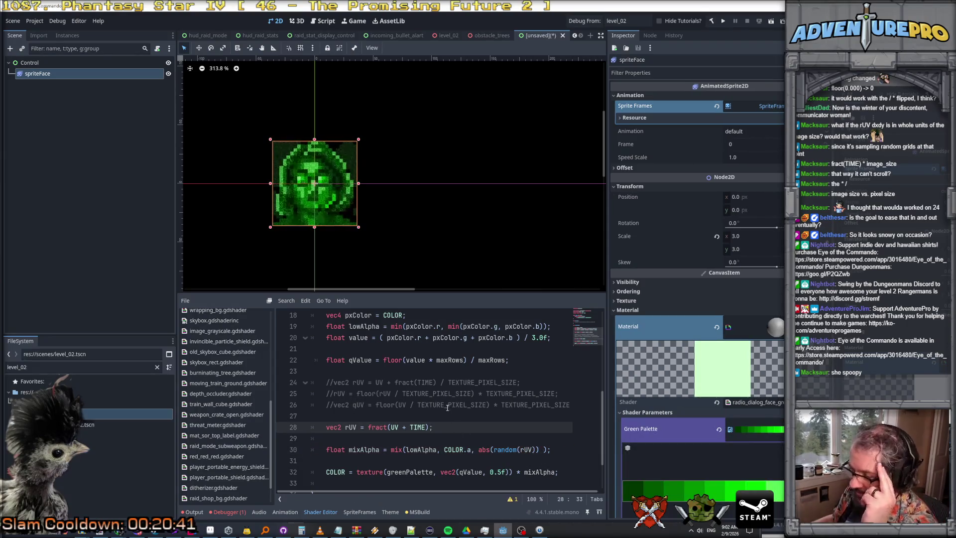
{"action": "left_click", "coordinate": [399, 428]}
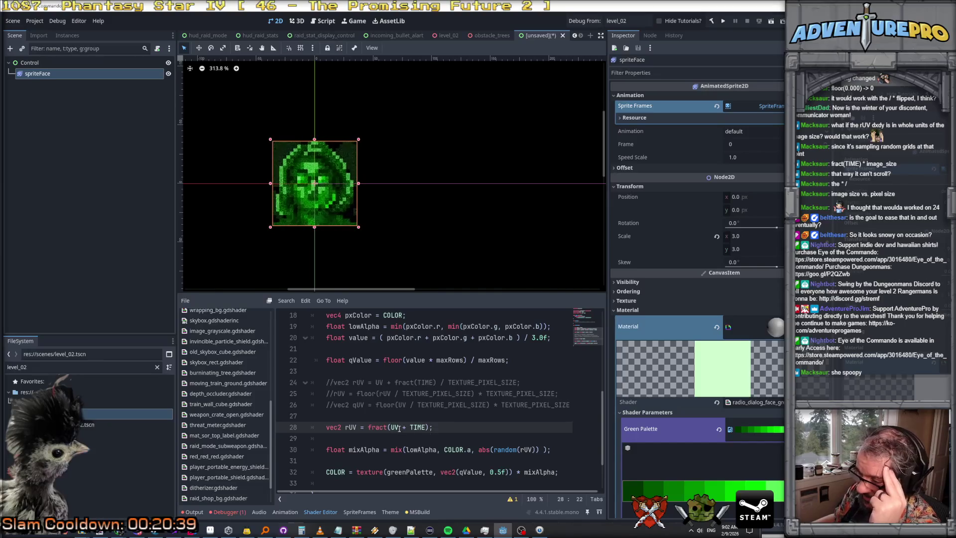
{"action": "key", "text": "Delete"}
{"action": "key", "text": "Delete"}
{"action": "key", "text": "Delete"}
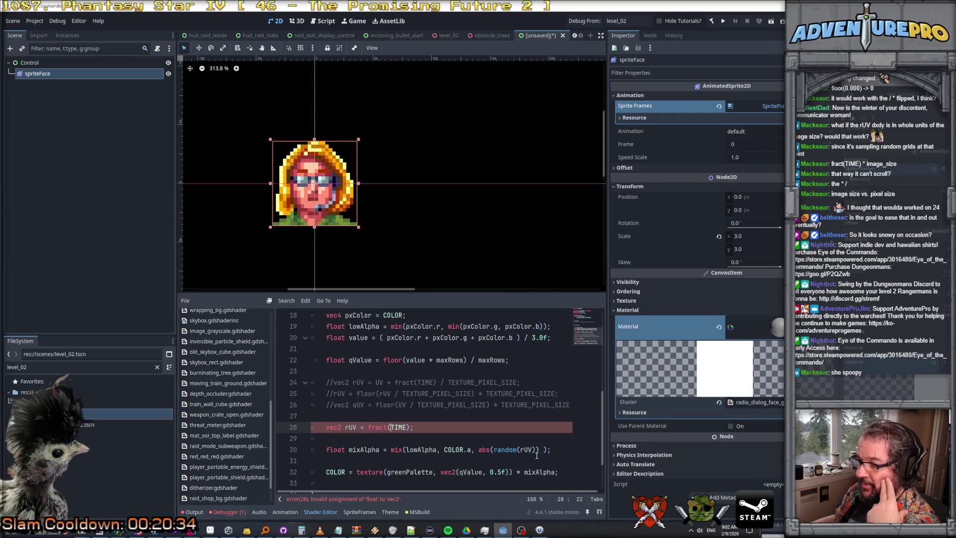
{"action": "left_click", "coordinate": [371, 428]}
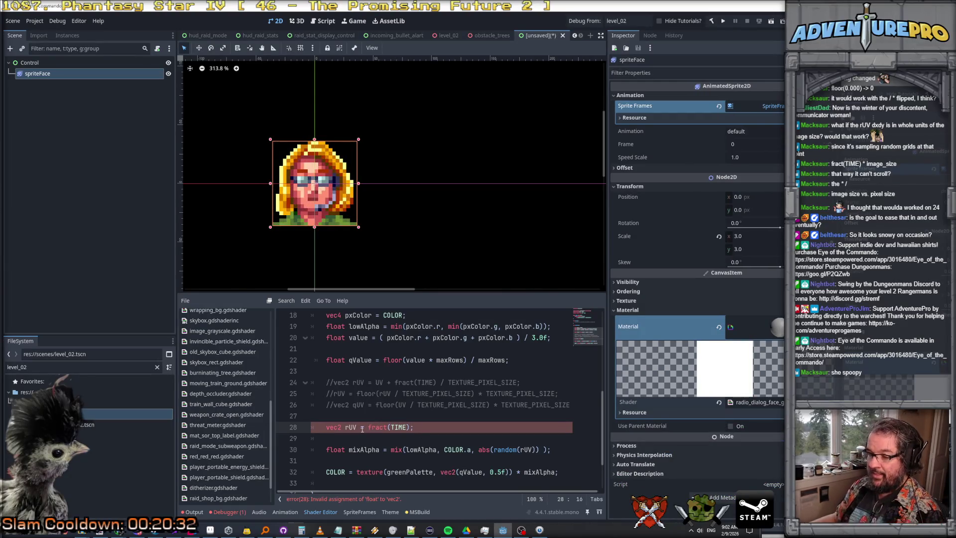
{"action": "key", "text": "shift+End"}
{"action": "key", "text": "End"}
{"action": "type", "text": "vec2("}
{"action": "key", "text": "End"}
{"action": "key", "text": "Left"}
{"action": "type", "text": ")"}
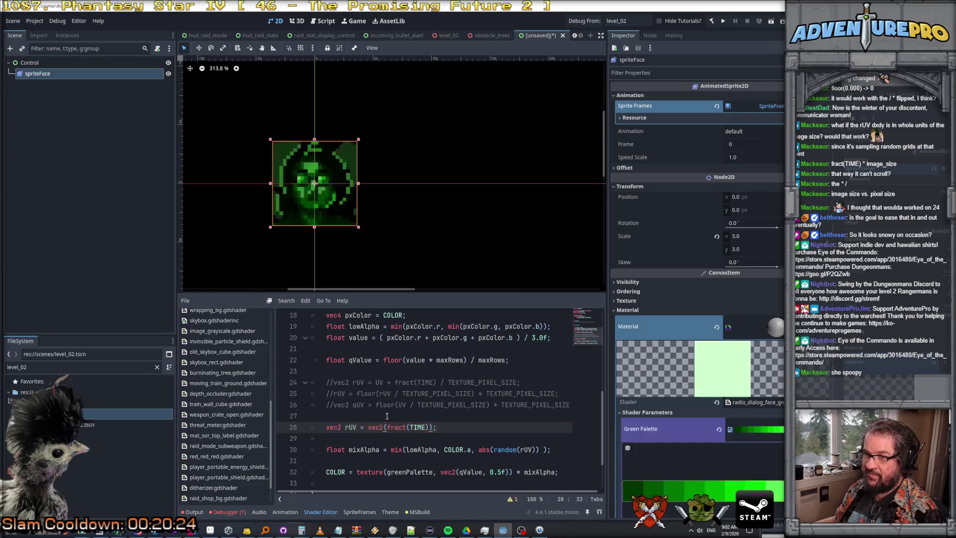
{"action": "scroll", "coordinate": [328, 202], "scroll_direction": "up", "scroll_amount": 2}
{"action": "scroll", "coordinate": [329, 201], "scroll_direction": "up", "scroll_amount": 8}
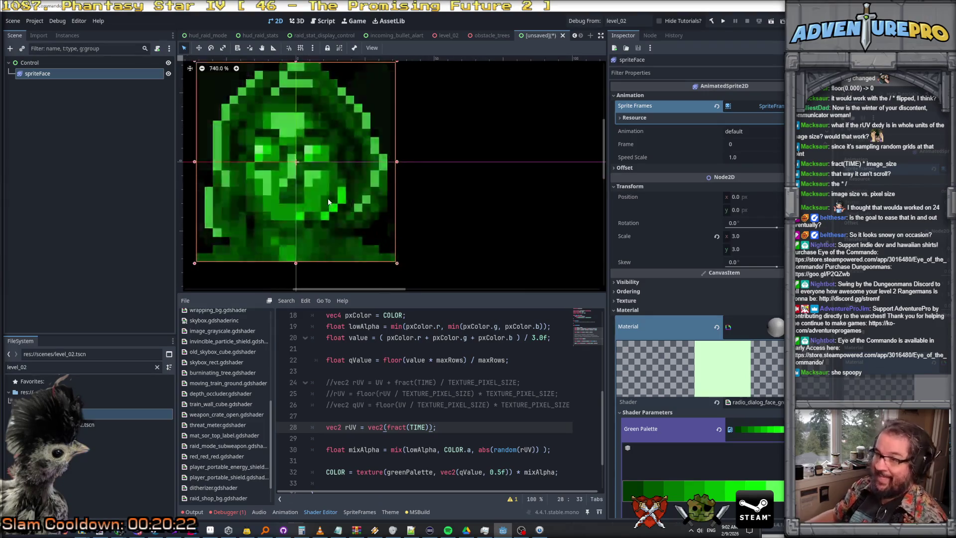
{"action": "scroll", "coordinate": [328, 202], "scroll_direction": "down", "scroll_amount": 7}
{"action": "scroll", "coordinate": [329, 202], "scroll_direction": "up", "scroll_amount": 7}
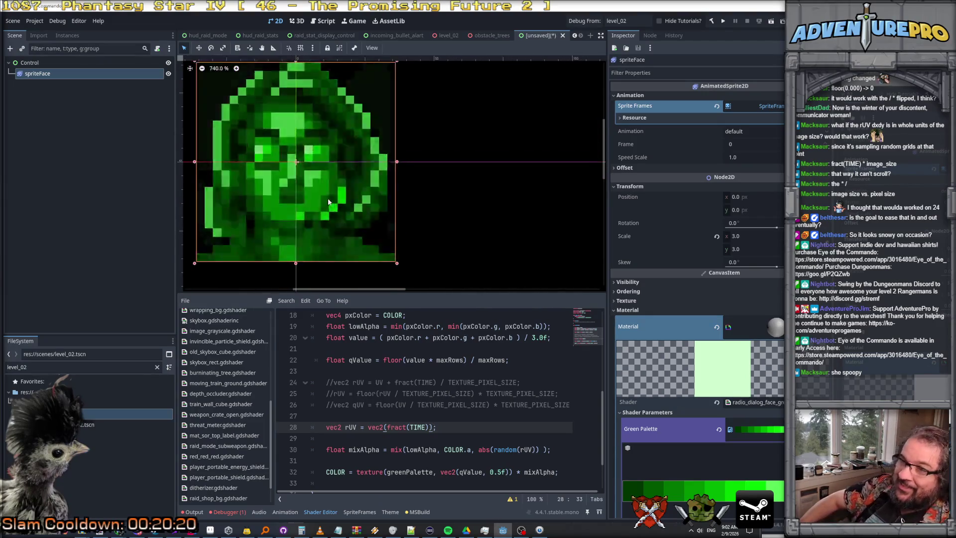
{"action": "scroll", "coordinate": [334, 184], "scroll_direction": "down", "scroll_amount": 6}
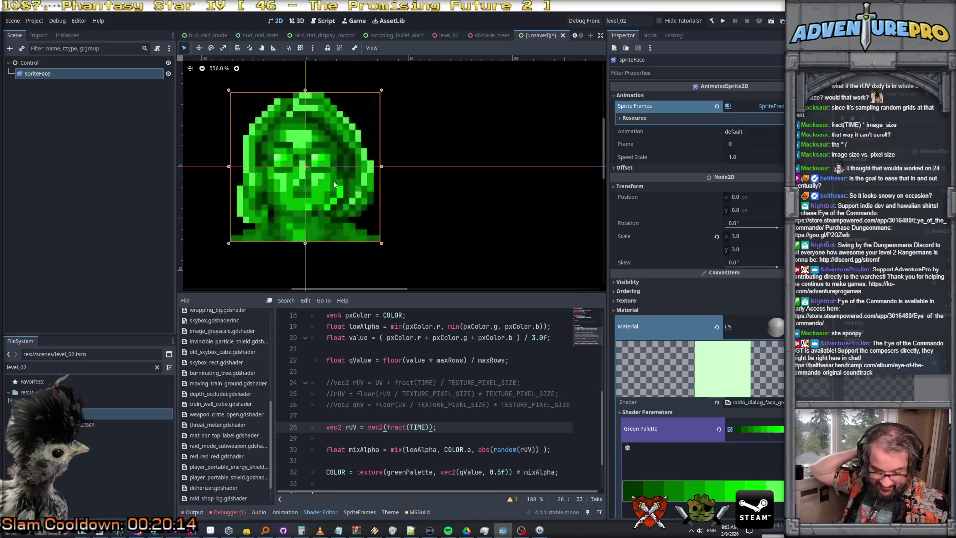
{"action": "scroll", "coordinate": [333, 185], "scroll_direction": "down", "scroll_amount": 2}
{"action": "scroll", "coordinate": [334, 185], "scroll_direction": "up", "scroll_amount": 1}
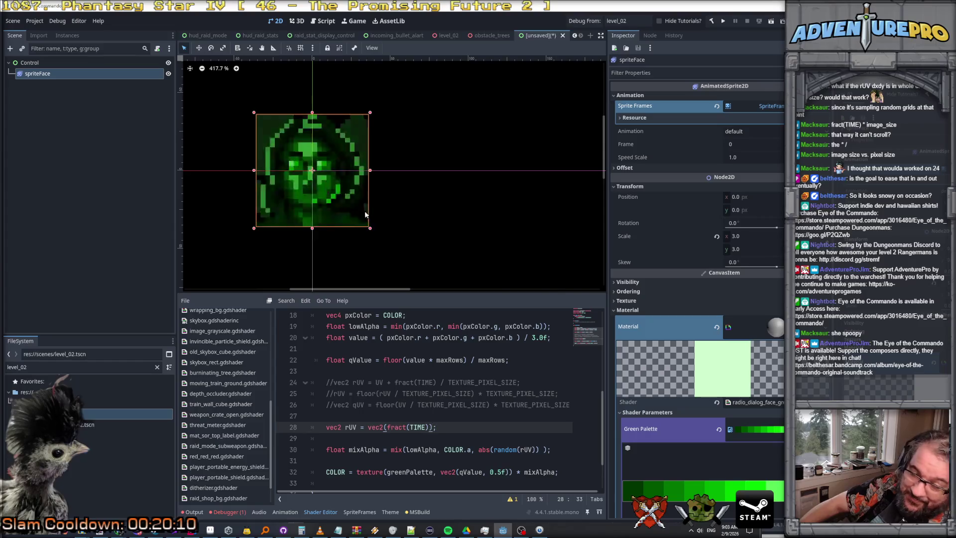
{"action": "scroll", "coordinate": [366, 194], "scroll_direction": "down", "scroll_amount": 4}
{"action": "scroll", "coordinate": [365, 195], "scroll_direction": "down", "scroll_amount": 2}
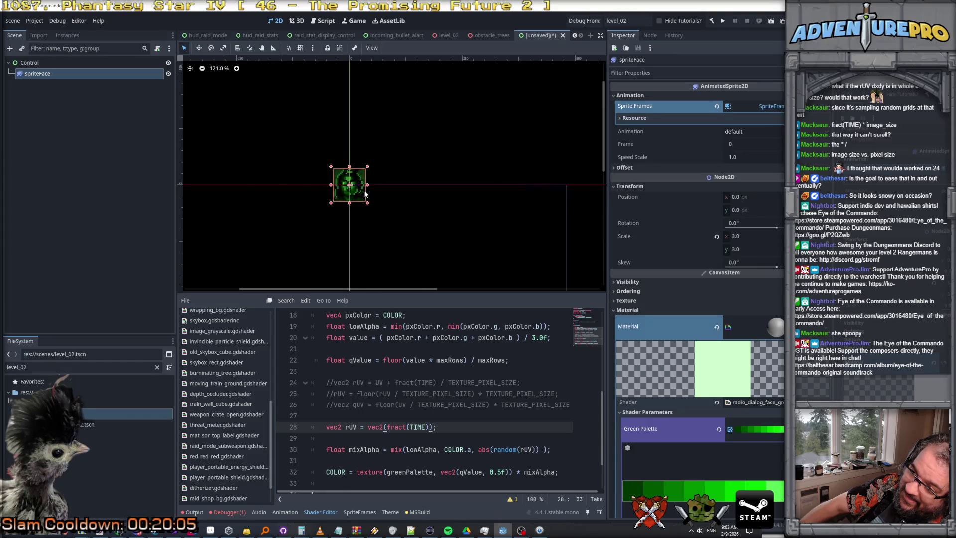
{"action": "scroll", "coordinate": [365, 194], "scroll_direction": "up", "scroll_amount": 3}
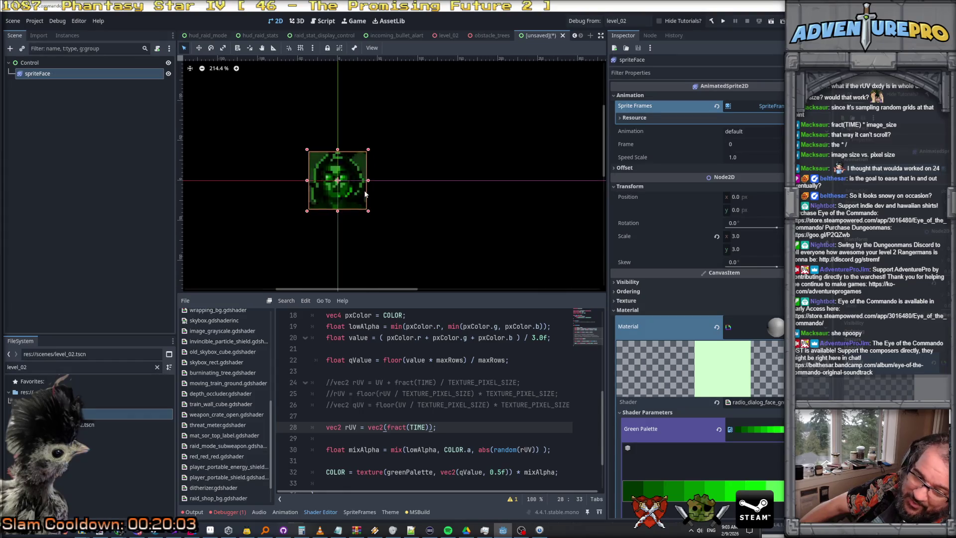
{"action": "scroll", "coordinate": [338, 200], "scroll_direction": "up", "scroll_amount": 2}
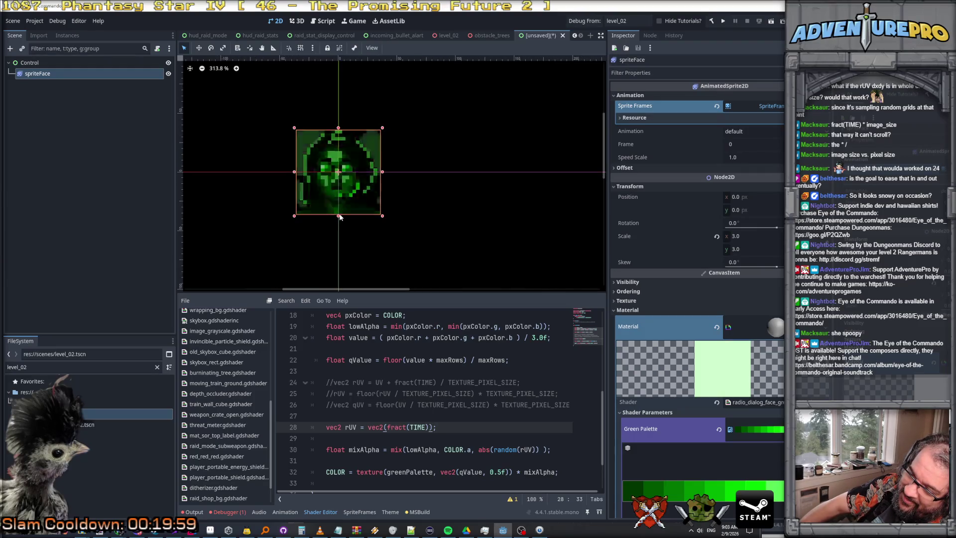
{"action": "type", "text": ")"}
{"action": "left_click", "coordinate": [446, 431]}
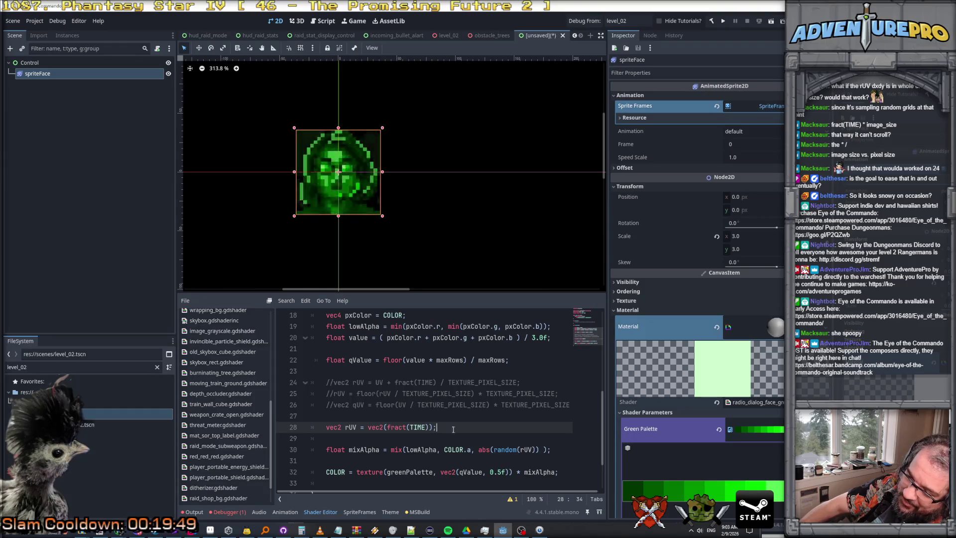
{"action": "key", "text": "Down"}
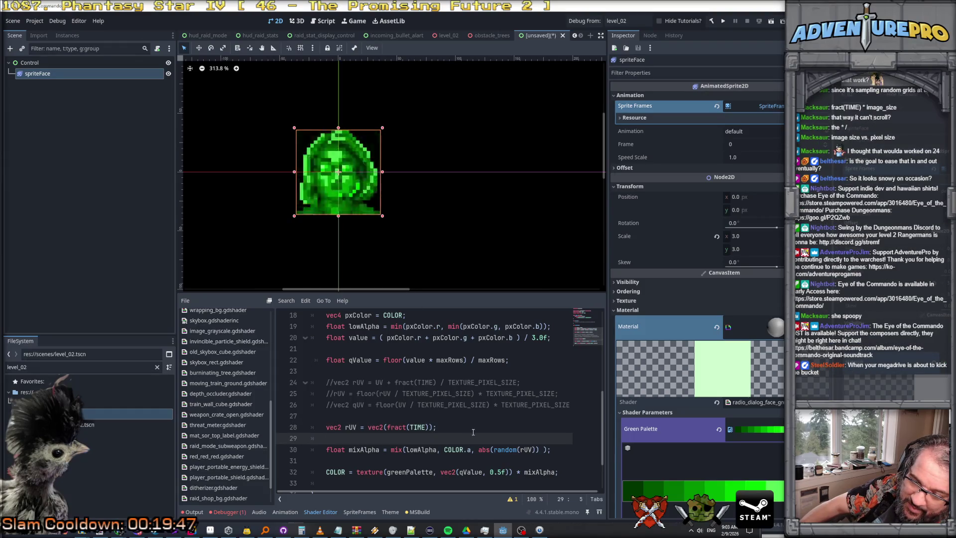
{"action": "scroll", "coordinate": [392, 201], "scroll_direction": "up", "scroll_amount": 2}
{"action": "scroll", "coordinate": [393, 202], "scroll_direction": "down", "scroll_amount": 1}
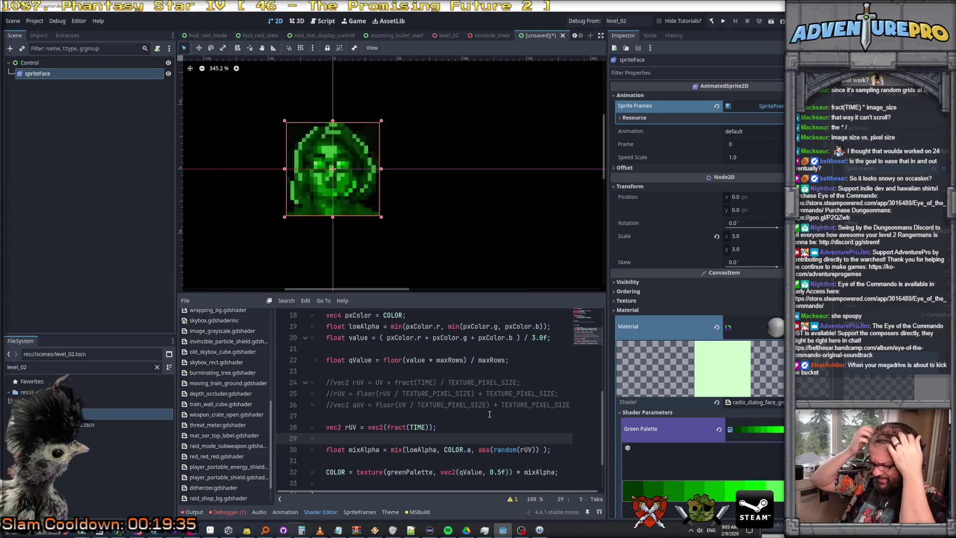
Step: Insert float desiredY = 0.5f; above the rUV line and begin the float range line
{"action": "key", "text": "Up"}
{"action": "key", "text": "ctrl+shift+Return"}
{"action": "key", "text": "ctrl+shift+Return"}
{"action": "type", "text": "float desiredY = 0.5f;"}
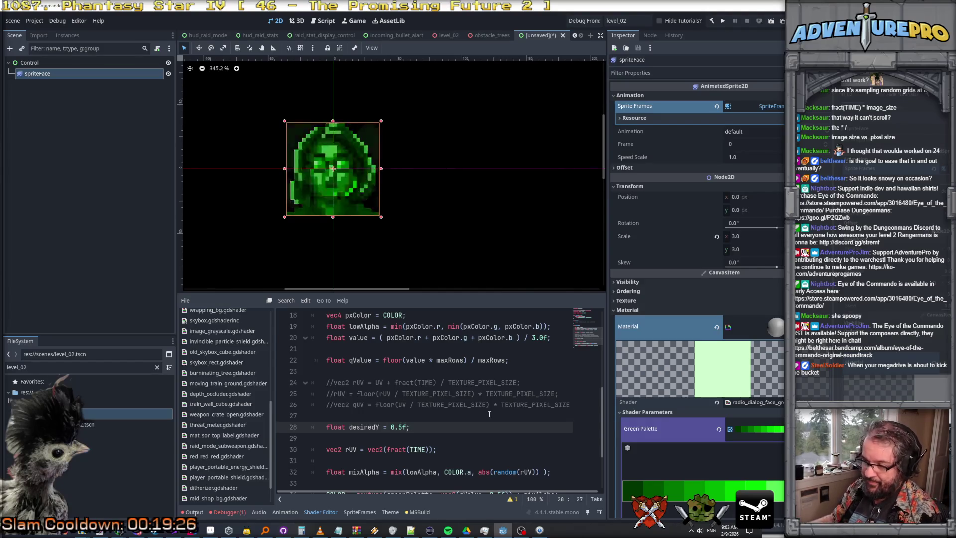
{"action": "scroll", "coordinate": [490, 414], "scroll_direction": "down", "scroll_amount": 2}
{"action": "key", "text": "Return"}
{"action": "type", "text": "fl"}
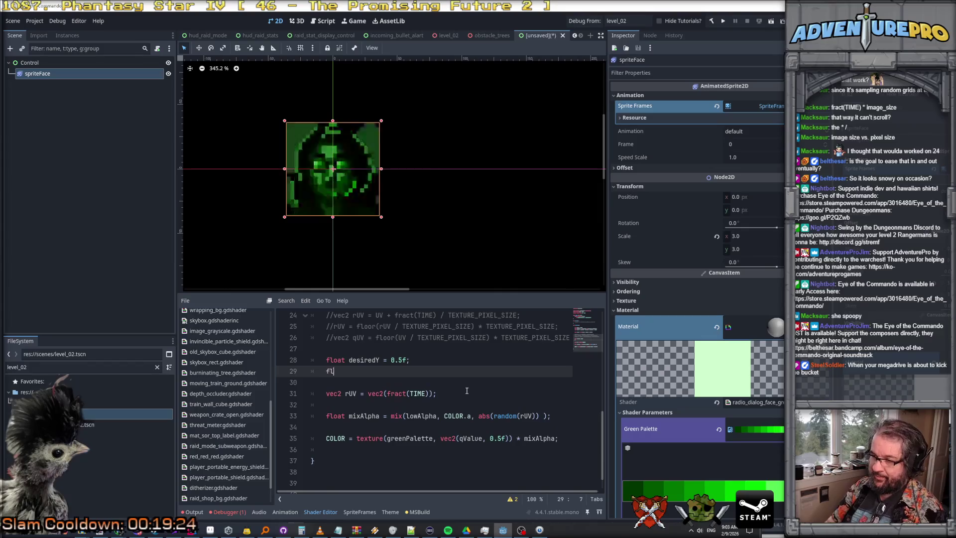
{"action": "type", "text": "oat range ="}
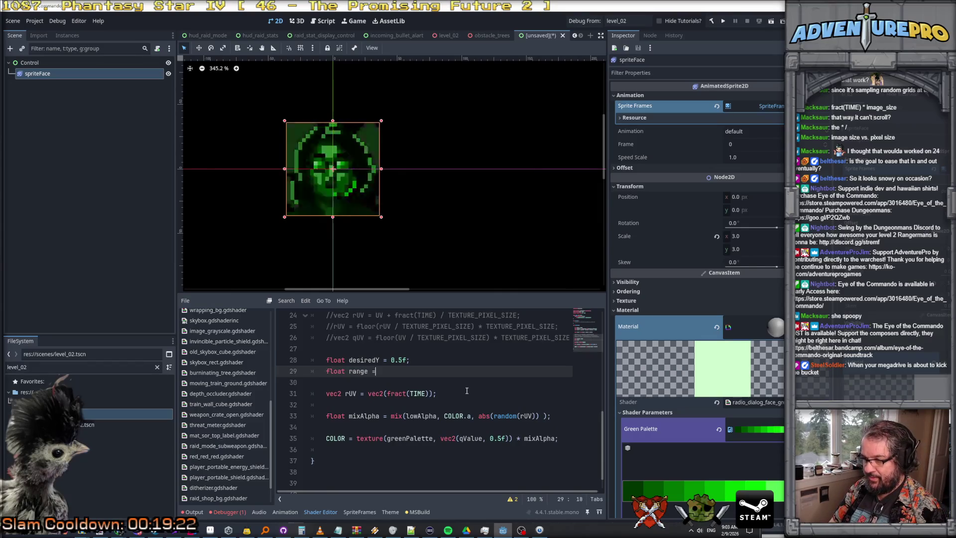
{"action": "type", "text": " 0.1f;"}
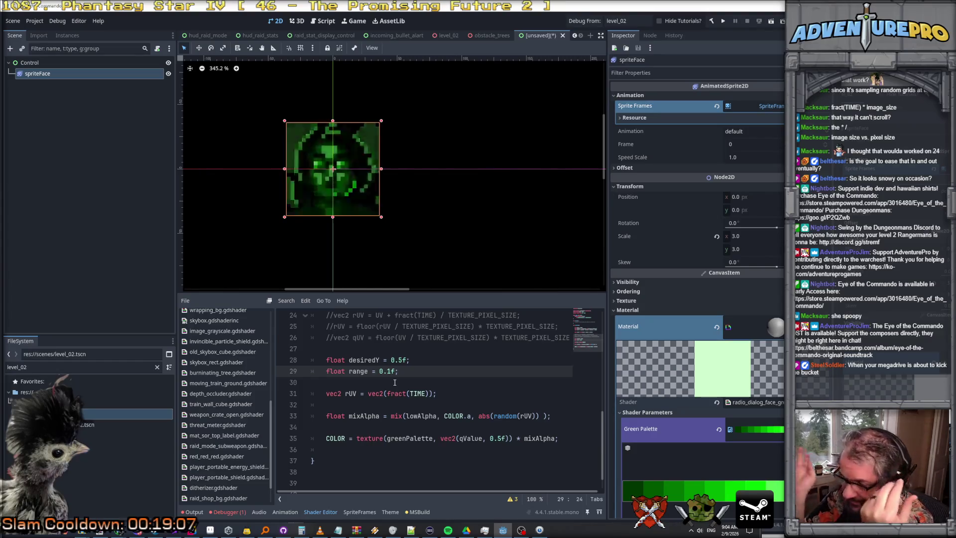
Step: Initialise mixAlpha to COLOR.a and move the mix expression onto its own line
{"action": "left_click", "coordinate": [443, 404]}
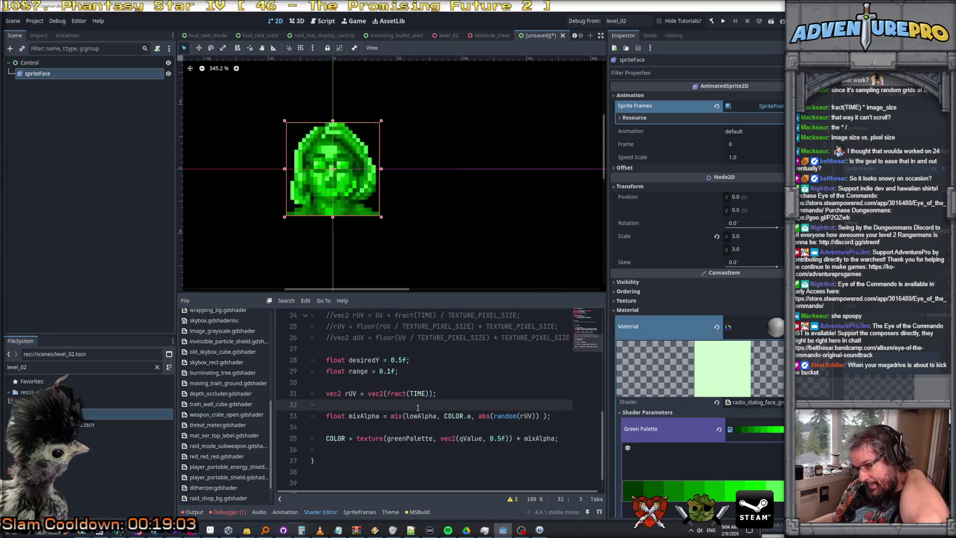
{"action": "left_click", "coordinate": [390, 416]}
{"action": "type", "text": "COLOR>a"}
{"action": "key", "text": "BackSpace"}
{"action": "key", "text": "BackSpace"}
{"action": "type", "text": ".a;"}
{"action": "key", "text": "Return"}
{"action": "key", "text": "Return"}
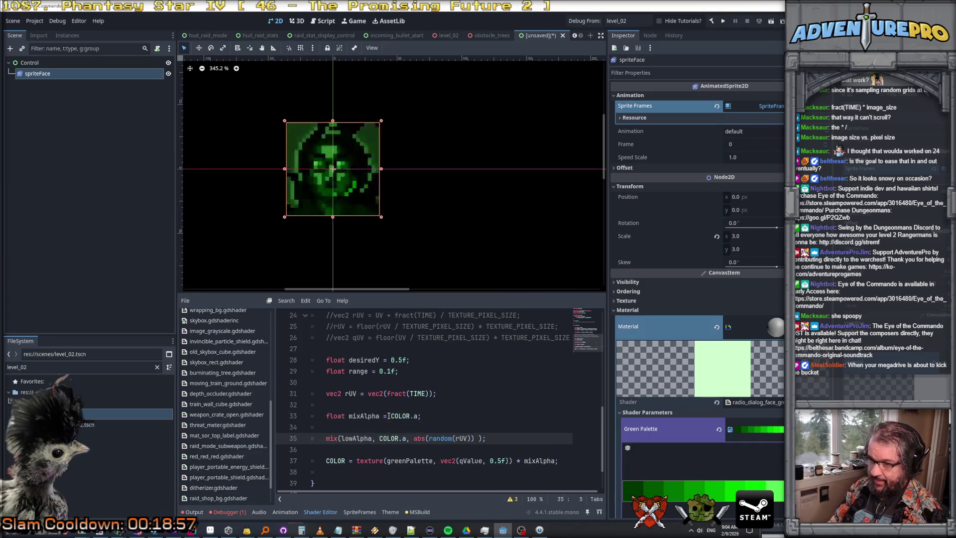
{"action": "key", "text": "Return"}
Step: Write the condition UV.y < desiredY && UV.y > desiredY - range above the mix call
{"action": "key", "text": "Up"}
{"action": "type", "text": "UV.y "}
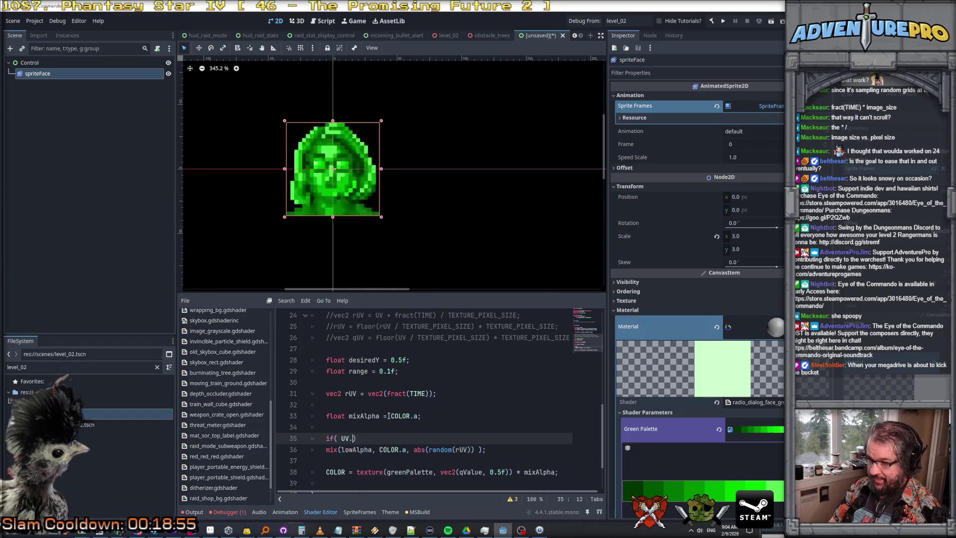
{"action": "type", "text": "> "}
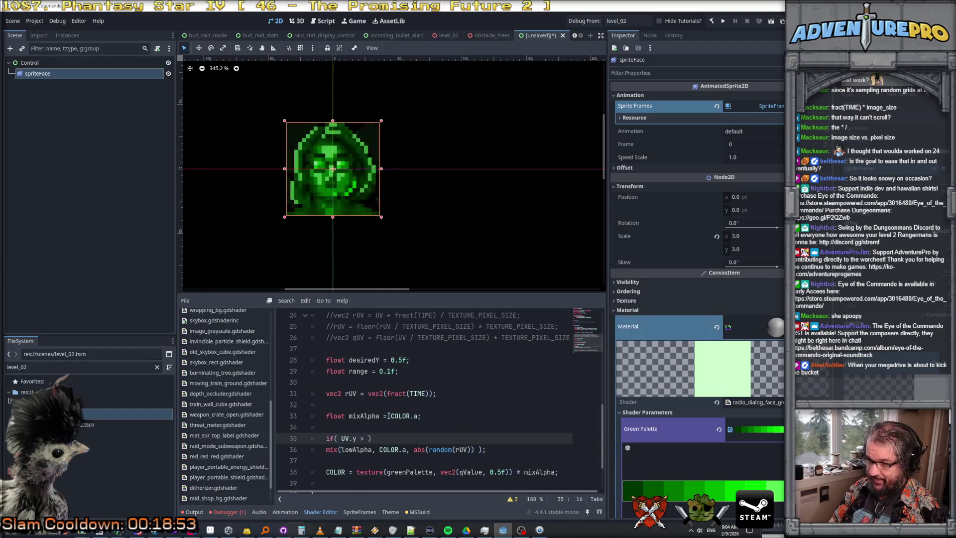
{"action": "type", "text": "< "}
{"action": "type", "text": "ired"}
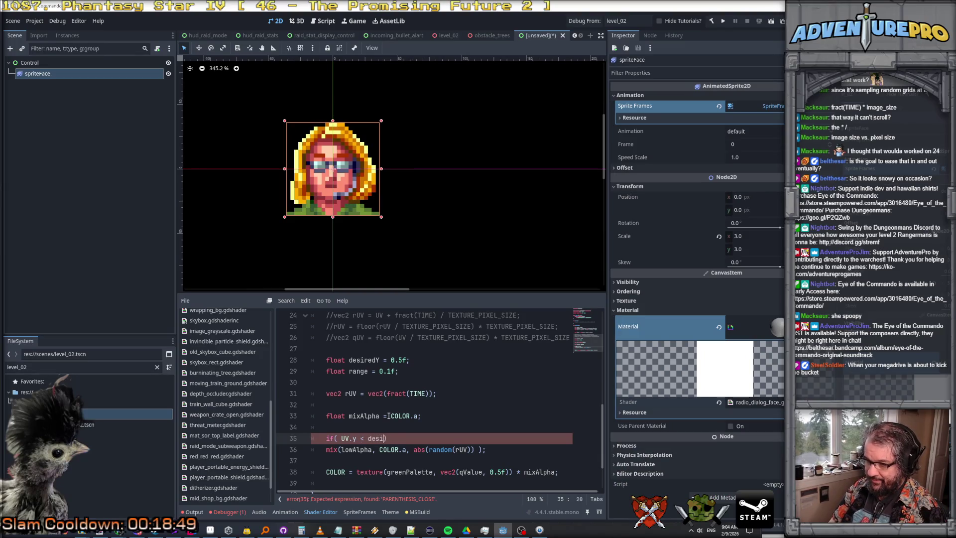
{"action": "type", "text": "&&"}
{"action": "key", "text": "Return"}
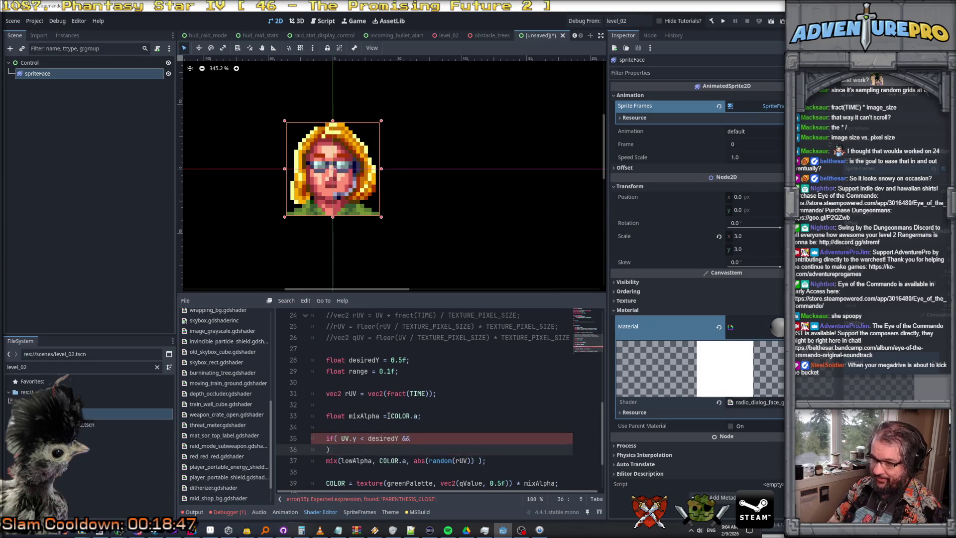
{"action": "type", "text": "u"}
{"action": "key", "text": "BackSpace"}
{"action": "type", "text": "UV.y > desiredY "}
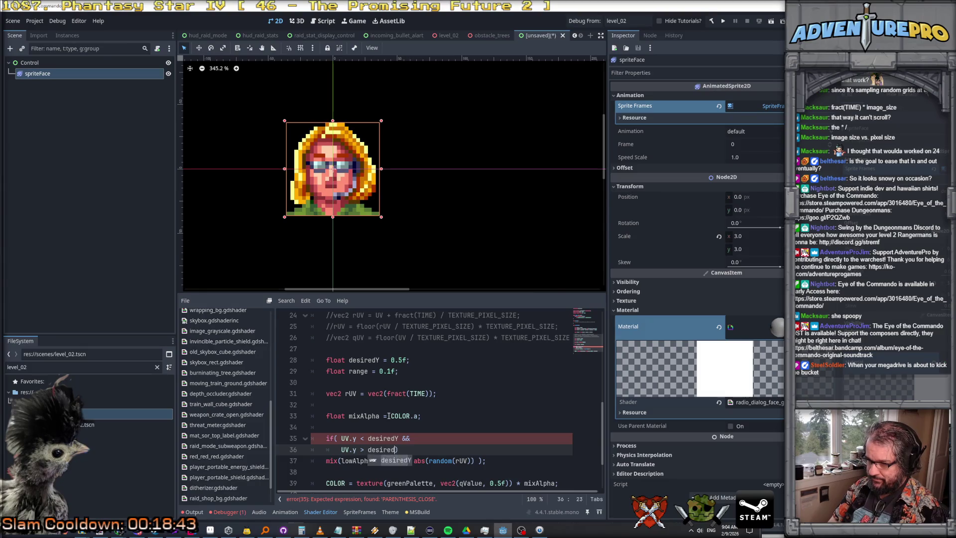
{"action": "type", "text": "- range"}
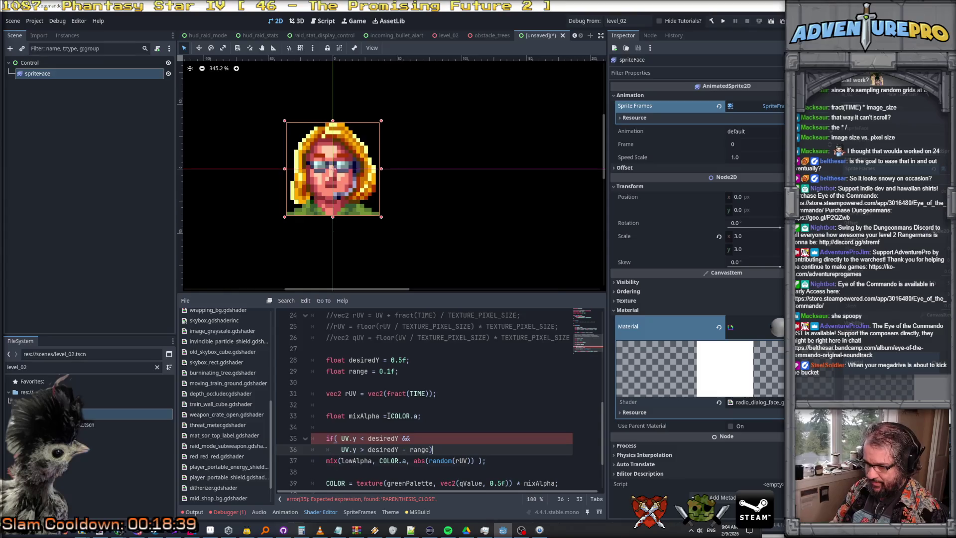
Step: Wrap the mixAlpha mix() assignment in an indented brace block under the condition
{"action": "key", "text": "Return"}
{"action": "type", "text": "{"}
{"action": "key", "text": "Return"}
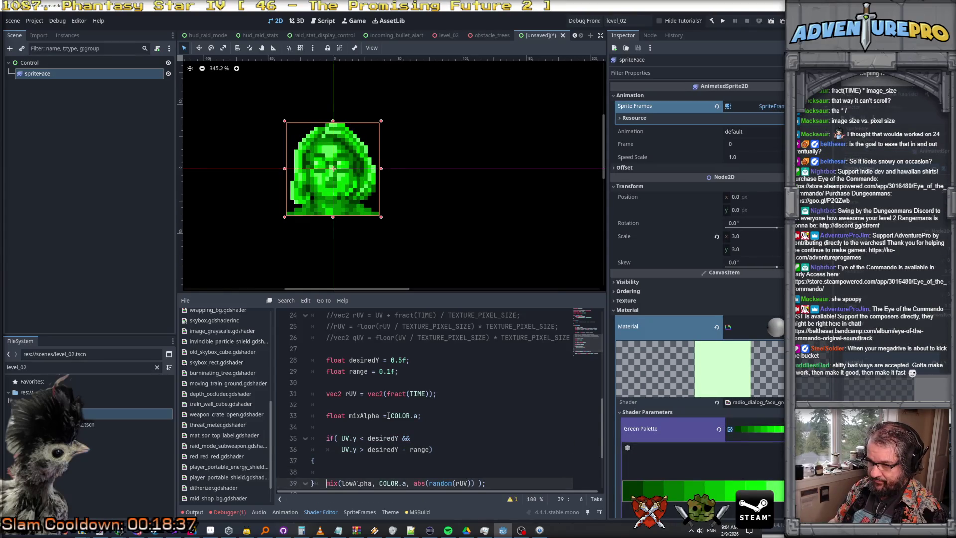
{"action": "key", "text": "Return"}
{"action": "key", "text": "alt+Up"}
{"action": "key", "text": "alt+Up"}
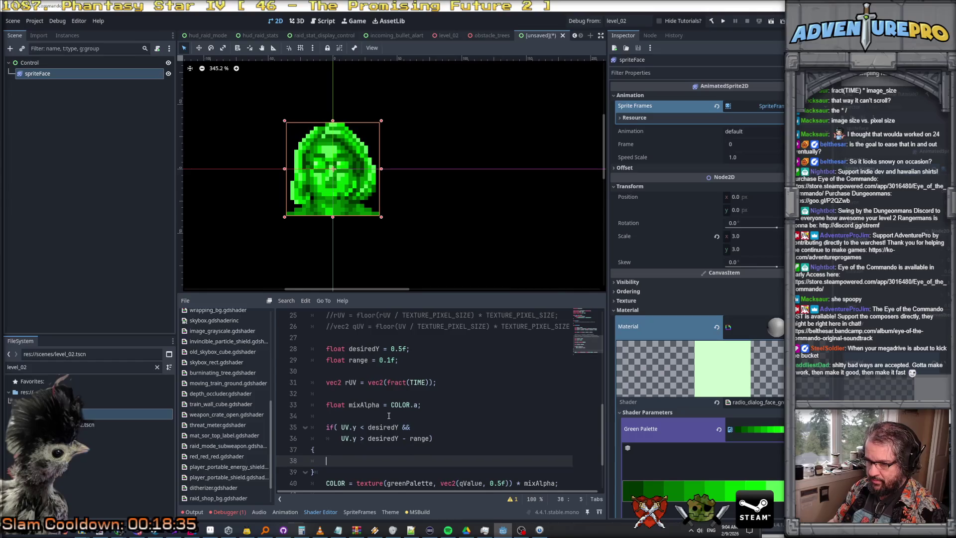
{"action": "key", "text": "Tab"}
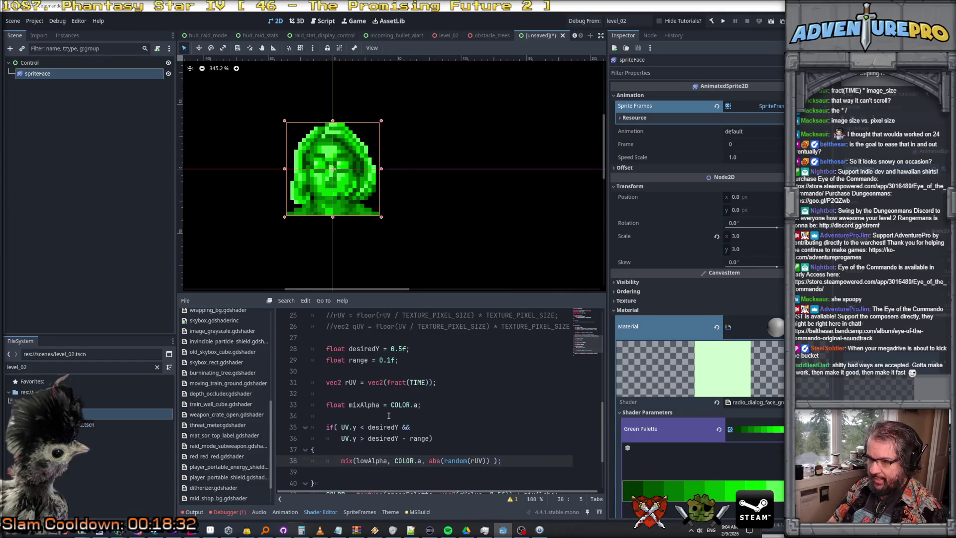
{"action": "type", "text": "xAlpha"}
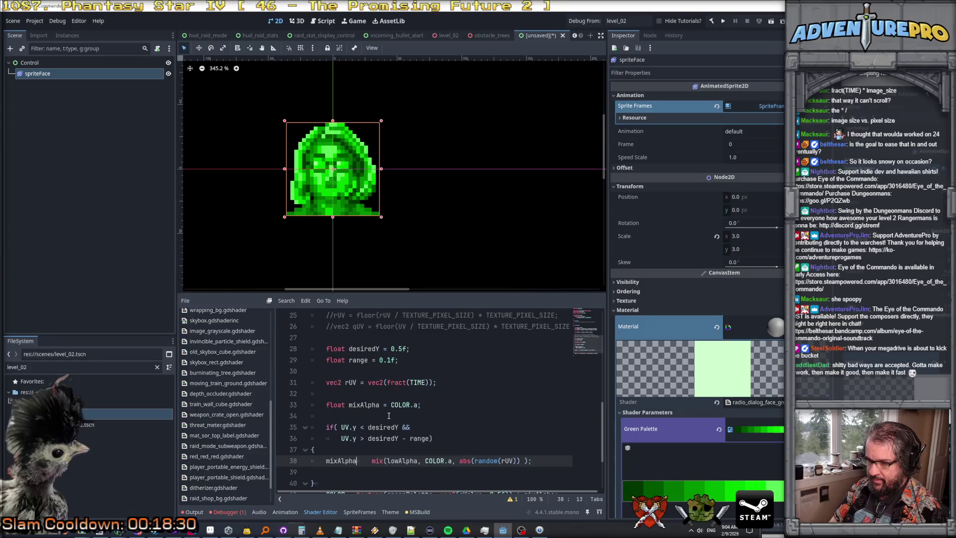
{"action": "type", "text": " = m"}
{"action": "key", "text": "Delete"}
{"action": "key", "text": "Delete"}
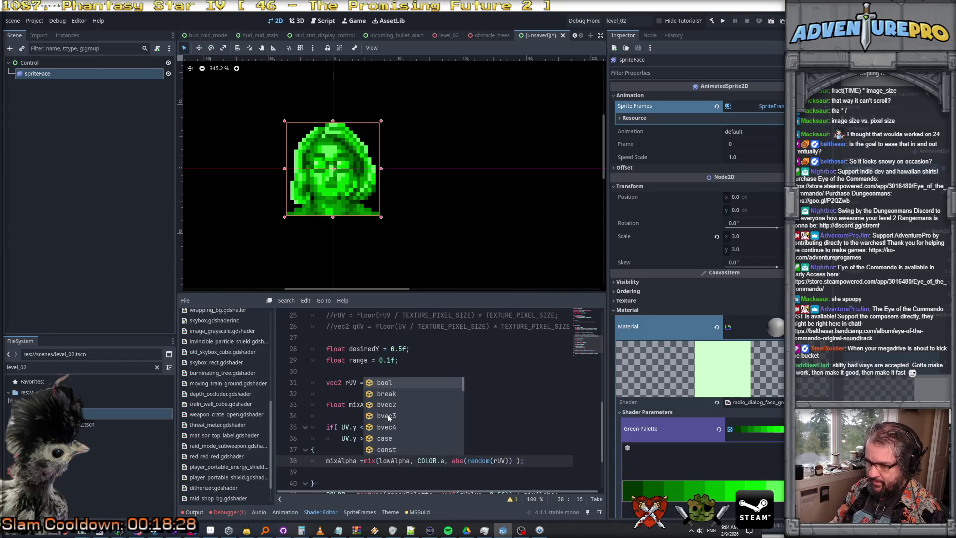
{"action": "key", "text": "Escape"}
{"action": "key", "text": "Home"}
{"action": "key", "text": "Tab"}
{"action": "key", "text": "Down"}
{"action": "key", "text": "Delete"}
{"action": "key", "text": "Tab"}
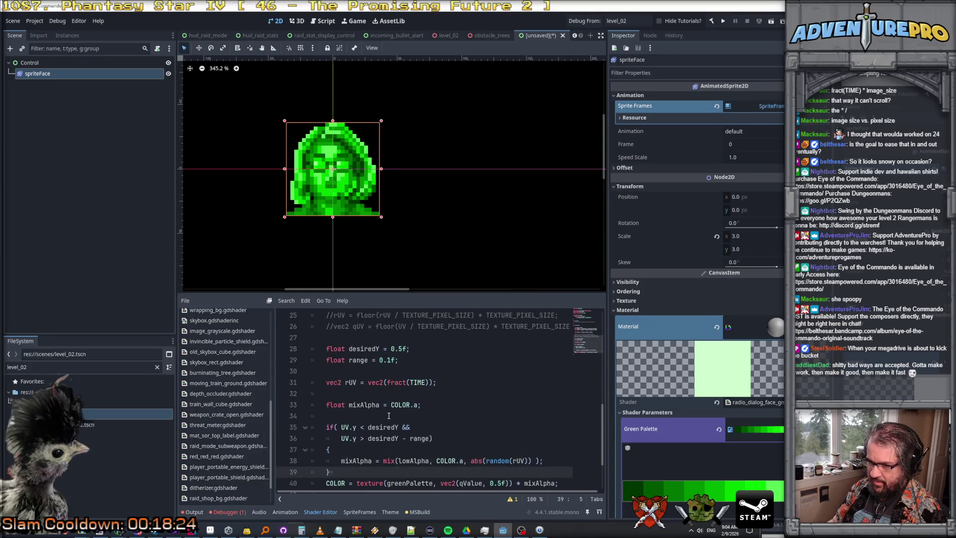
{"action": "key", "text": "End"}
{"action": "key", "text": "Return"}
Step: Zoom the viewport to 556% on the portrait and review desiredY in both condition lines
{"action": "scroll", "coordinate": [389, 416], "scroll_direction": "down", "scroll_amount": 2}
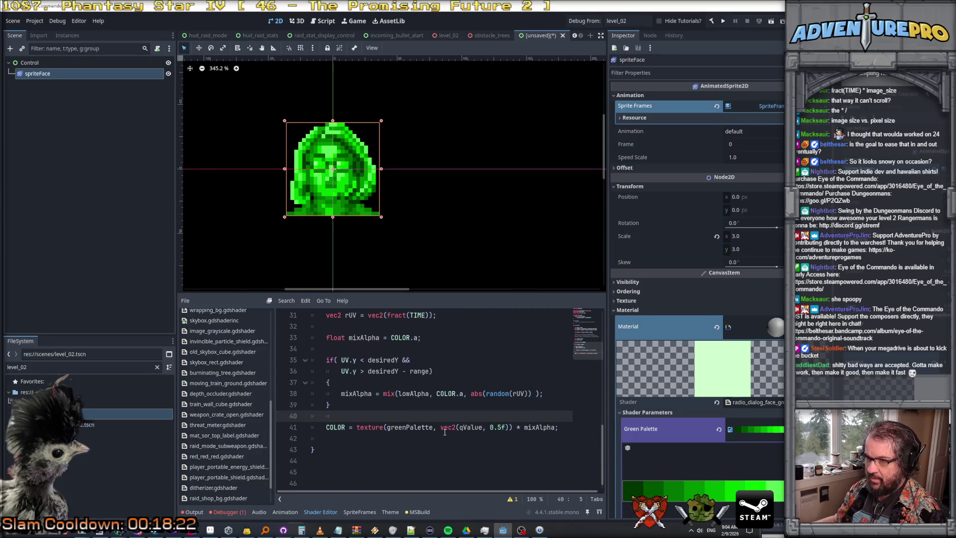
{"action": "scroll", "coordinate": [442, 415], "scroll_direction": "up", "scroll_amount": 1}
{"action": "scroll", "coordinate": [441, 415], "scroll_direction": "down", "scroll_amount": 1}
{"action": "scroll", "coordinate": [441, 414], "scroll_direction": "up", "scroll_amount": 1}
{"action": "scroll", "coordinate": [442, 415], "scroll_direction": "down", "scroll_amount": 1}
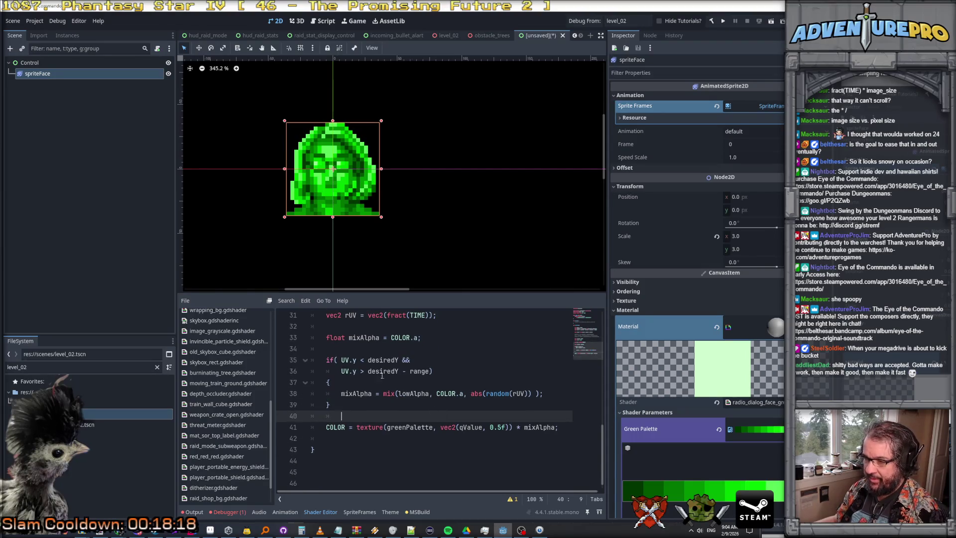
{"action": "left_click", "coordinate": [375, 360]}
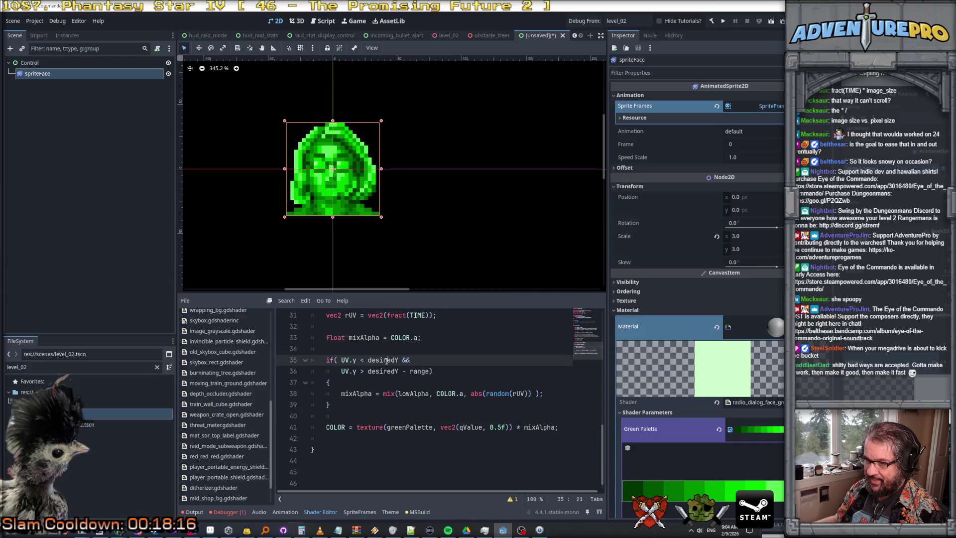
{"action": "left_click", "coordinate": [385, 362]}
{"action": "scroll", "coordinate": [384, 370], "scroll_direction": "up", "scroll_amount": 3}
{"action": "left_click", "coordinate": [379, 406]}
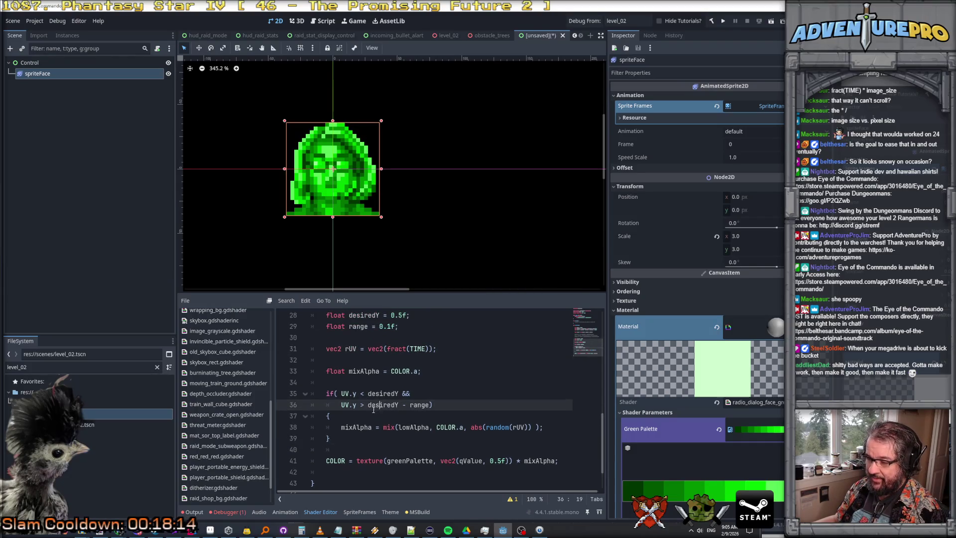
{"action": "double_click", "coordinate": [379, 405]}
{"action": "key", "text": "End"}
{"action": "scroll", "coordinate": [401, 380], "scroll_direction": "up", "scroll_amount": 3}
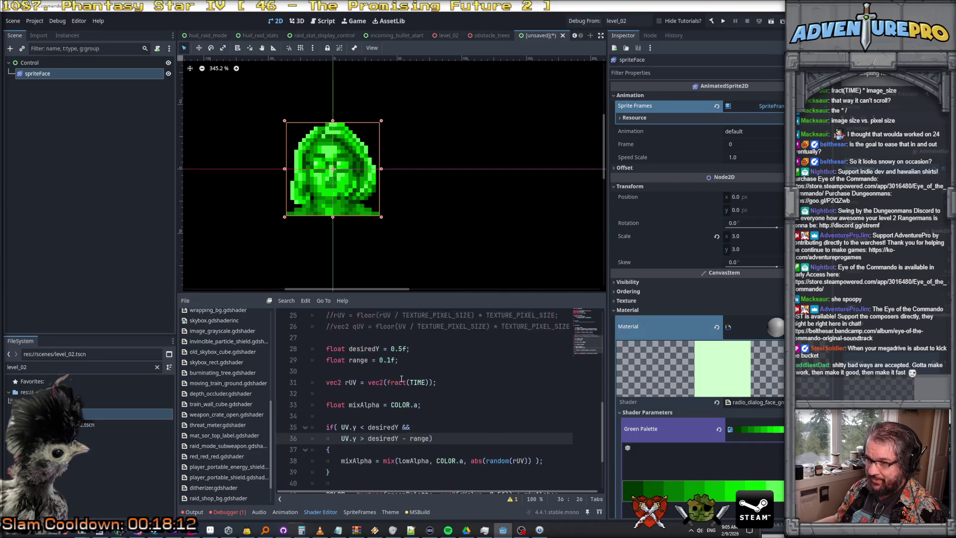
{"action": "scroll", "coordinate": [401, 381], "scroll_direction": "down", "scroll_amount": 1}
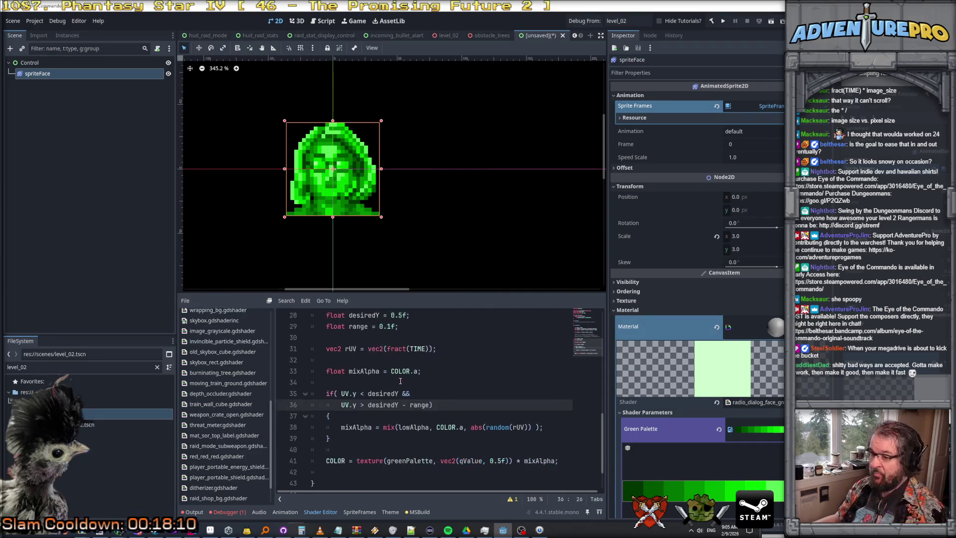
{"action": "left_click", "coordinate": [346, 428]}
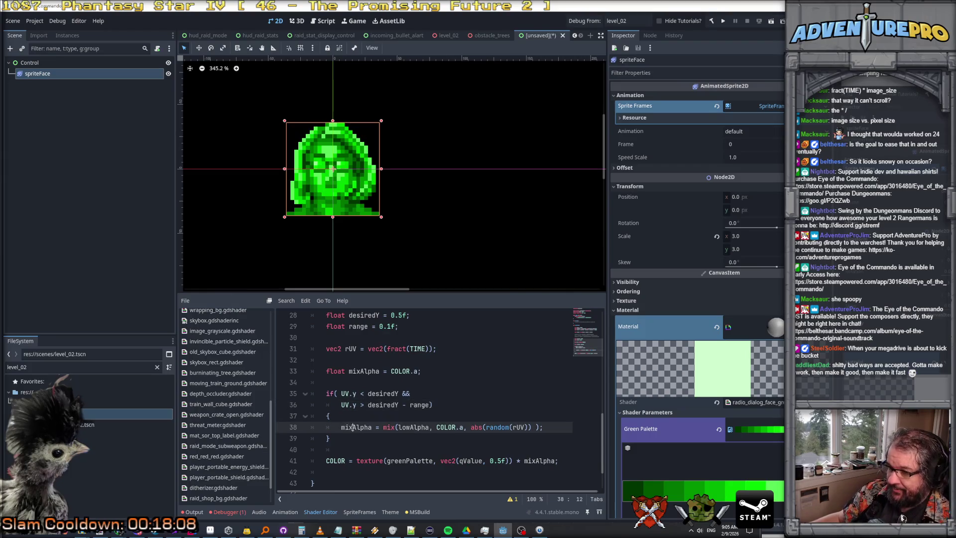
Step: Enlarge the shader editor so the code shows down to the final COLOR line
{"action": "scroll", "coordinate": [451, 415], "scroll_direction": "up", "scroll_amount": 2}
{"action": "scroll", "coordinate": [451, 415], "scroll_direction": "down", "scroll_amount": 2}
{"action": "scroll", "coordinate": [333, 172], "scroll_direction": "up", "scroll_amount": 3}
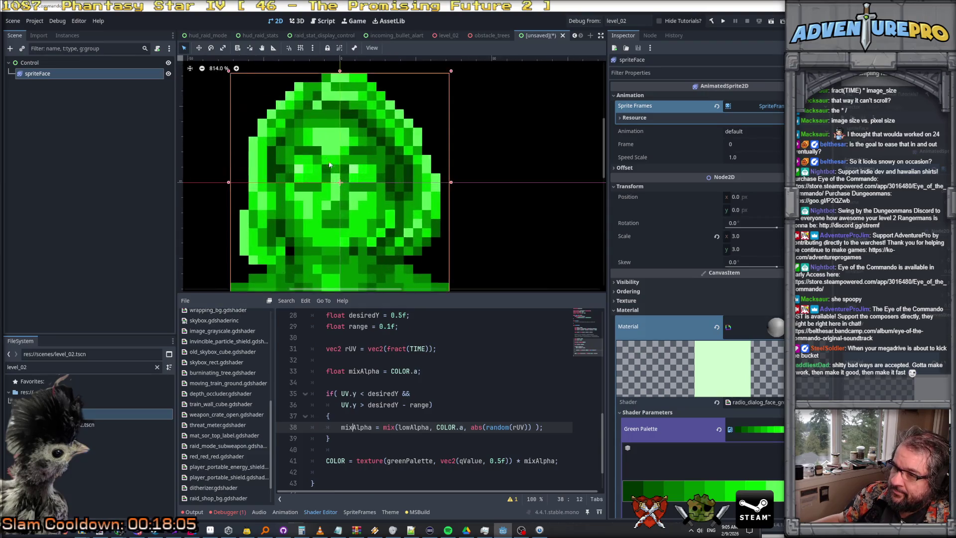
{"action": "scroll", "coordinate": [333, 175], "scroll_direction": "down", "scroll_amount": 7}
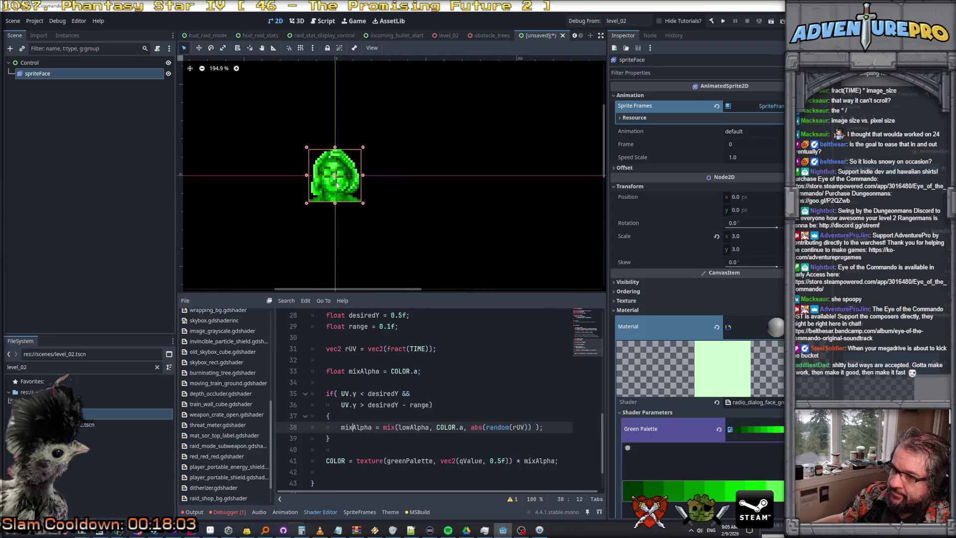
{"action": "scroll", "coordinate": [343, 200], "scroll_direction": "up", "scroll_amount": 2}
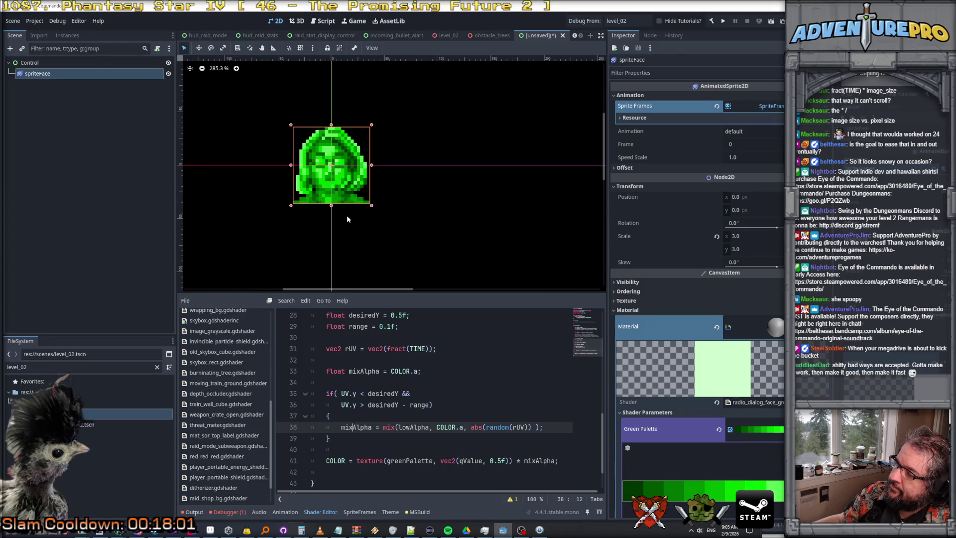
{"action": "scroll", "coordinate": [387, 326], "scroll_direction": "up", "scroll_amount": 1}
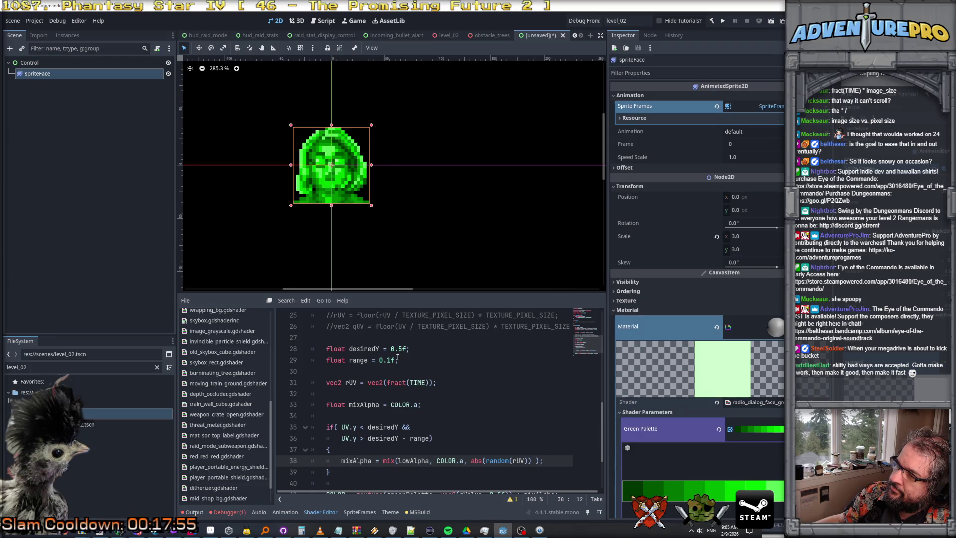
{"action": "scroll", "coordinate": [335, 195], "scroll_direction": "up", "scroll_amount": 5}
{"action": "scroll", "coordinate": [336, 194], "scroll_direction": "down", "scroll_amount": 7}
{"action": "scroll", "coordinate": [335, 195], "scroll_direction": "down", "scroll_amount": 3}
{"action": "scroll", "coordinate": [335, 196], "scroll_direction": "up", "scroll_amount": 6}
{"action": "scroll", "coordinate": [335, 195], "scroll_direction": "up", "scroll_amount": 4}
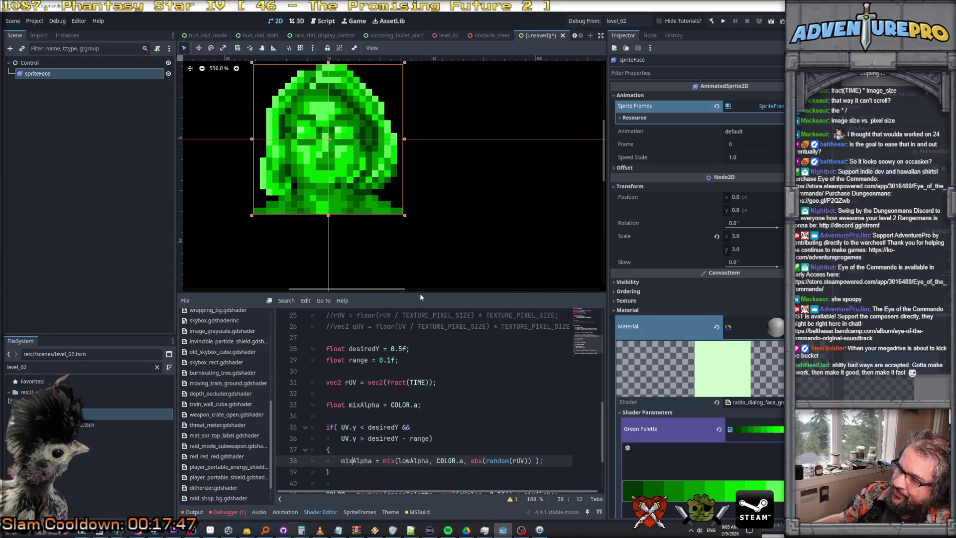
{"action": "left_click_drag", "start_coordinate": [424, 295], "coordinate": [424, 242]}
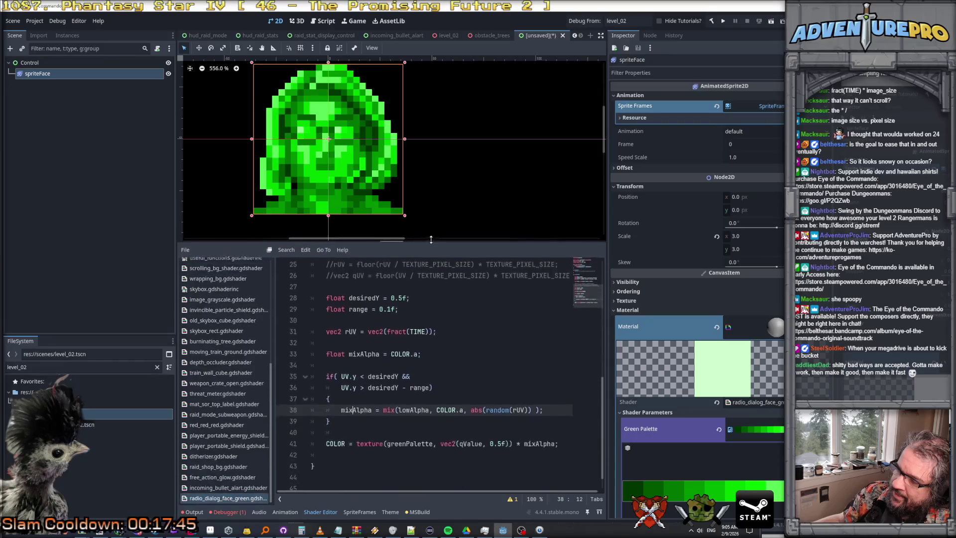
Step: Set the upper bound on line 35 to 0.5f, commenting out the desiredY term
{"action": "left_click", "coordinate": [354, 374]}
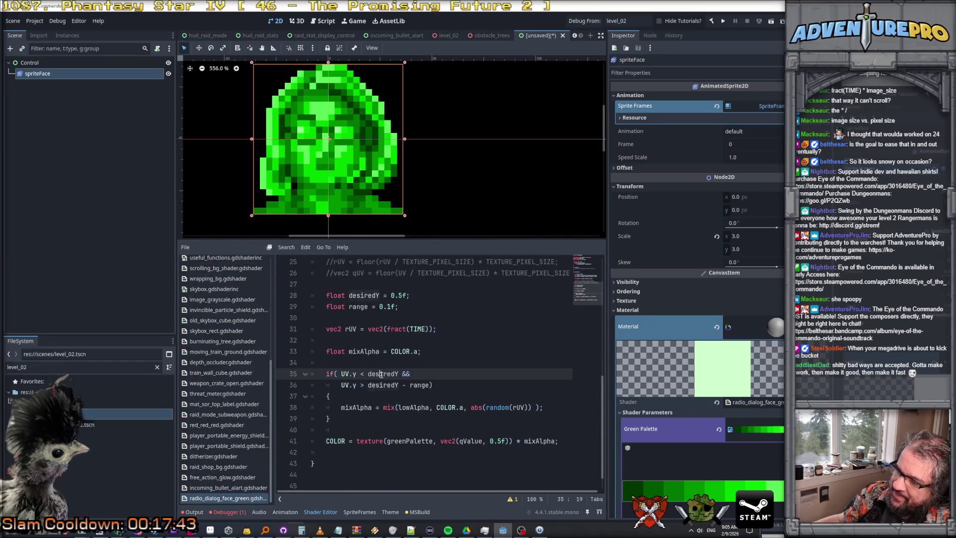
{"action": "double_click", "coordinate": [381, 374]}
{"action": "left_click", "coordinate": [354, 385]}
{"action": "double_click", "coordinate": [384, 385]}
{"action": "double_click", "coordinate": [419, 385]}
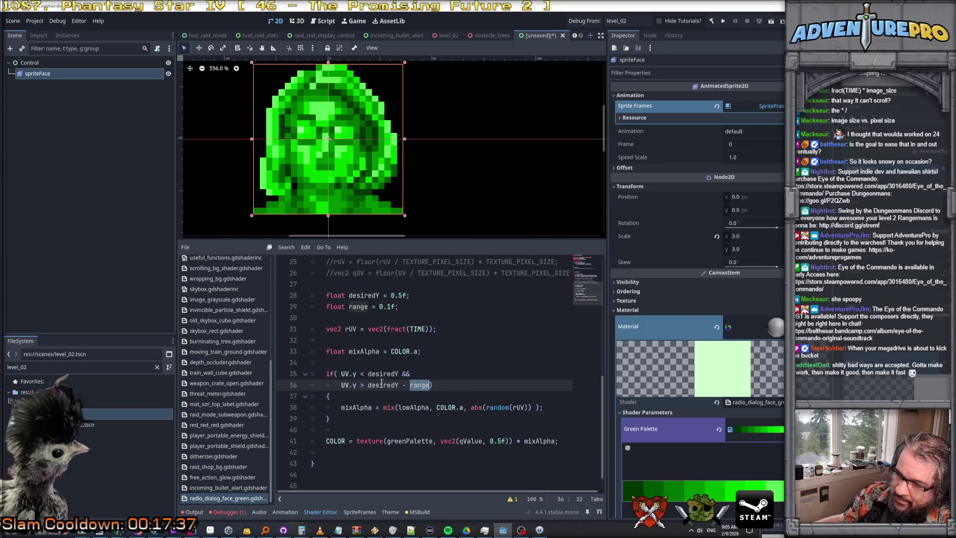
{"action": "left_click", "coordinate": [367, 373]}
{"action": "type", "text": "0.5f"}
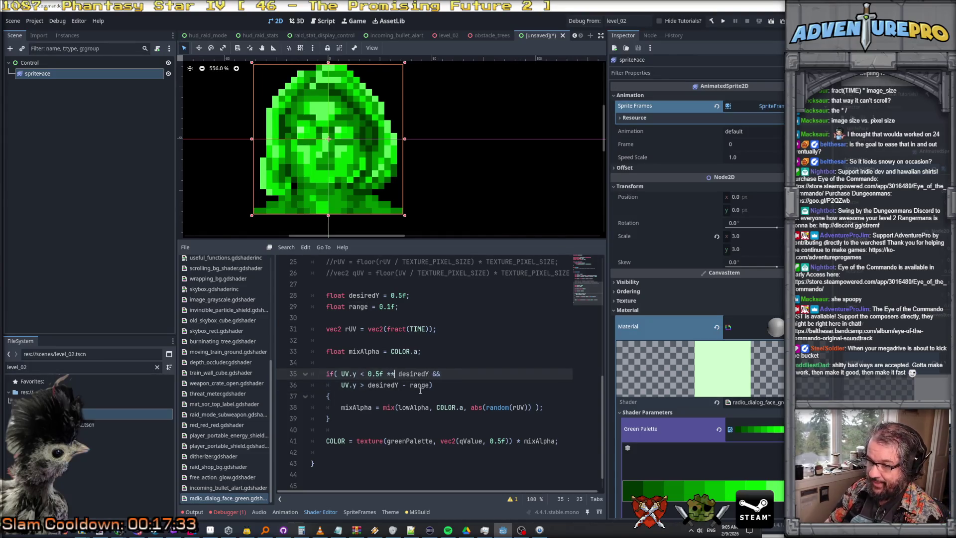
{"action": "type", "text": " && //"}
Step: Set the lower bound on line 36 to 0.4f with desiredY - range commented out, and save
{"action": "left_click_drag", "start_coordinate": [368, 385], "coordinate": [429, 386]}
{"action": "type", "text": "04."}
{"action": "key", "text": "ctrl+z"}
{"action": "key", "text": "Left"}
{"action": "type", "text": ".4f"}
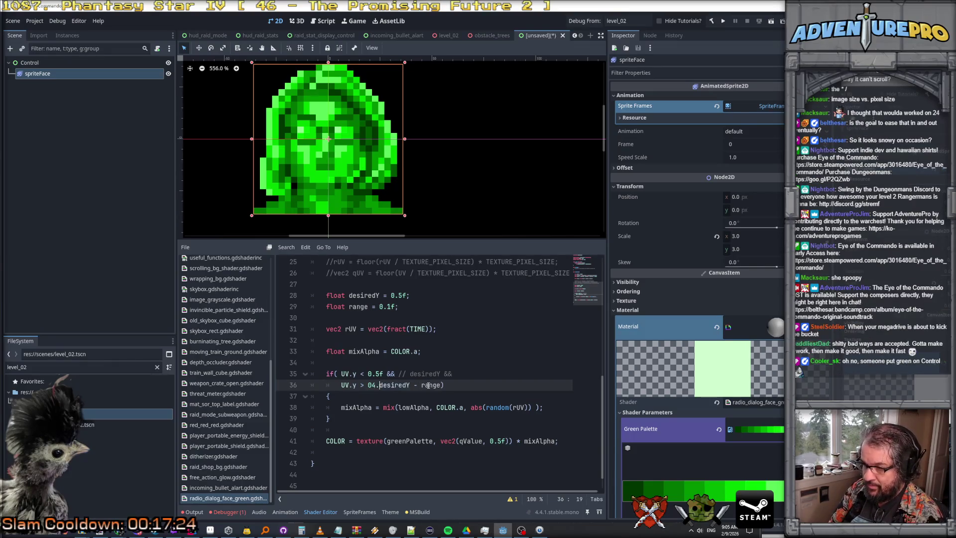
{"action": "type", "text": ") ."}
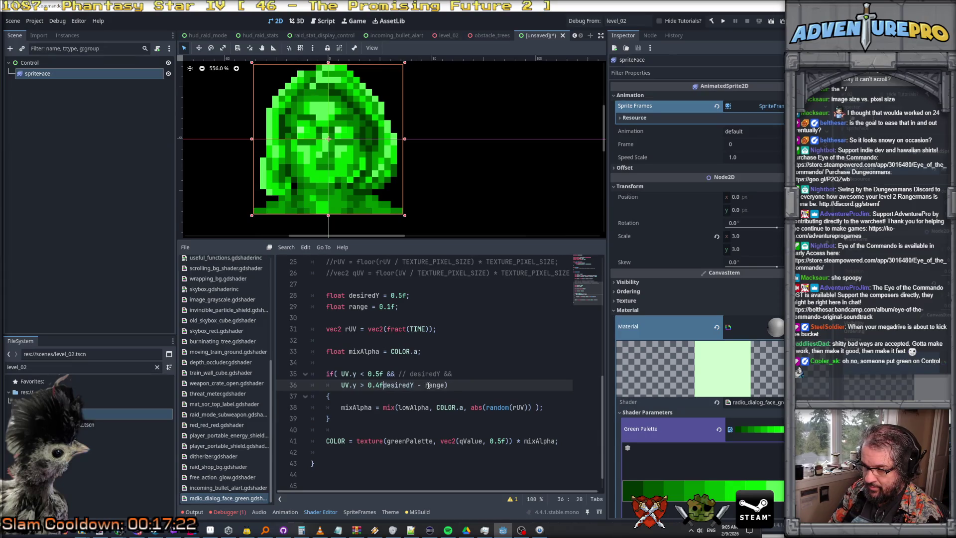
{"action": "key", "text": "BackSpace"}
{"action": "type", "text": "//"}
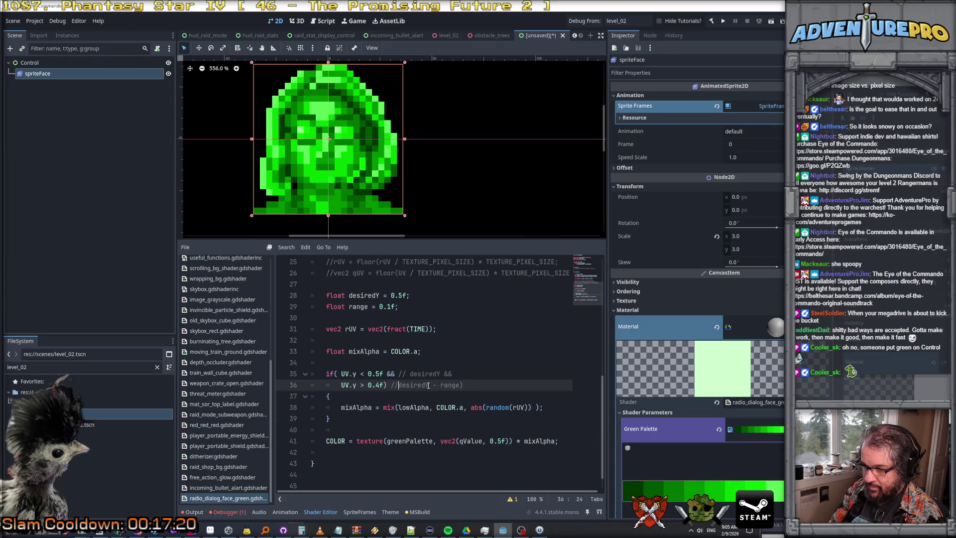
{"action": "left_click", "coordinate": [495, 364]}
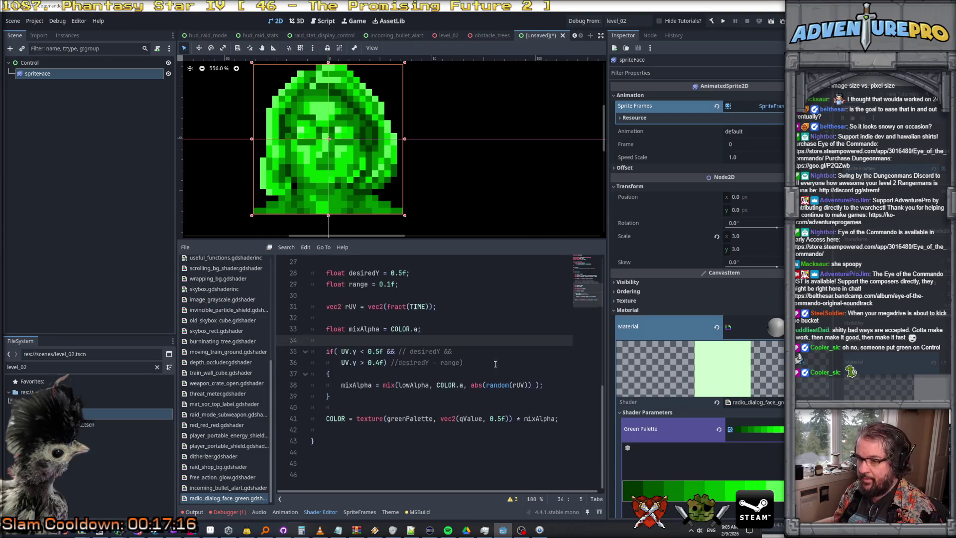
{"action": "key", "text": "ctrl+s"}
{"action": "key", "text": "Escape"}
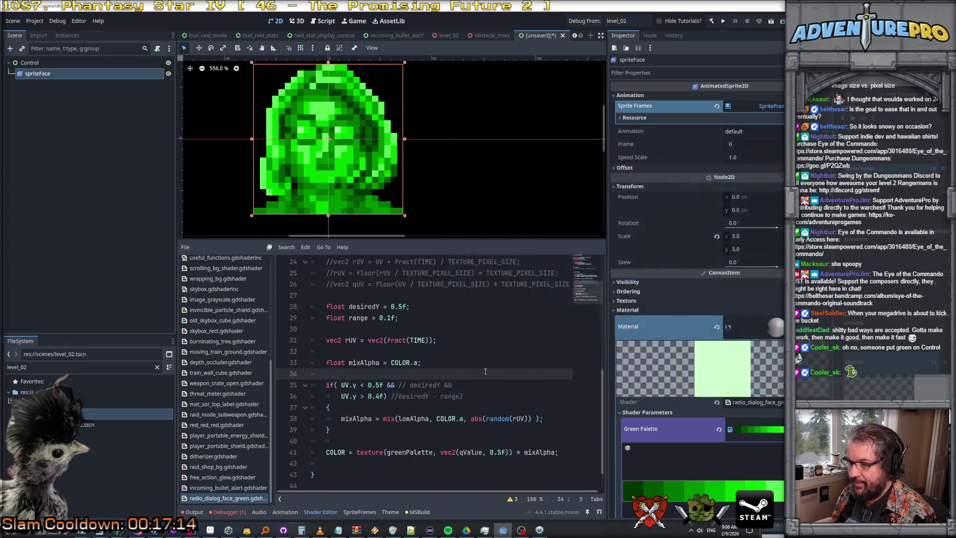
Step: Raise the condition's upper bound on line 35 from 0.5f to 1.5f
{"action": "left_click", "coordinate": [459, 361]}
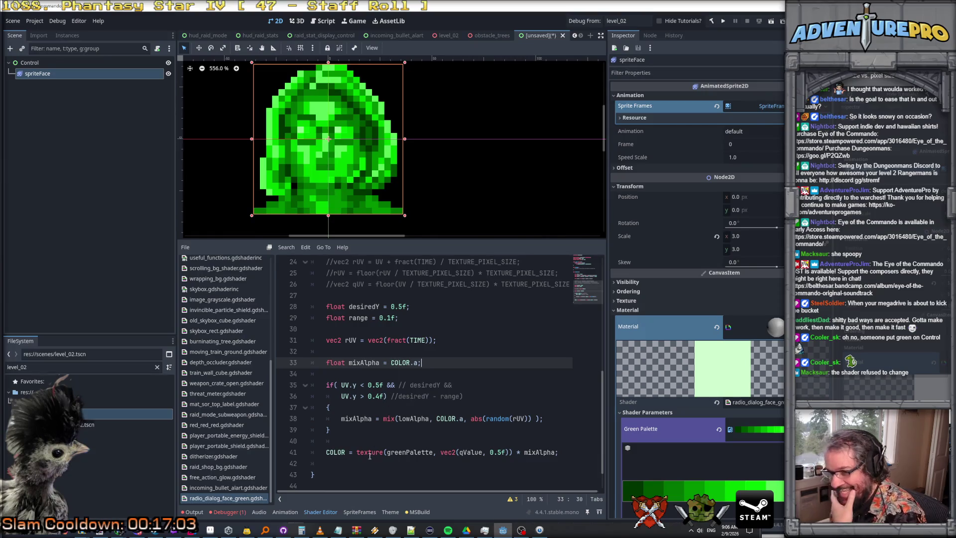
{"action": "left_click", "coordinate": [332, 458]}
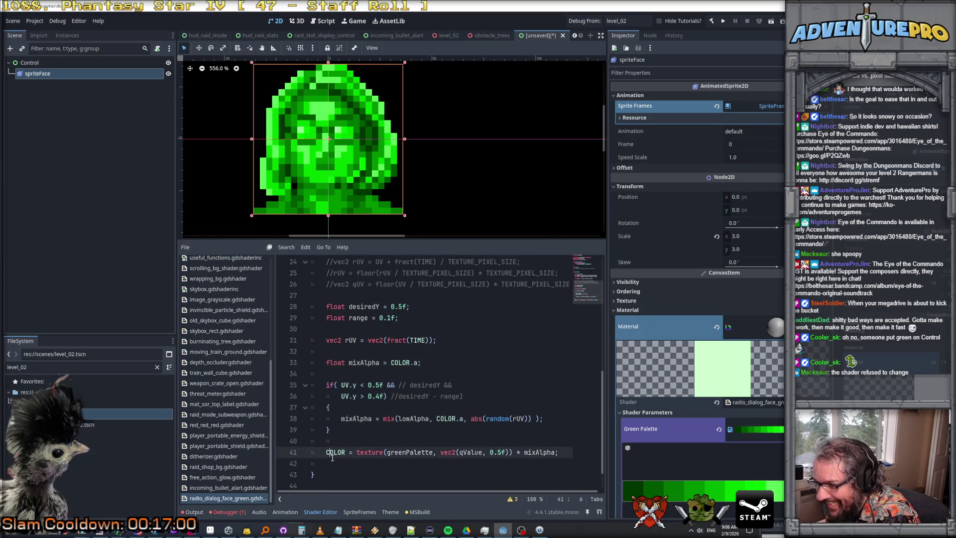
{"action": "left_click", "coordinate": [354, 386]}
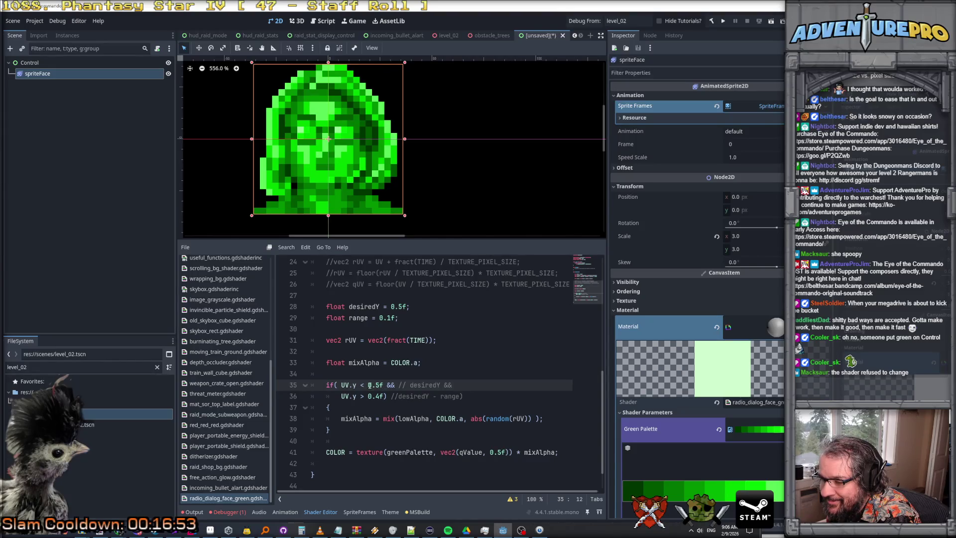
{"action": "key", "text": "Delete"}
{"action": "type", "text": "1"}
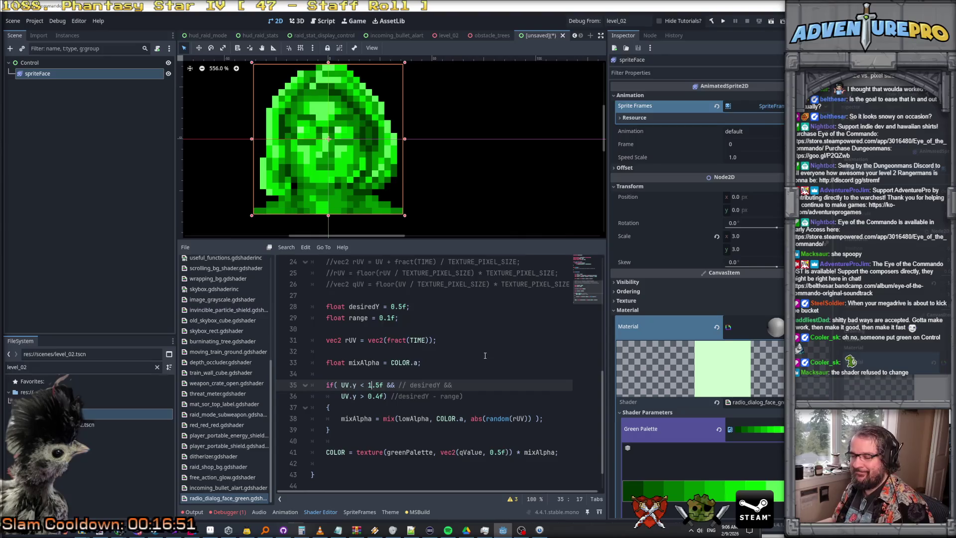
Step: Comment out both UV.y condition lines so noise covers the whole portrait
{"action": "left_click", "coordinate": [435, 378]}
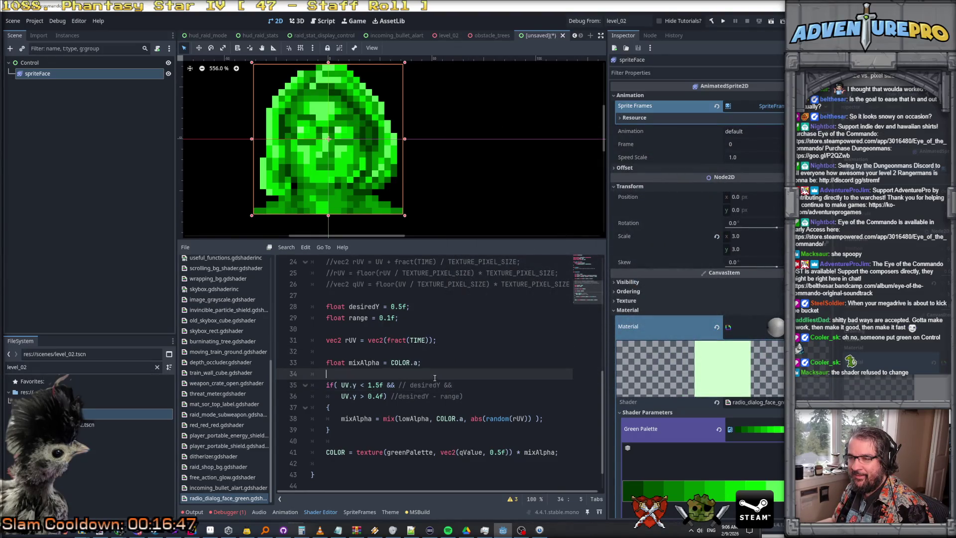
{"action": "left_click", "coordinate": [327, 385]}
{"action": "key", "text": "ctrl+k"}
{"action": "key", "text": "Down"}
{"action": "key", "text": "ctrl+k"}
{"action": "key", "text": "Down"}
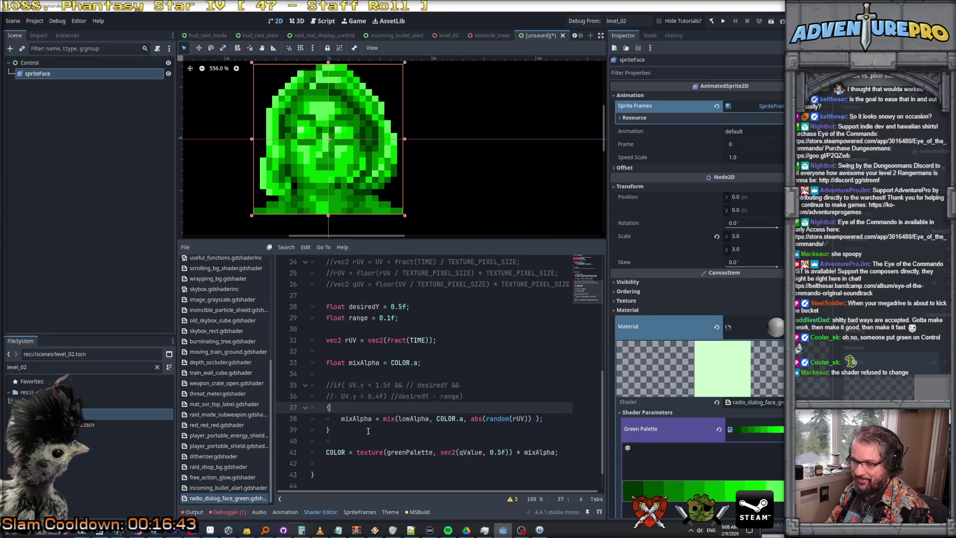
{"action": "key", "text": "Down"}
{"action": "key", "text": "Down"}
{"action": "key", "text": "Down"}
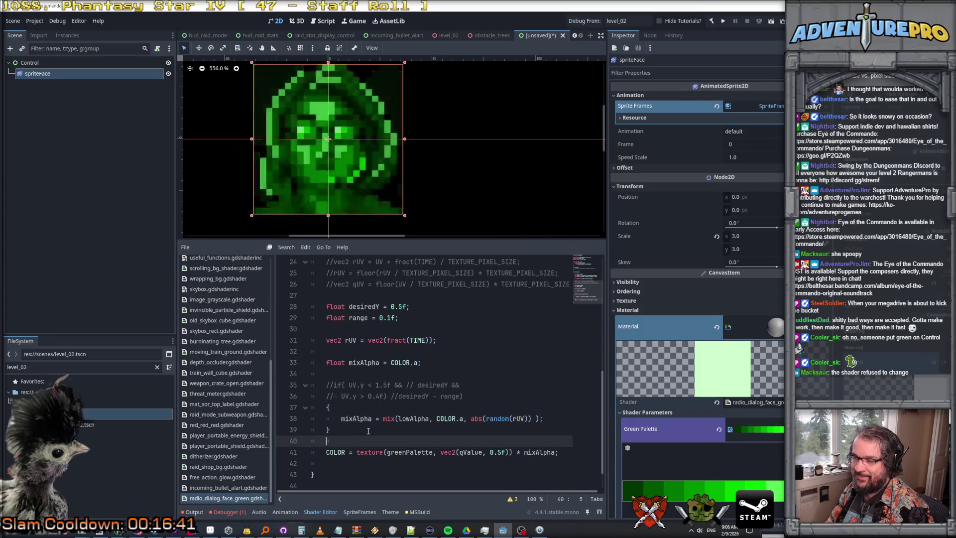
{"action": "scroll", "coordinate": [413, 345], "scroll_direction": "up", "scroll_amount": 4}
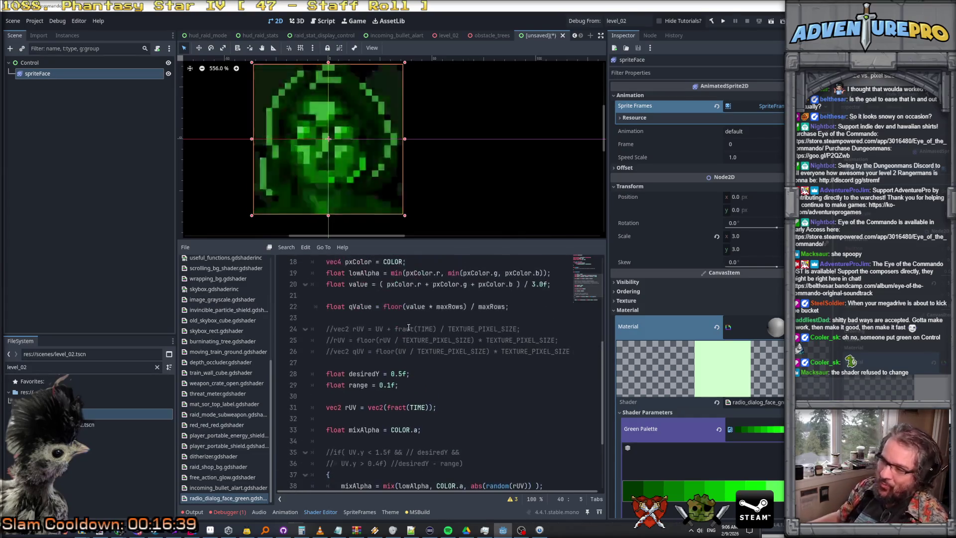
Step: Uncomment line 35 and replace the two-part bounds with the single condition if( UV.y > 0.1f)
{"action": "scroll", "coordinate": [413, 344], "scroll_direction": "down", "scroll_amount": 4}
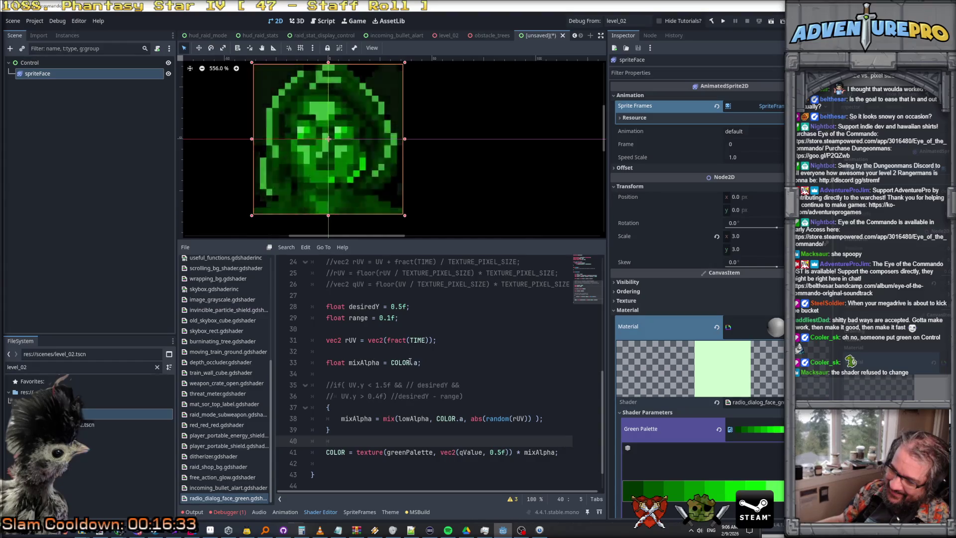
{"action": "left_click", "coordinate": [333, 386]}
{"action": "scroll", "coordinate": [342, 391], "scroll_direction": "down", "scroll_amount": 1}
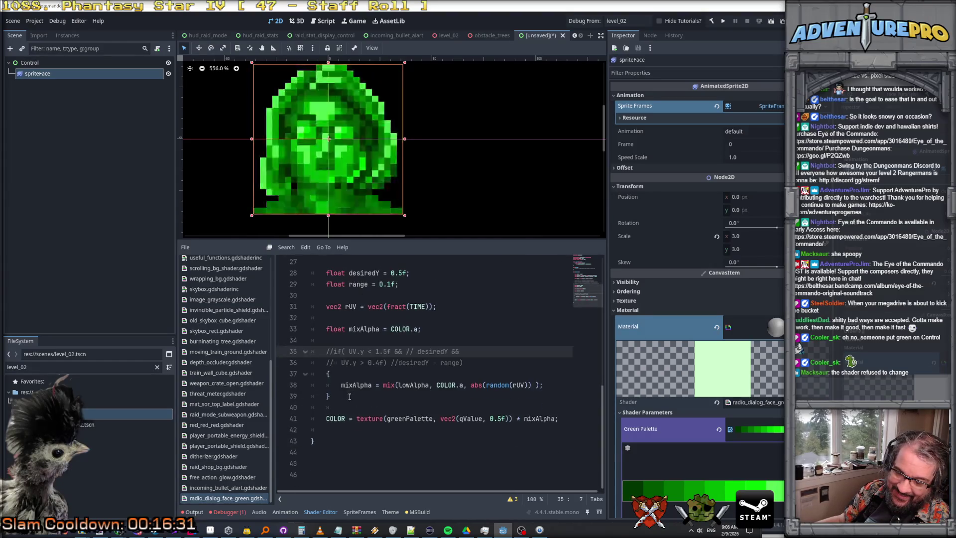
{"action": "scroll", "coordinate": [348, 396], "scroll_direction": "up", "scroll_amount": 1}
{"action": "key", "text": "BackSpace"}
{"action": "key", "text": "BackSpace"}
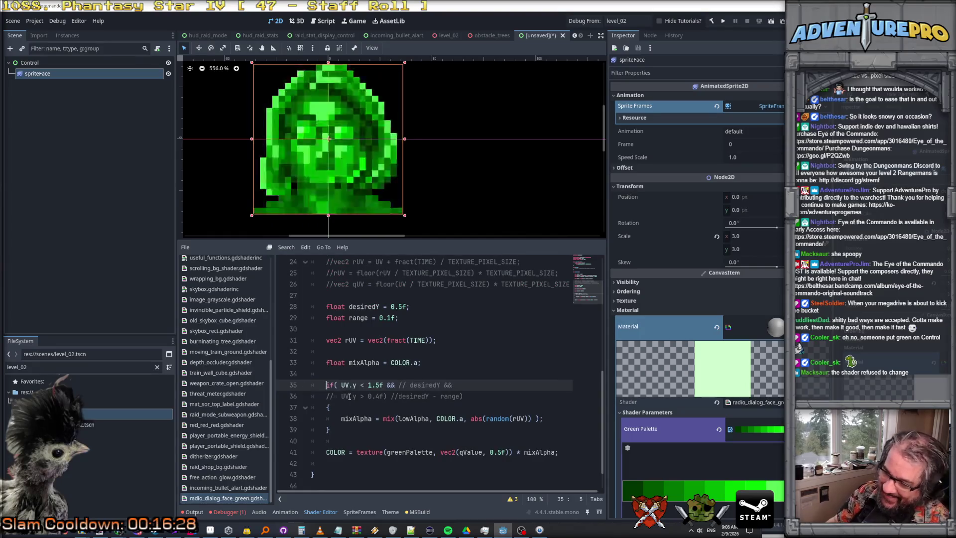
{"action": "key", "text": "Down"}
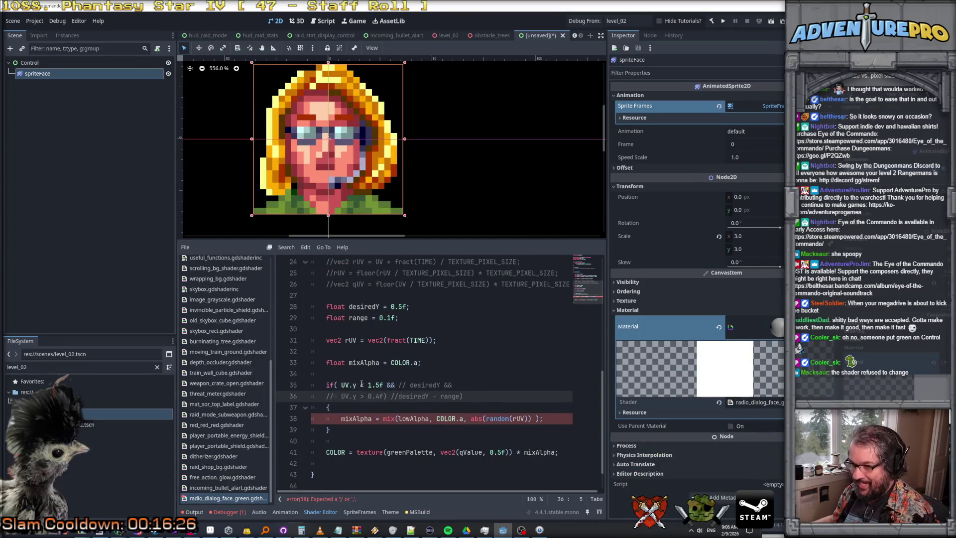
{"action": "left_click_drag", "start_coordinate": [363, 385], "coordinate": [472, 395]}
{"action": "type", "text": ">"}
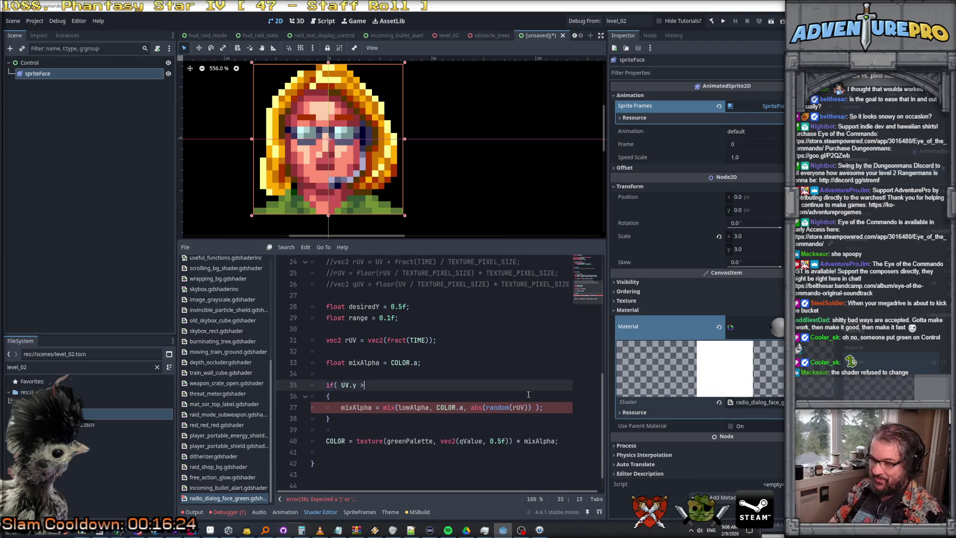
{"action": "type", "text": " 0.4f"}
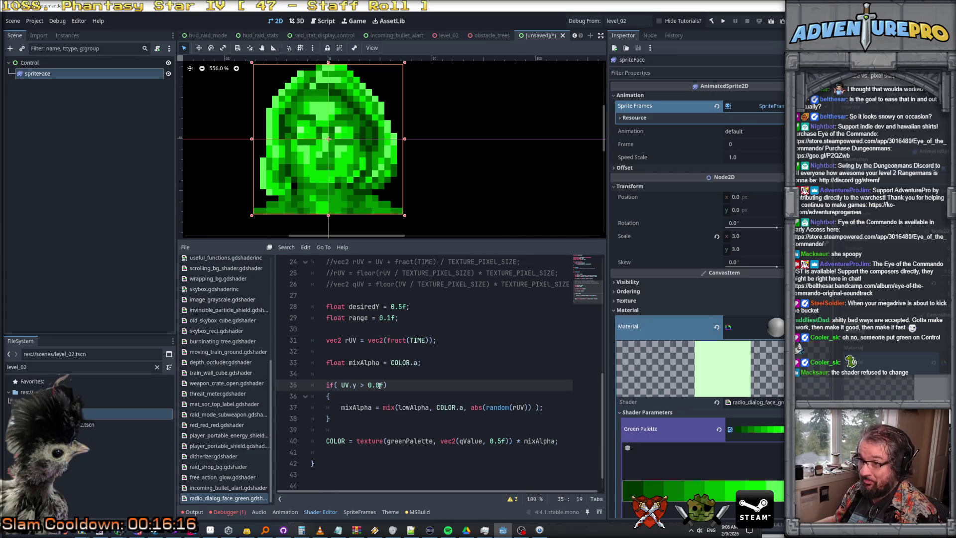
{"action": "key", "text": "BackSpace"}
{"action": "type", "text": "1"}
{"action": "left_click", "coordinate": [409, 386]}
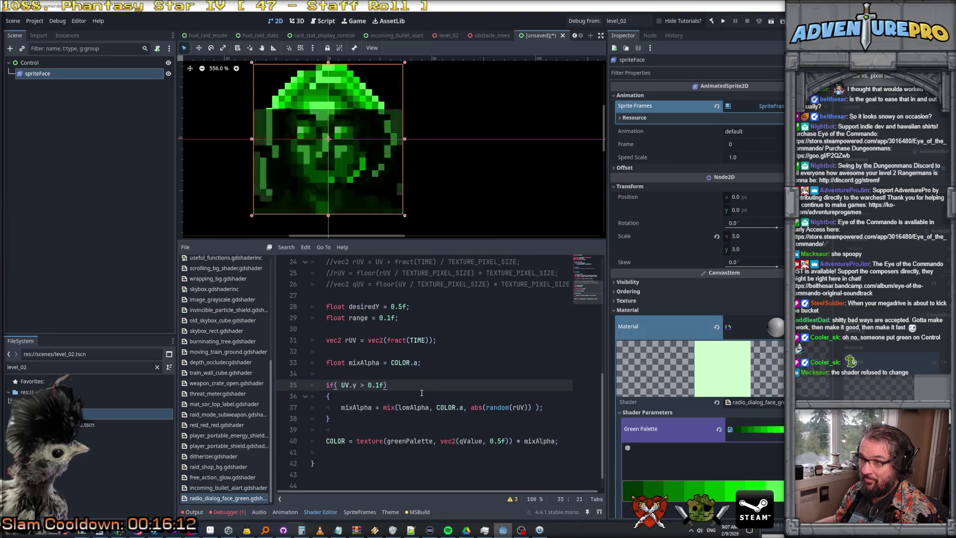
{"action": "scroll", "coordinate": [361, 144], "scroll_direction": "down", "scroll_amount": 2}
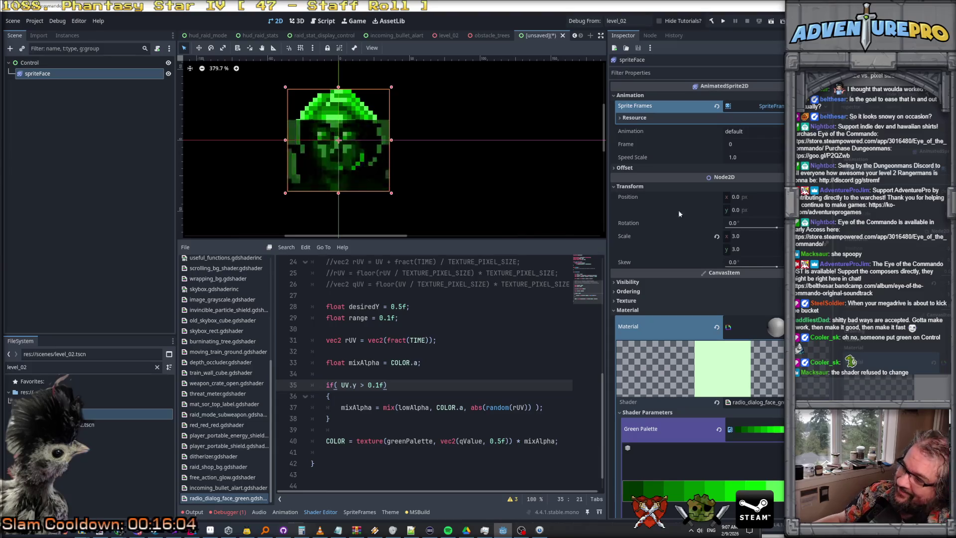
Step: Keep the portrait sprite's Scale at 3.0 on both x and y in the Inspector
{"action": "left_click", "coordinate": [739, 240]}
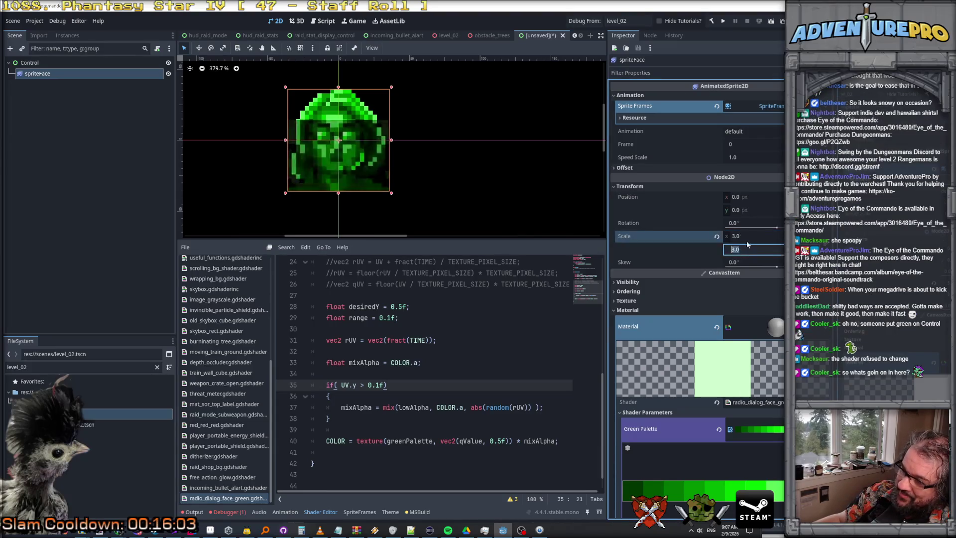
{"action": "left_click", "coordinate": [754, 249]}
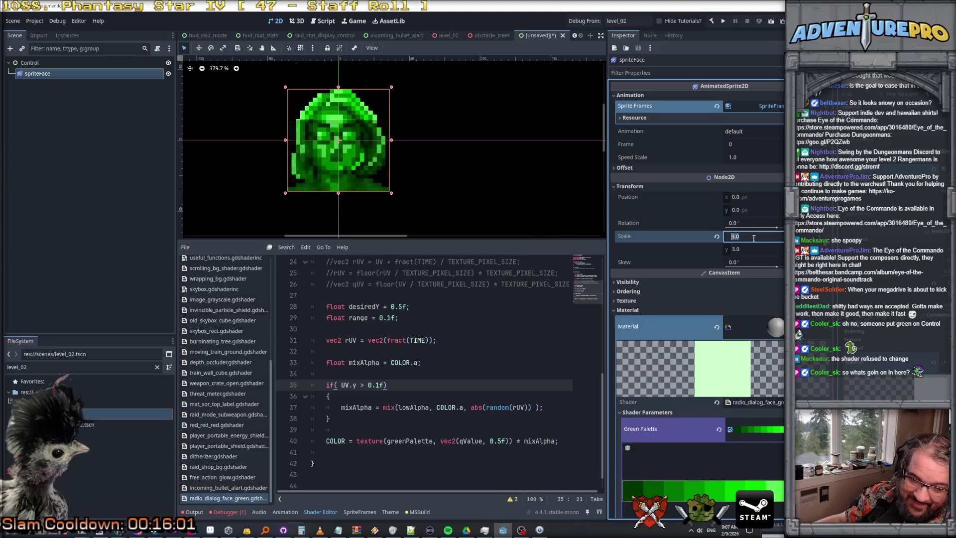
{"action": "key", "text": "Return"}
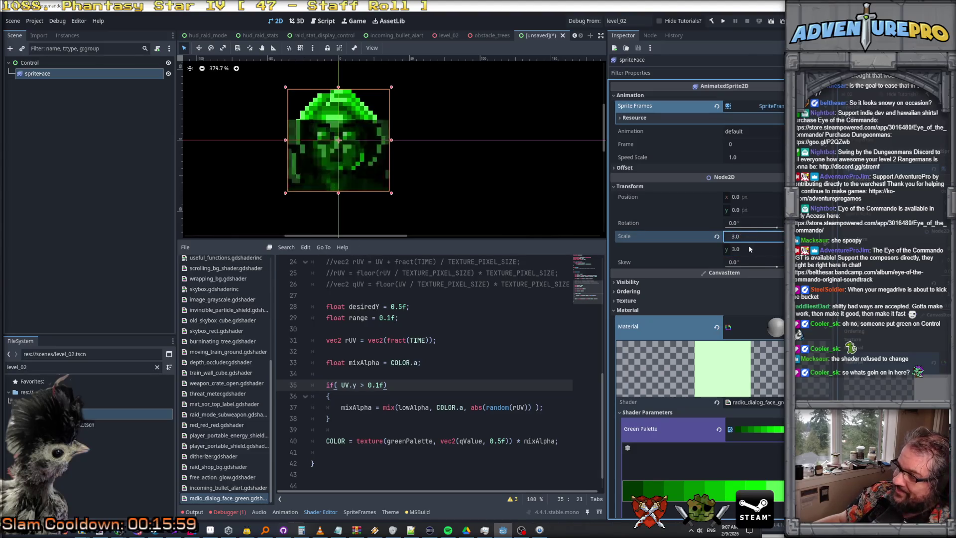
{"action": "left_click", "coordinate": [754, 241]}
{"action": "key", "text": "Tab"}
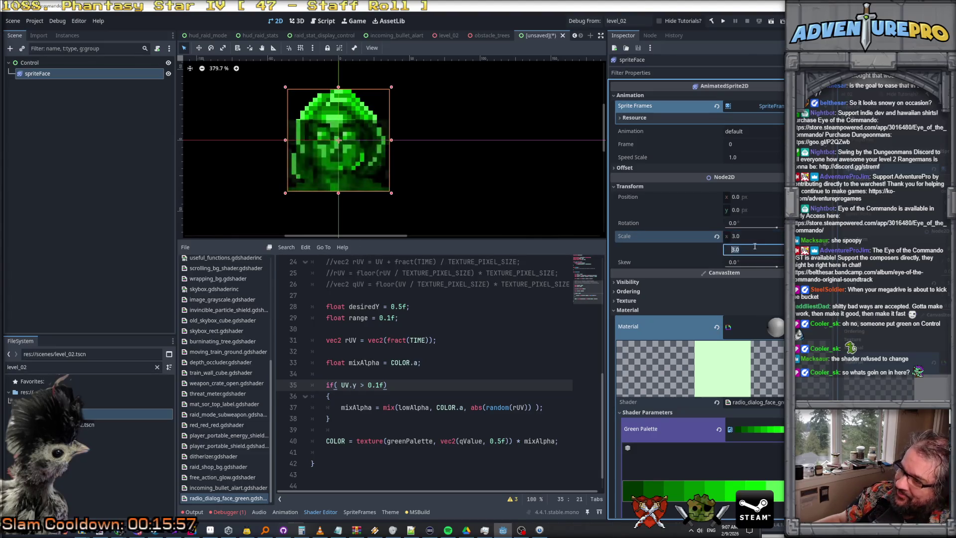
Step: Raise the noise threshold on line 35 from 0.1f to 0.330f
{"action": "left_click", "coordinate": [375, 385]}
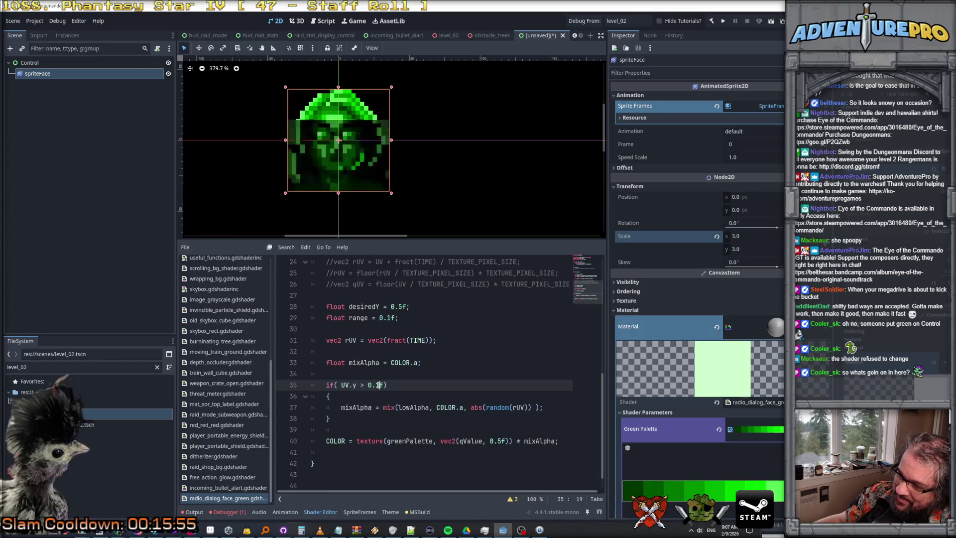
{"action": "key", "text": "Delete"}
{"action": "type", "text": "333"}
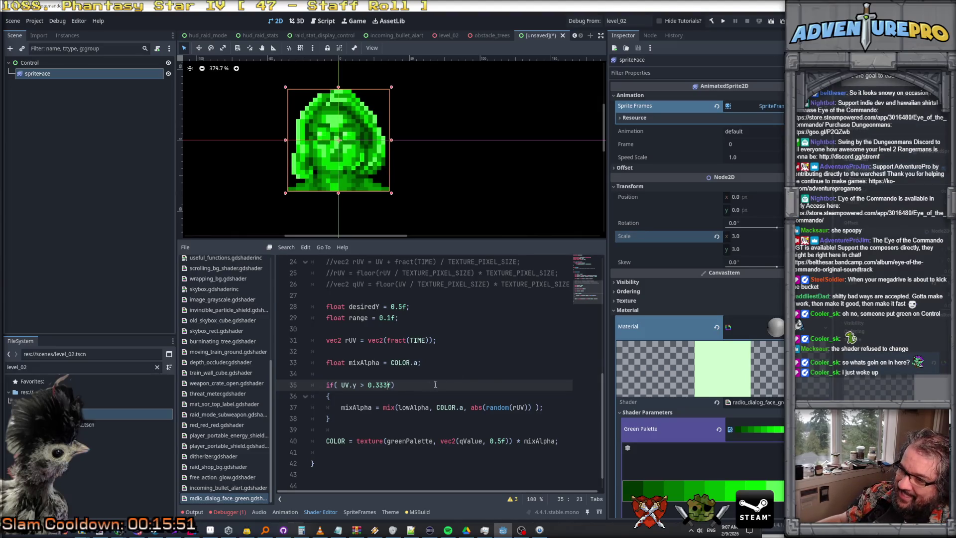
{"action": "type", "text": "2"}
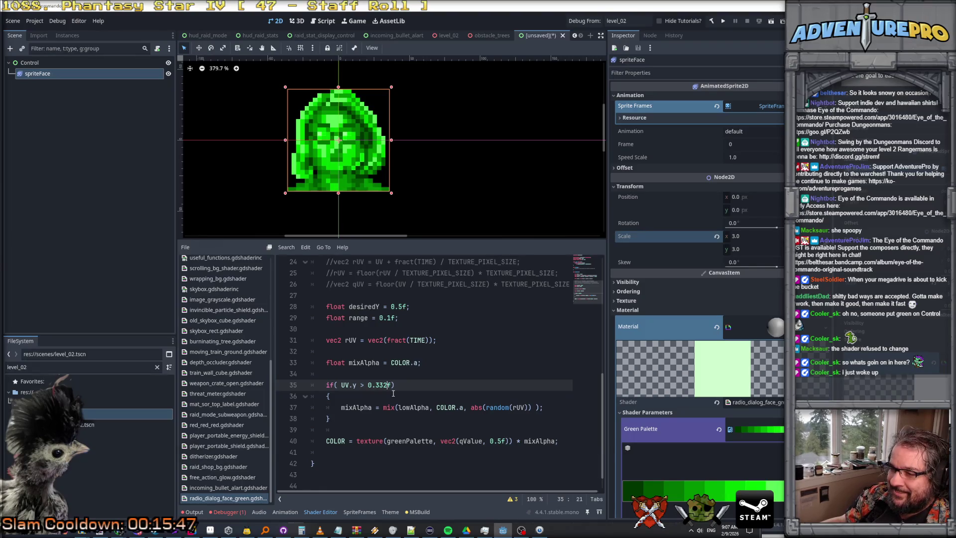
{"action": "left_click", "coordinate": [388, 385]}
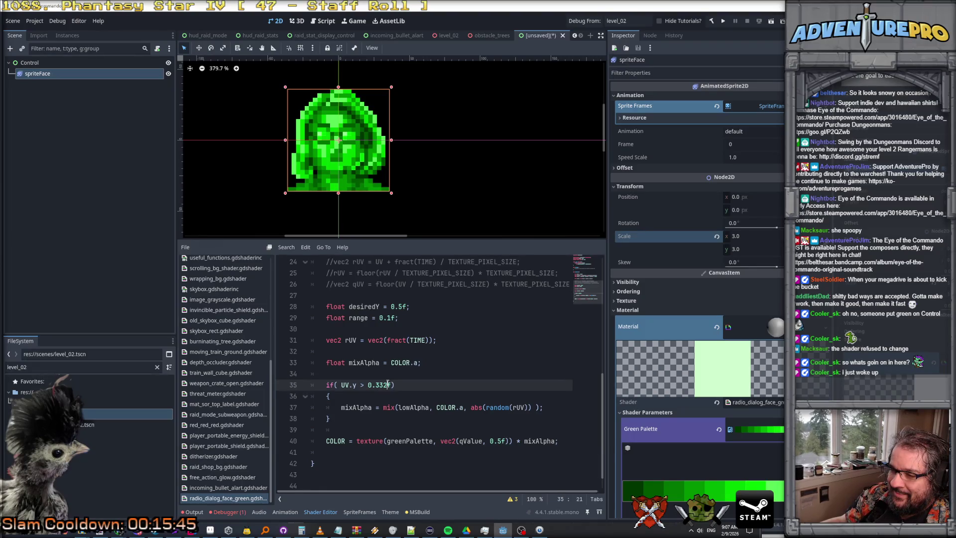
{"action": "type", "text": "0"}
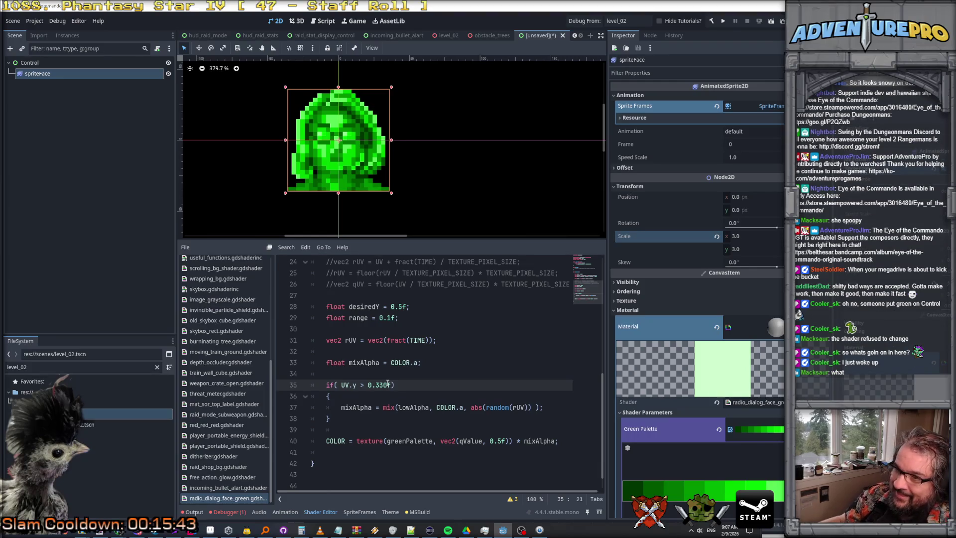
{"action": "left_click_drag", "start_coordinate": [376, 385], "coordinate": [384, 387]}
{"action": "type", "text": "3"}
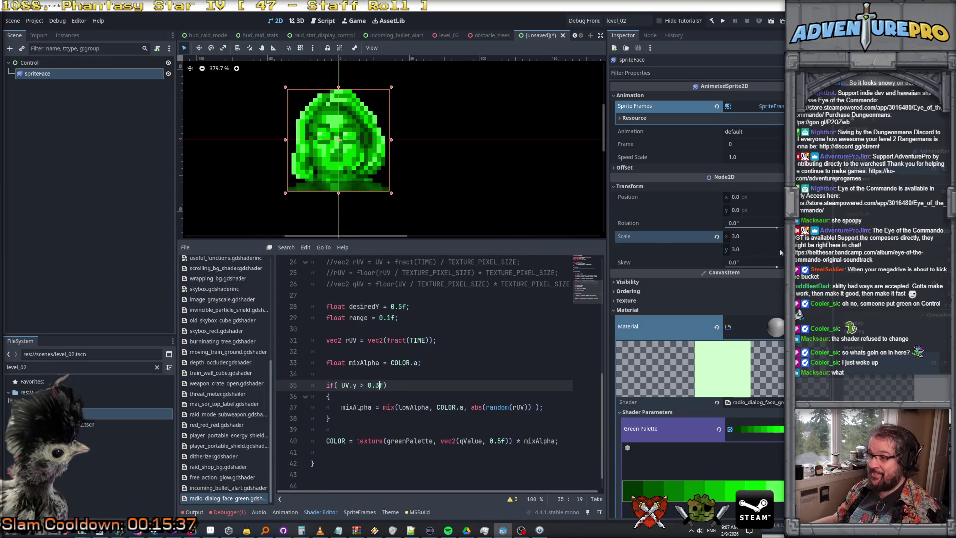
Step: Reset the portrait sprite's Transform Scale to 1.0 in the Inspector
{"action": "left_click", "coordinate": [754, 238]}
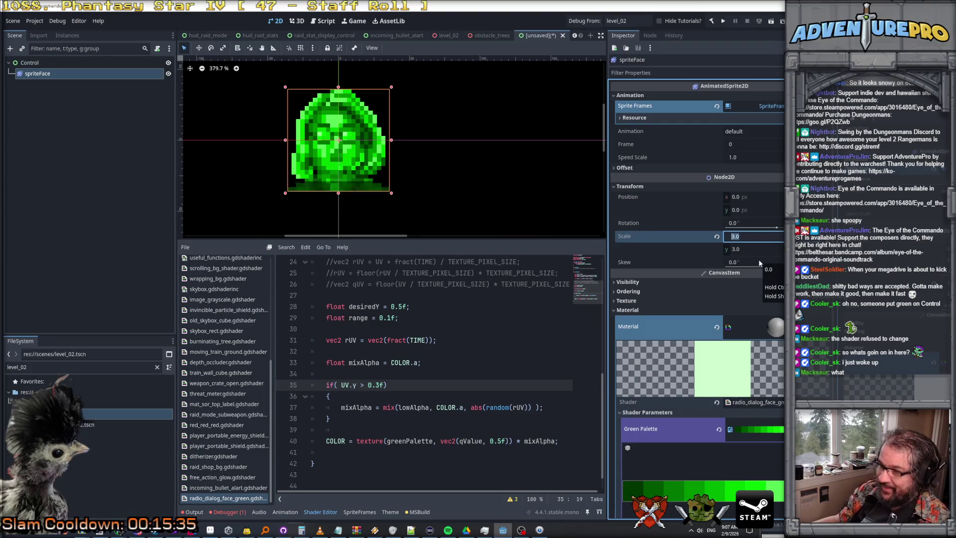
{"action": "left_click", "coordinate": [751, 238]}
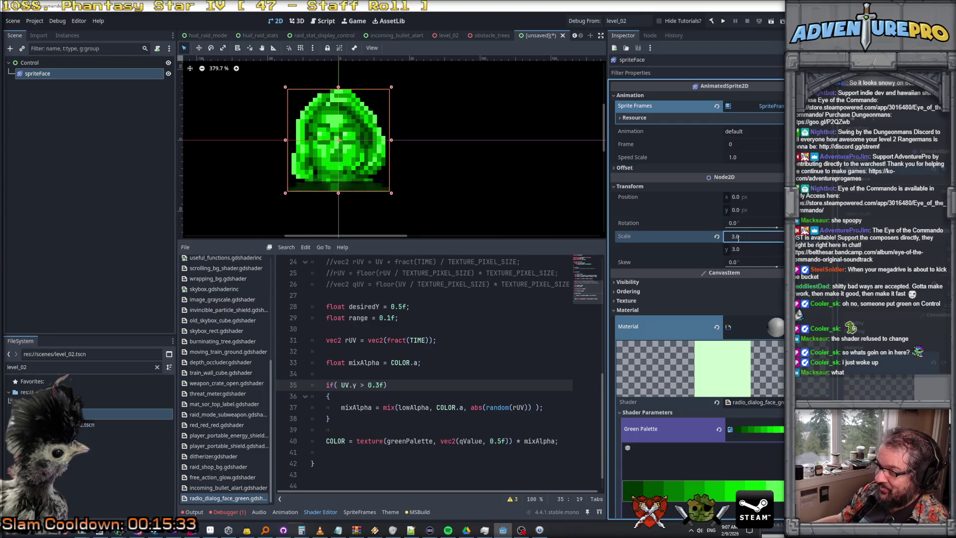
{"action": "key", "text": "ctrl+a"}
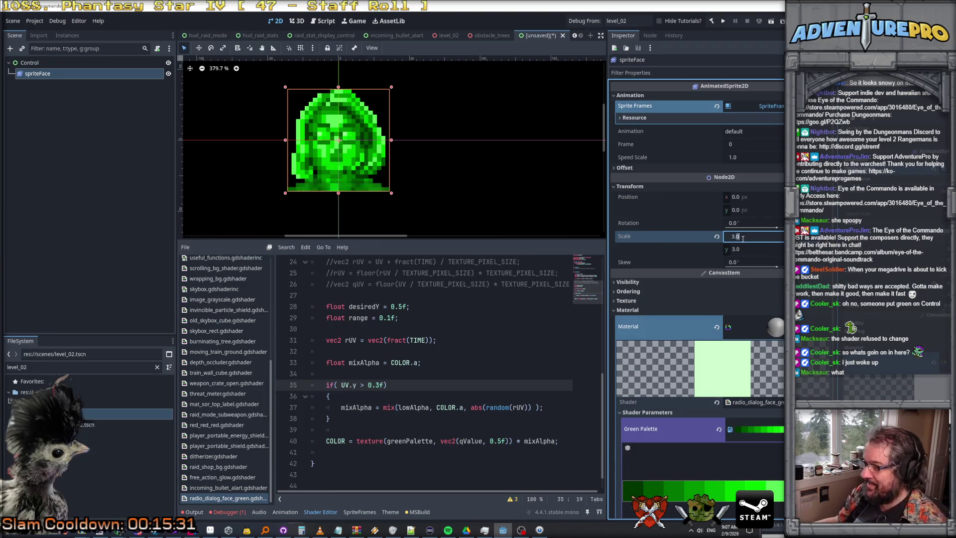
{"action": "type", "text": "1"}
{"action": "key", "text": "Tab"}
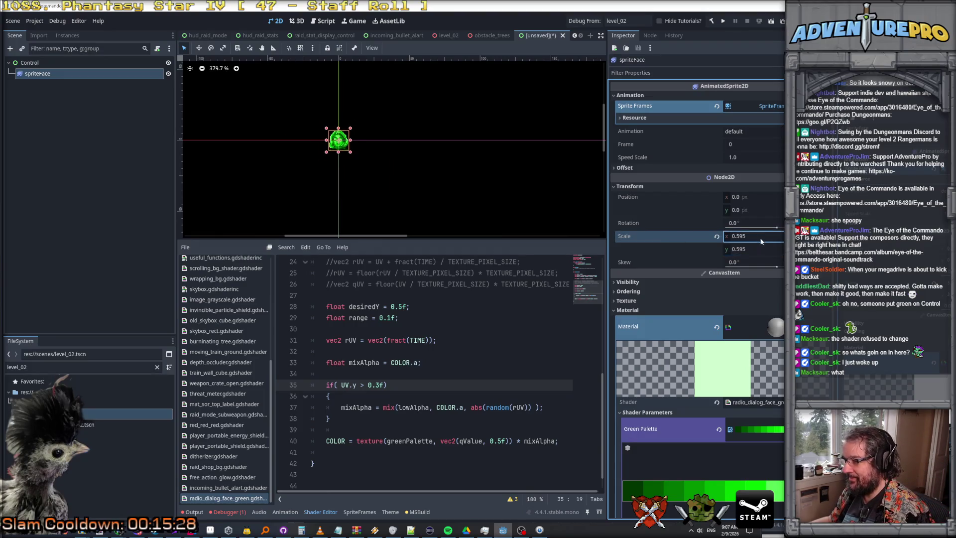
Step: Check the 0.3f threshold on line 35 and show spriteFace's nine animation frames at 5.0 FPS
{"action": "scroll", "coordinate": [363, 163], "scroll_direction": "up", "scroll_amount": 5}
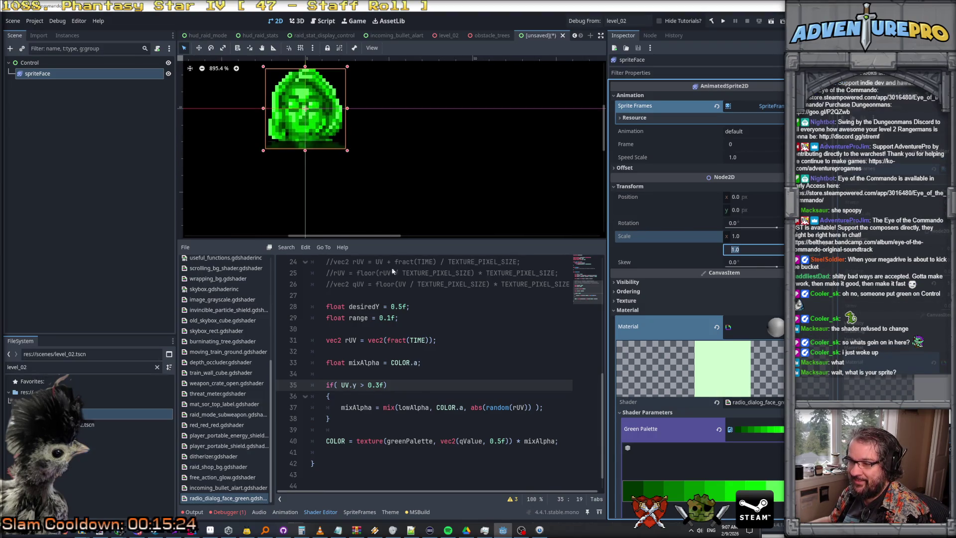
{"action": "scroll", "coordinate": [733, 230], "scroll_direction": "down", "scroll_amount": 2}
{"action": "scroll", "coordinate": [735, 231], "scroll_direction": "up", "scroll_amount": 2}
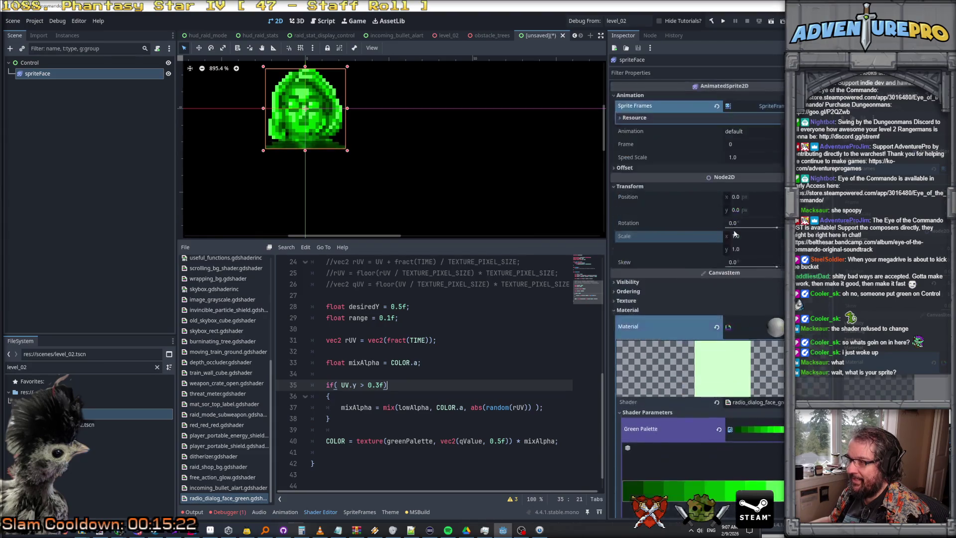
{"action": "left_click", "coordinate": [371, 385]}
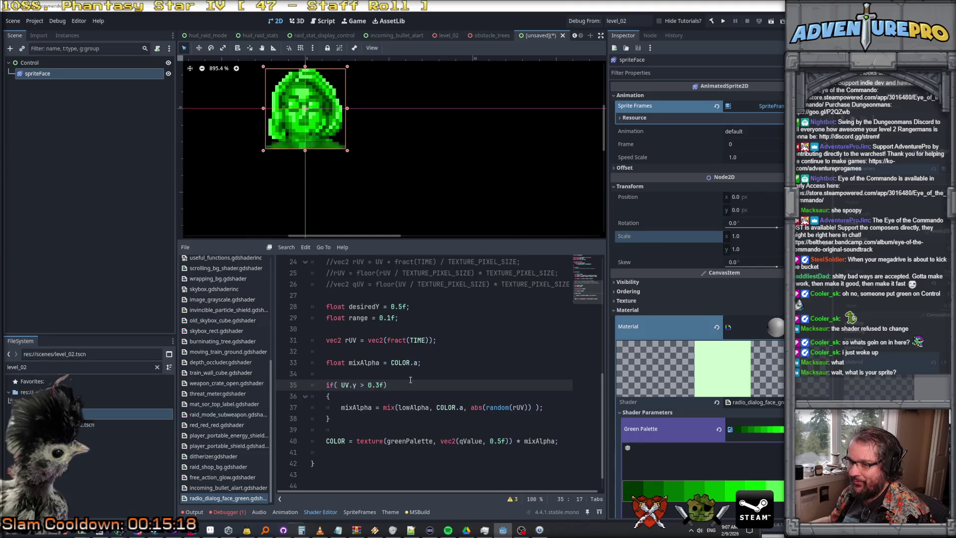
{"action": "key", "text": "Up"}
{"action": "left_click", "coordinate": [216, 500]}
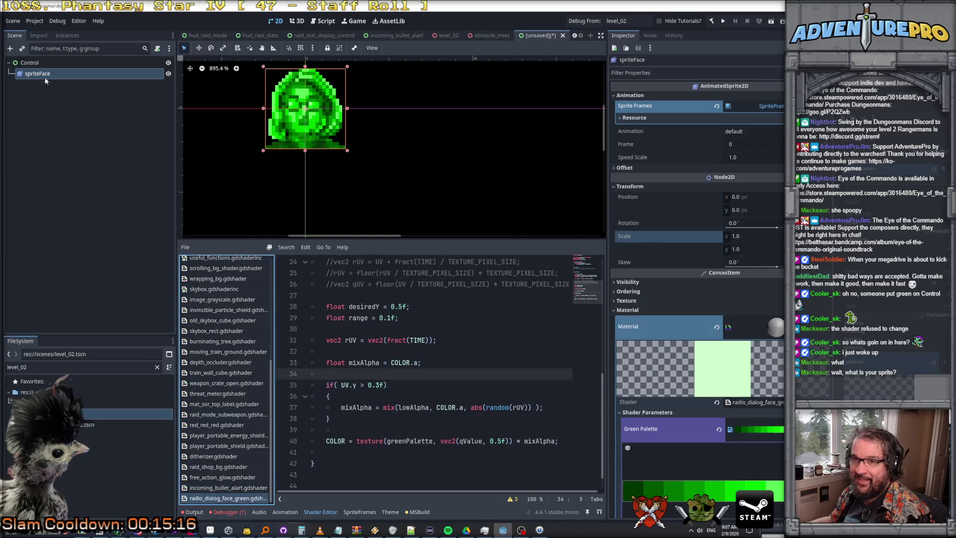
{"action": "left_click", "coordinate": [60, 63]}
{"action": "left_click", "coordinate": [65, 74]}
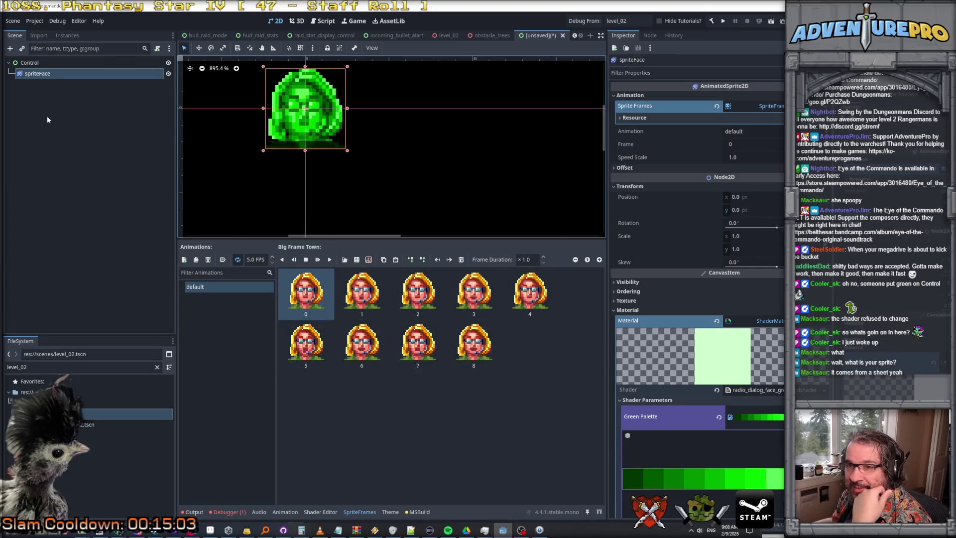
Step: Reselect spriteFace, set its Scale back to 3.0 on both axes, and return to the Shader Editor
{"action": "left_click", "coordinate": [29, 63]}
{"action": "left_click", "coordinate": [37, 75]}
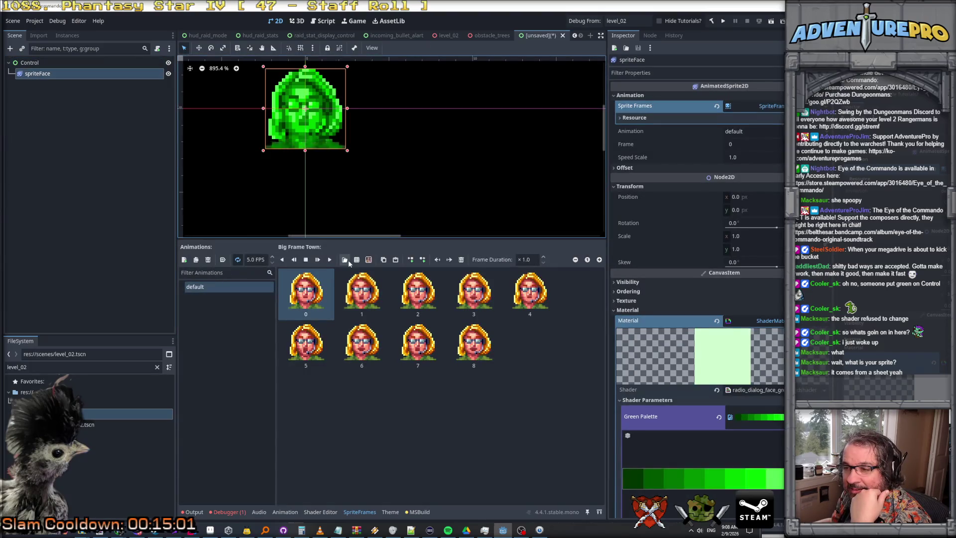
{"action": "left_click", "coordinate": [30, 63]}
{"action": "left_click", "coordinate": [38, 74]}
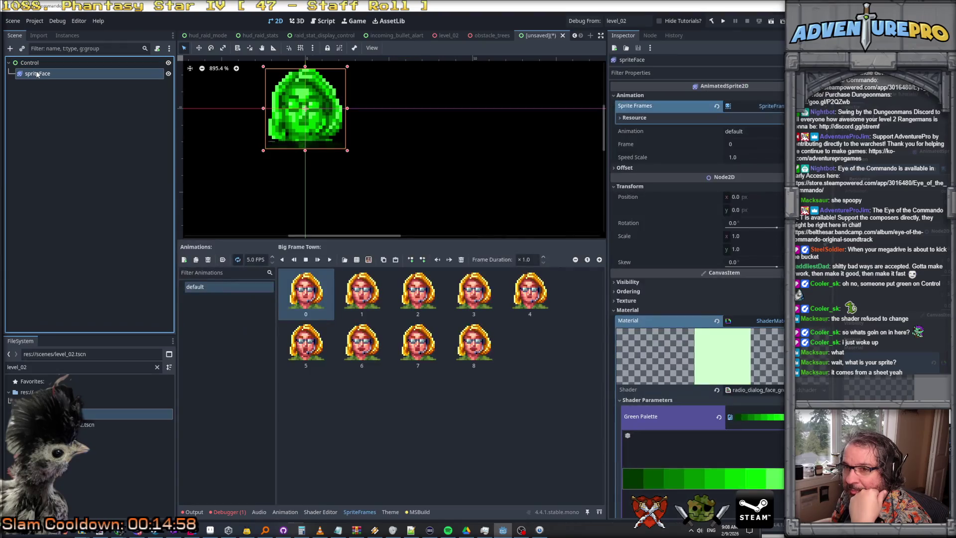
{"action": "left_click", "coordinate": [747, 236]}
{"action": "type", "text": "3"}
{"action": "key", "text": "Tab"}
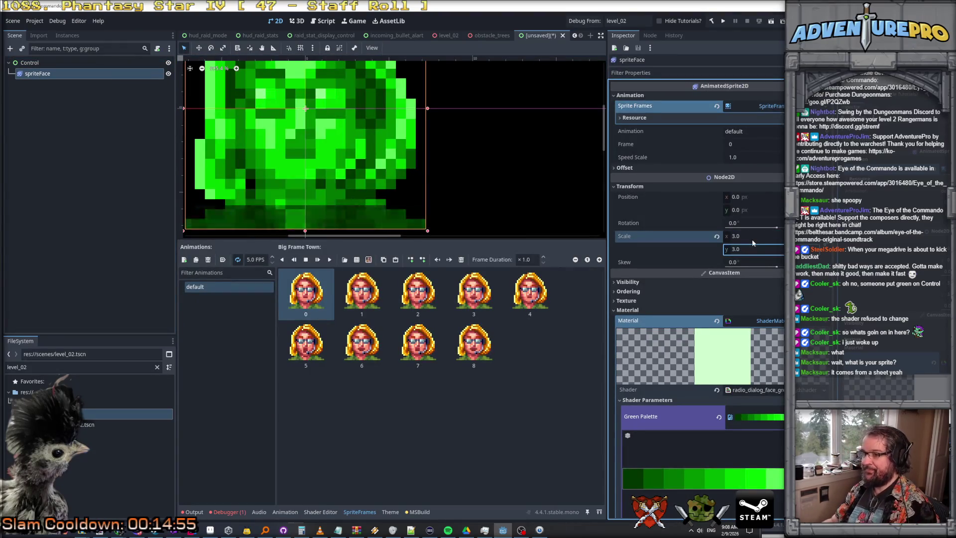
{"action": "key", "text": "Return"}
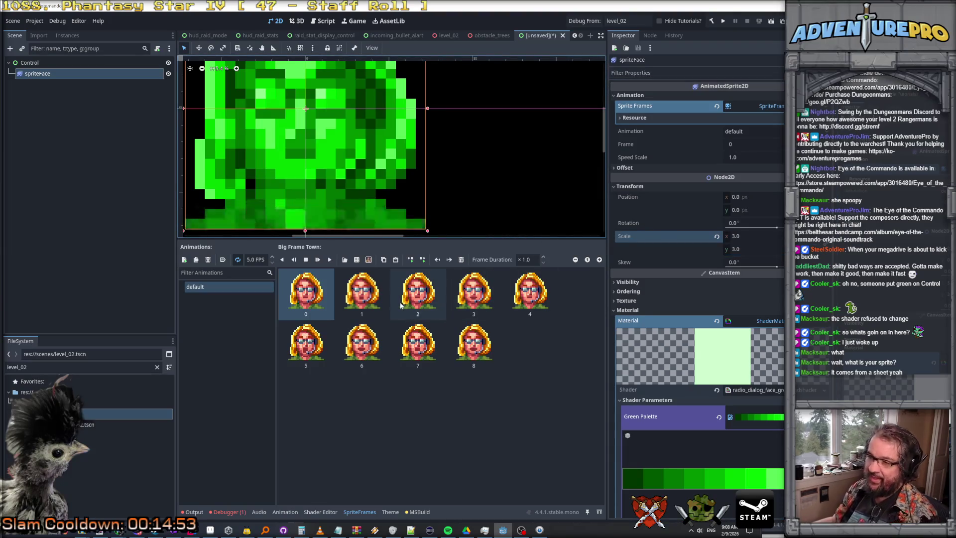
{"action": "scroll", "coordinate": [414, 202], "scroll_direction": "down", "scroll_amount": 5}
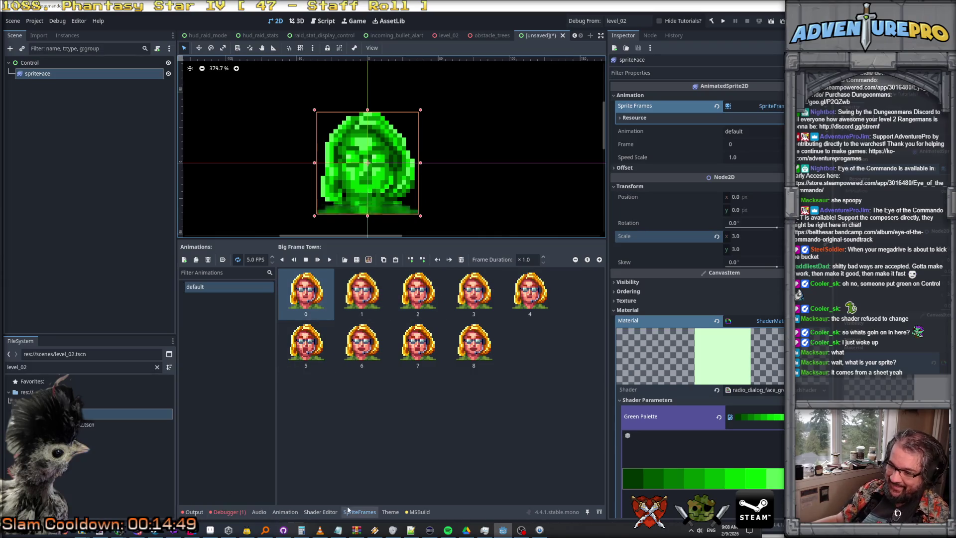
{"action": "left_click", "coordinate": [320, 512]}
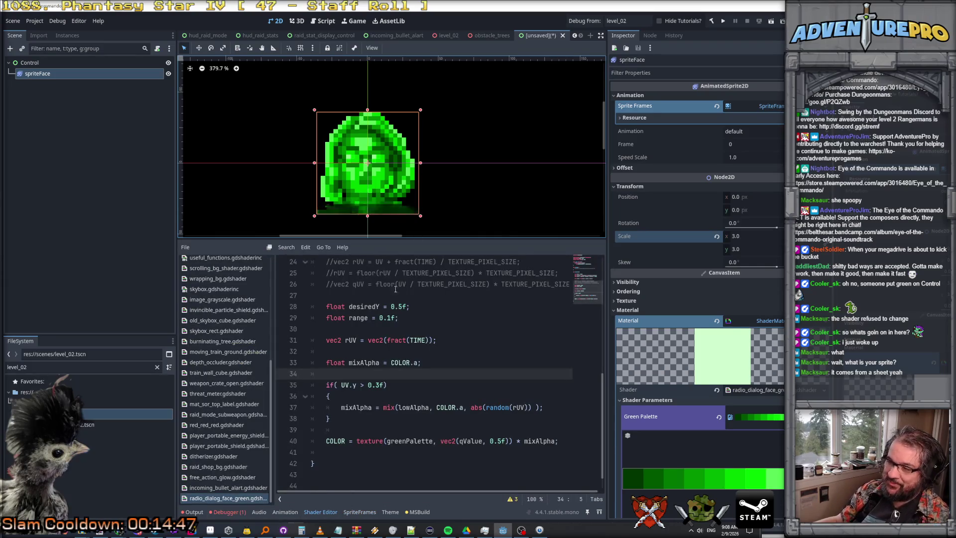
{"action": "left_click", "coordinate": [347, 386]}
{"action": "double_click", "coordinate": [347, 387]}
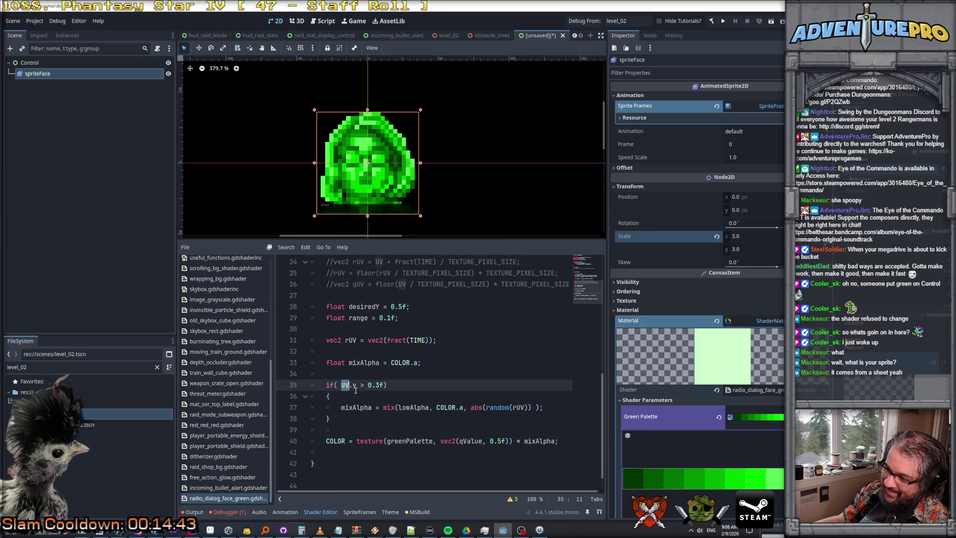
{"action": "scroll", "coordinate": [408, 374], "scroll_direction": "up", "scroll_amount": 3}
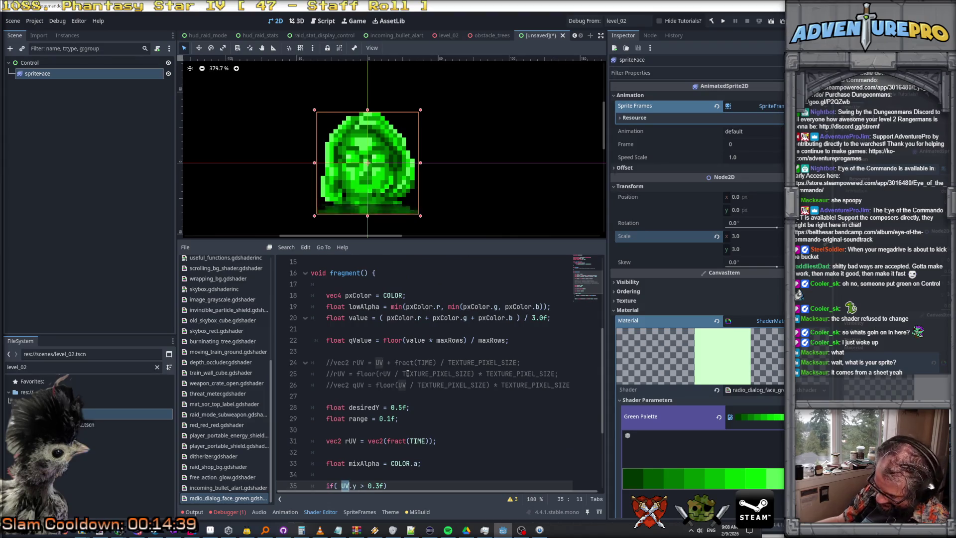
{"action": "scroll", "coordinate": [407, 374], "scroll_direction": "down", "scroll_amount": 2}
{"action": "scroll", "coordinate": [408, 374], "scroll_direction": "up", "scroll_amount": 1}
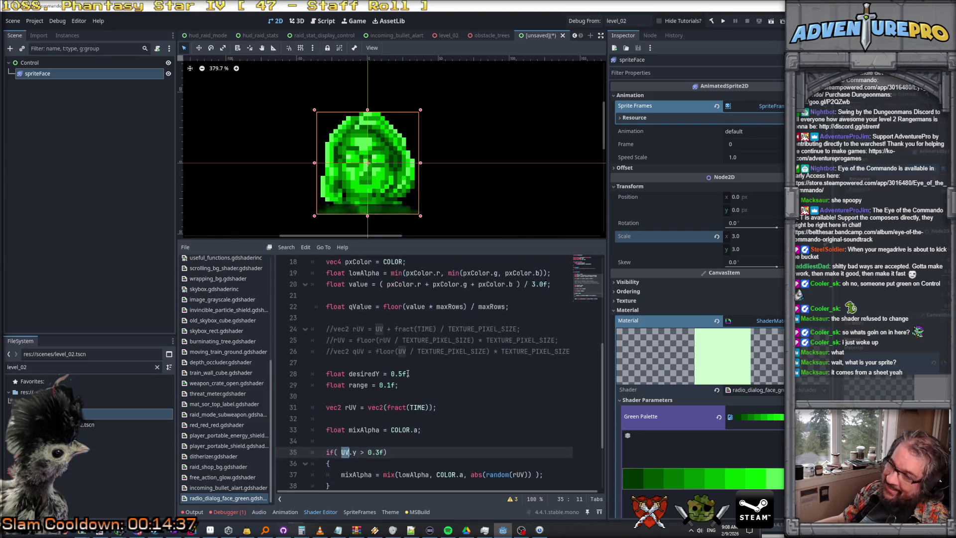
{"action": "scroll", "coordinate": [408, 373], "scroll_direction": "down", "scroll_amount": 1}
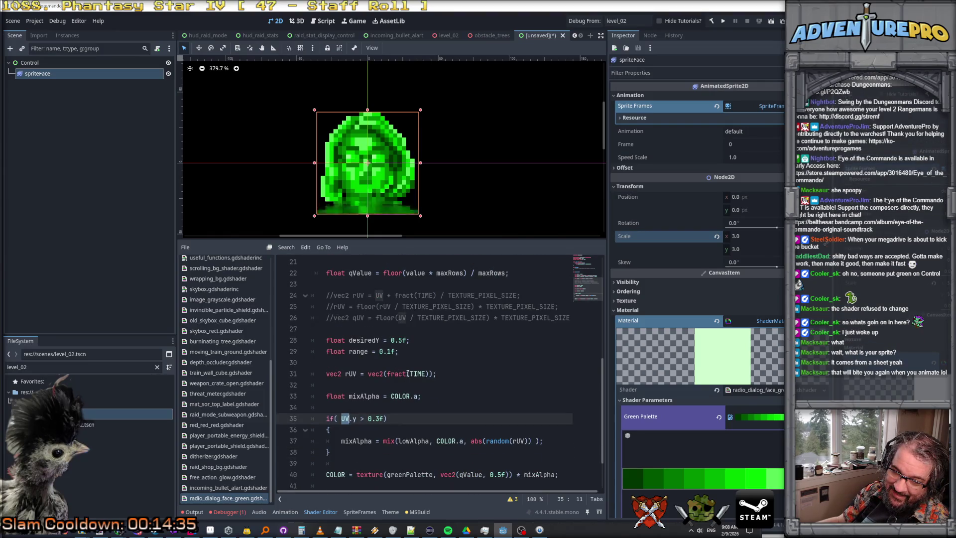
{"action": "scroll", "coordinate": [408, 374], "scroll_direction": "down", "scroll_amount": 1}
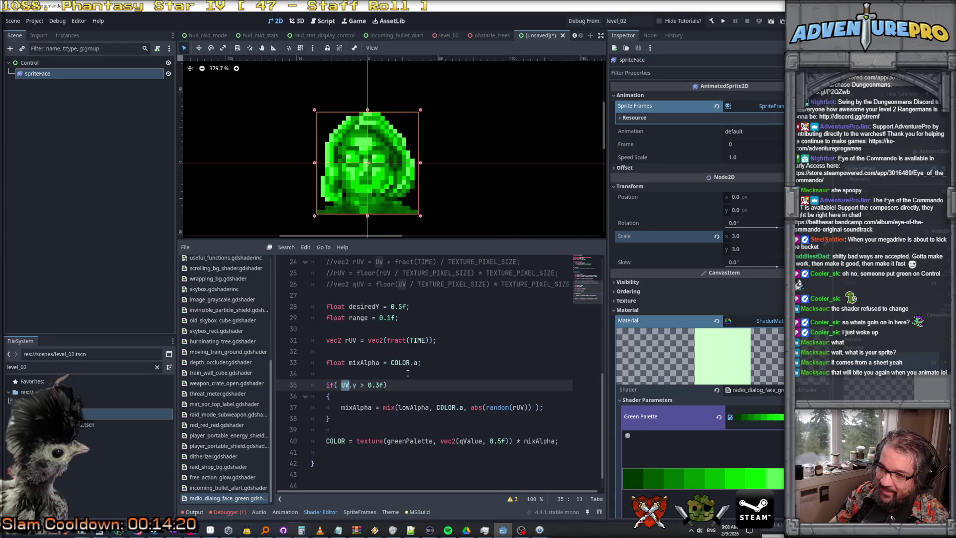
{"action": "double_click", "coordinate": [524, 285]}
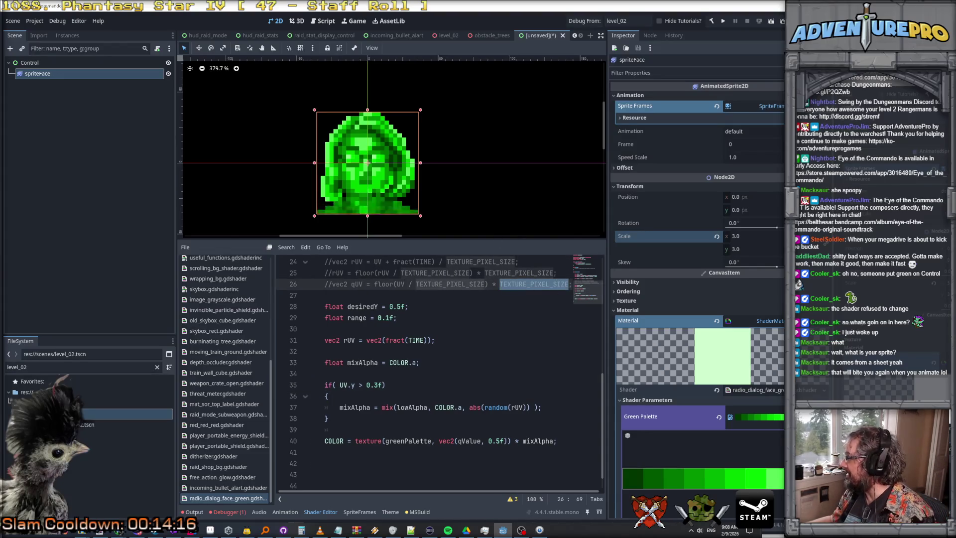
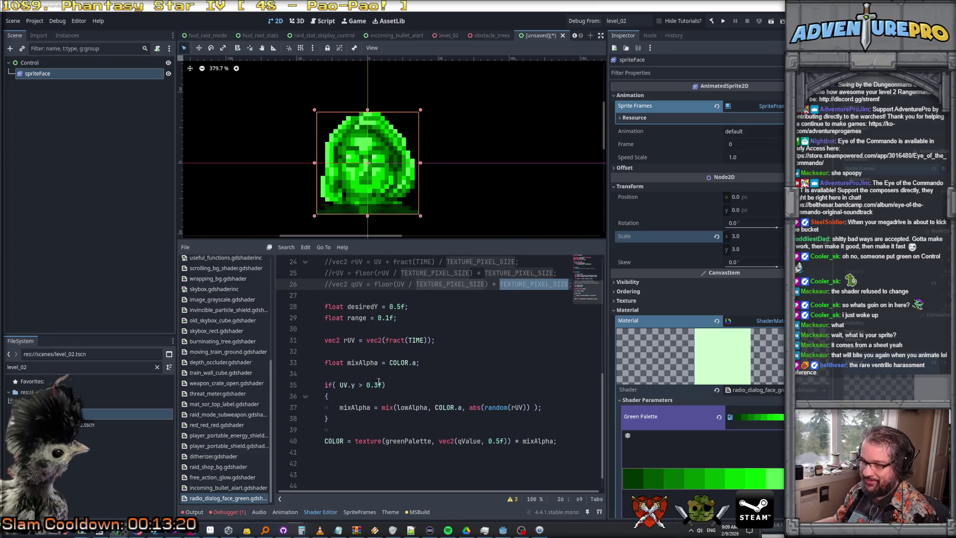
Step: Change line 35's alpha condition from UV.y to FRAGCOORD.y > 0.3f
{"action": "double_click", "coordinate": [347, 385]}
{"action": "type", "text": "FRAGCOORD"}
{"action": "key", "text": "Up"}
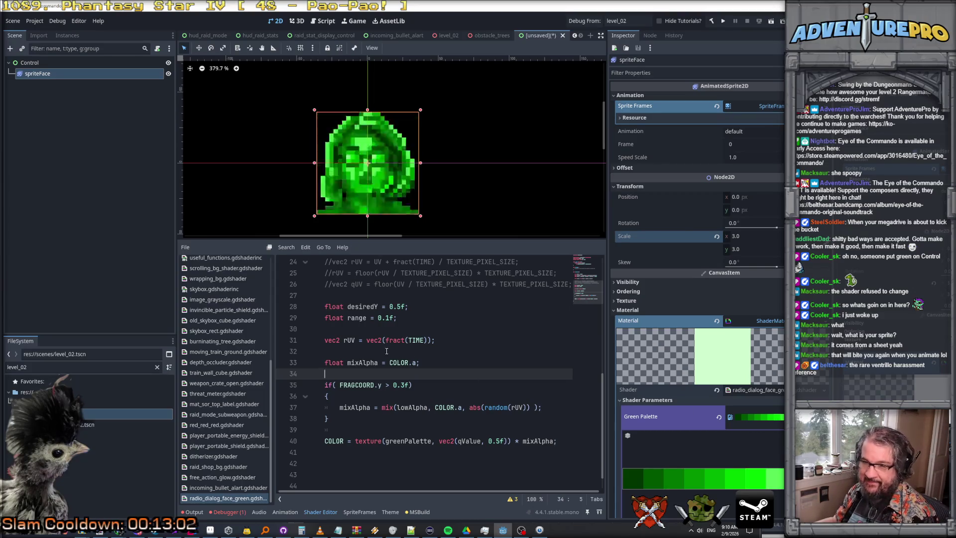
{"action": "left_click", "coordinate": [358, 387]}
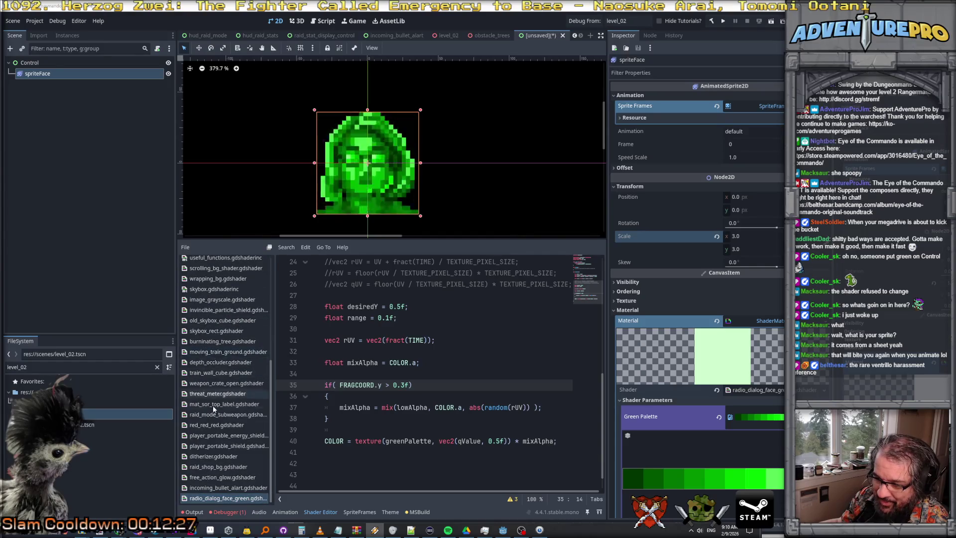
{"action": "scroll", "coordinate": [211, 393], "scroll_direction": "up", "scroll_amount": 3}
Step: Bring up sh_text_with_palette.gdshader and skim its vertex() and fragment() code
{"action": "scroll", "coordinate": [211, 389], "scroll_direction": "up", "scroll_amount": 3}
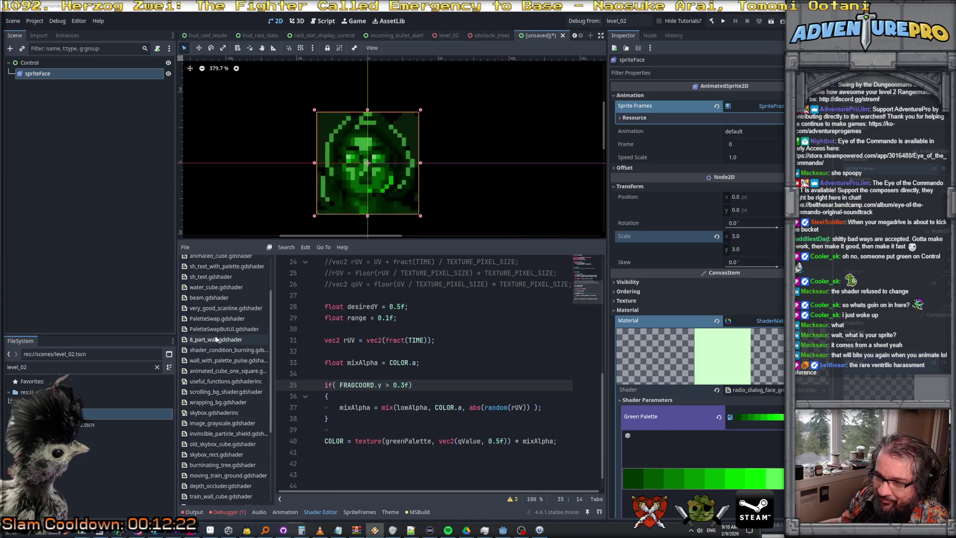
{"action": "left_click", "coordinate": [215, 266]}
{"action": "scroll", "coordinate": [427, 333], "scroll_direction": "up", "scroll_amount": 5}
{"action": "scroll", "coordinate": [427, 332], "scroll_direction": "down", "scroll_amount": 2}
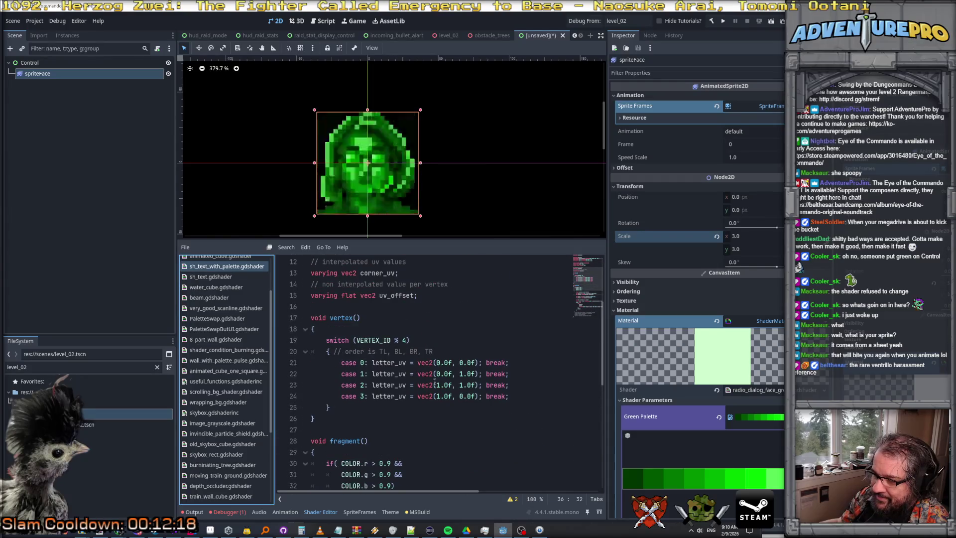
{"action": "scroll", "coordinate": [402, 382], "scroll_direction": "down", "scroll_amount": 1}
{"action": "scroll", "coordinate": [403, 382], "scroll_direction": "down", "scroll_amount": 4}
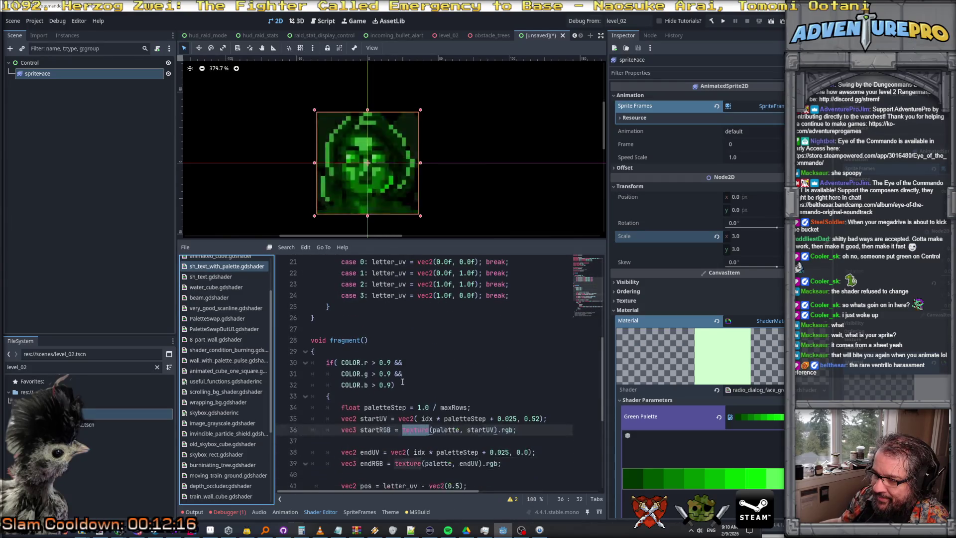
{"action": "scroll", "coordinate": [418, 347], "scroll_direction": "down", "scroll_amount": 4}
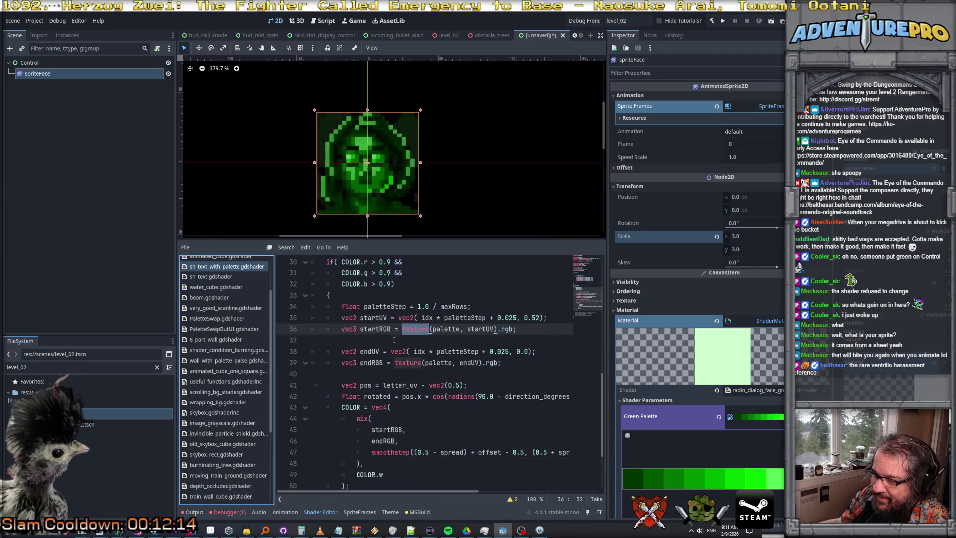
{"action": "scroll", "coordinate": [394, 340], "scroll_direction": "up", "scroll_amount": 4}
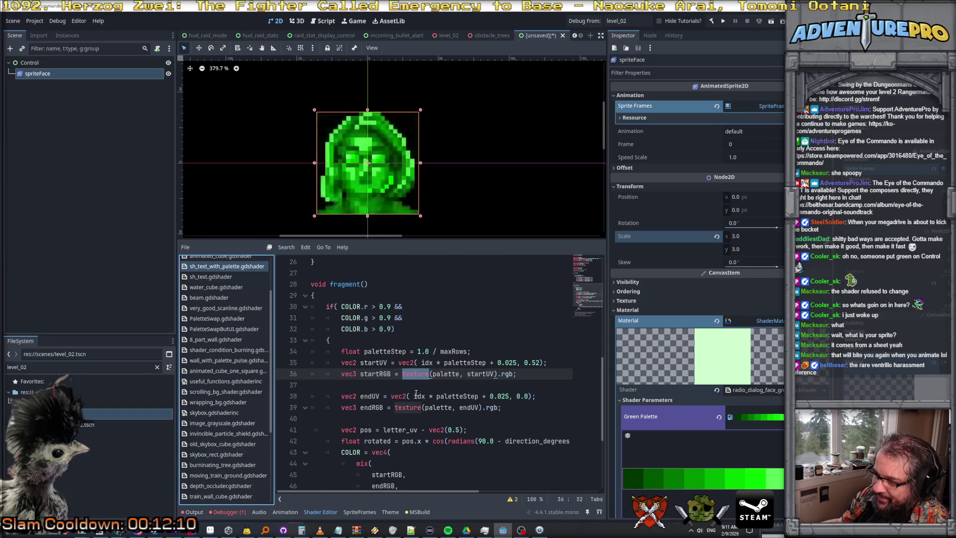
{"action": "scroll", "coordinate": [416, 393], "scroll_direction": "down", "scroll_amount": 1}
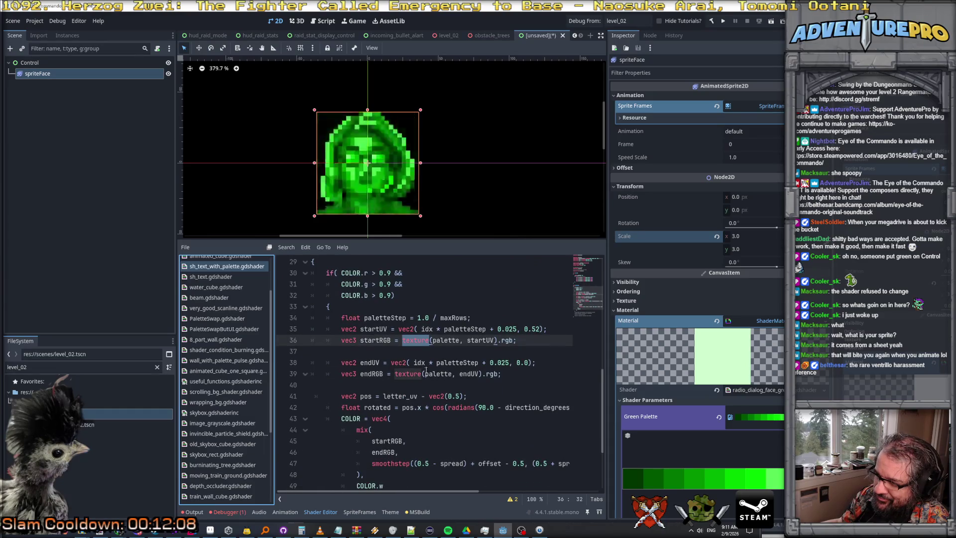
Step: Study startUV and the case 0 and case 3 letter_uv assignments in vertex()
{"action": "double_click", "coordinate": [484, 341]}
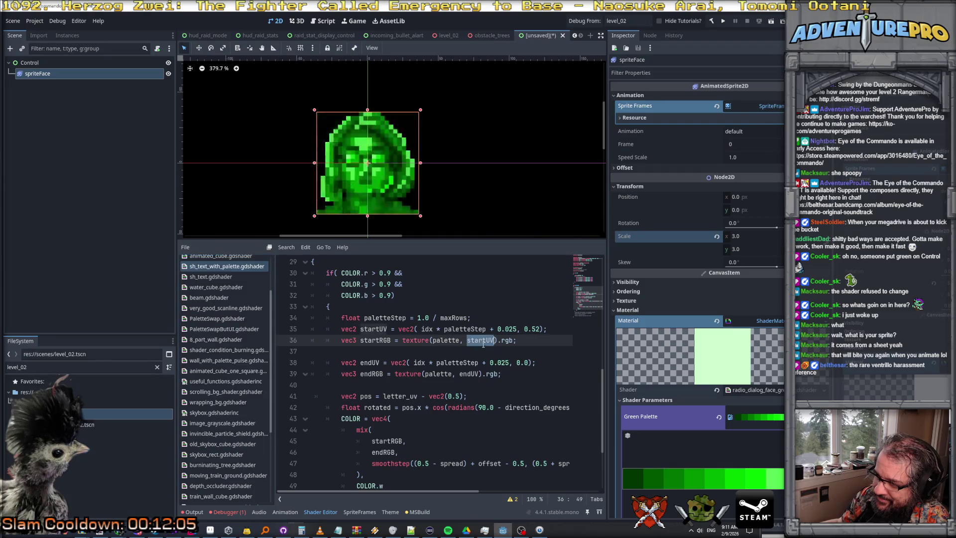
{"action": "scroll", "coordinate": [457, 344], "scroll_direction": "up", "scroll_amount": 4}
{"action": "left_click", "coordinate": [404, 328]}
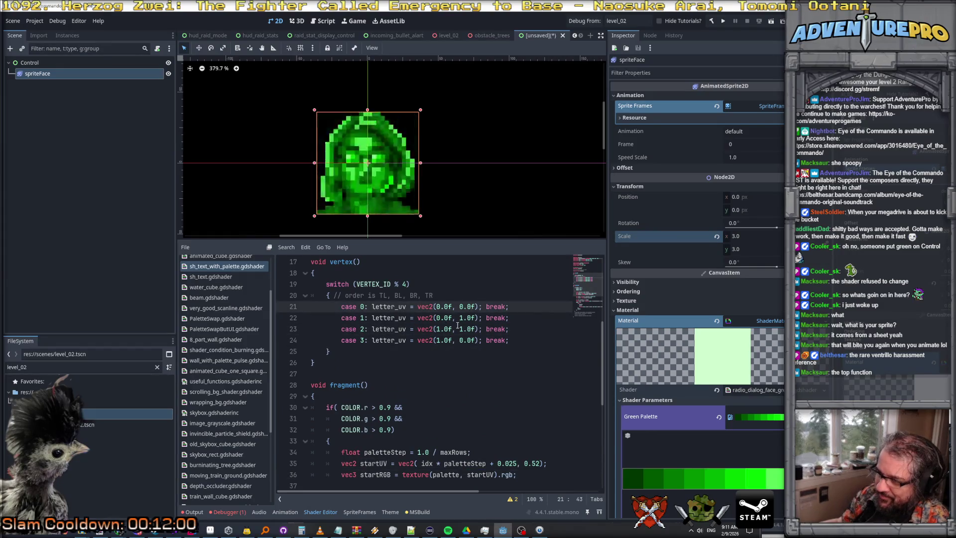
{"action": "left_click", "coordinate": [417, 340]}
{"action": "key", "text": "Left"}
{"action": "key", "text": "Left"}
{"action": "key", "text": "Left"}
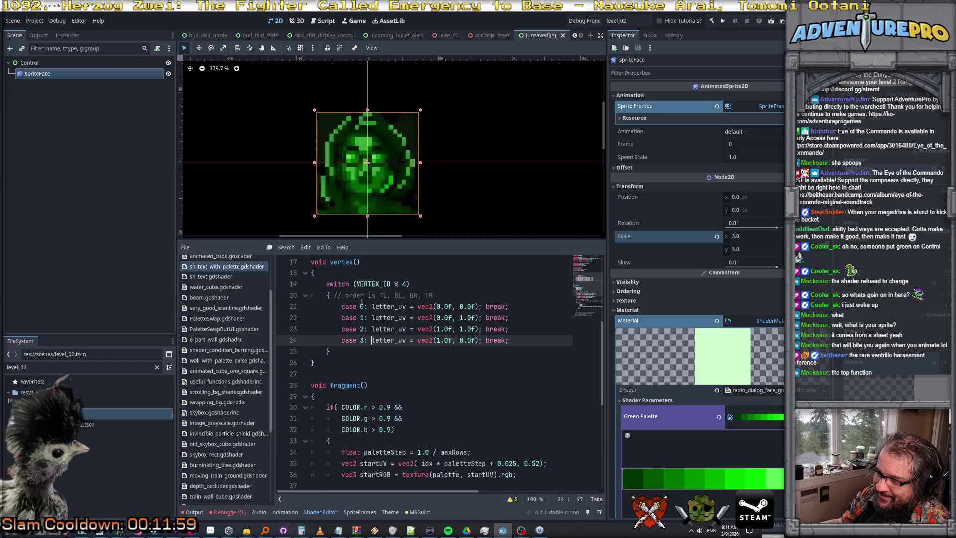
{"action": "left_click", "coordinate": [409, 306]}
{"action": "scroll", "coordinate": [411, 312], "scroll_direction": "up", "scroll_amount": 1}
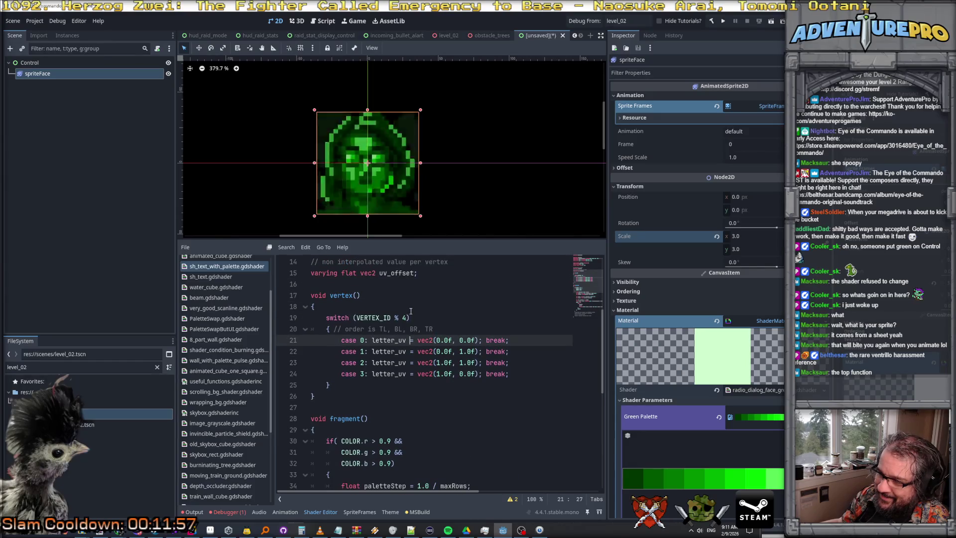
{"action": "scroll", "coordinate": [411, 312], "scroll_direction": "up", "scroll_amount": 1}
{"action": "scroll", "coordinate": [411, 312], "scroll_direction": "down", "scroll_amount": 7}
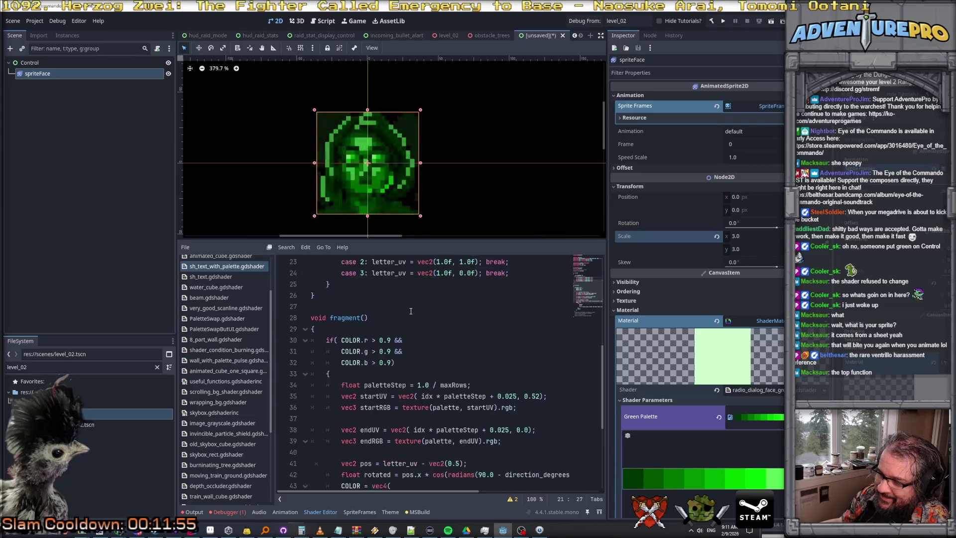
{"action": "scroll", "coordinate": [411, 311], "scroll_direction": "down", "scroll_amount": 1}
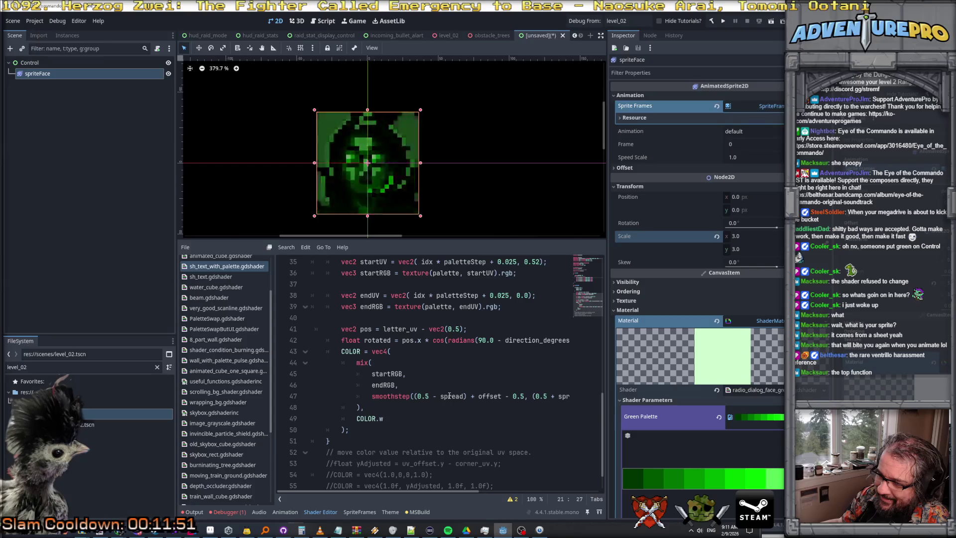
{"action": "scroll", "coordinate": [450, 396], "scroll_direction": "up", "scroll_amount": 3}
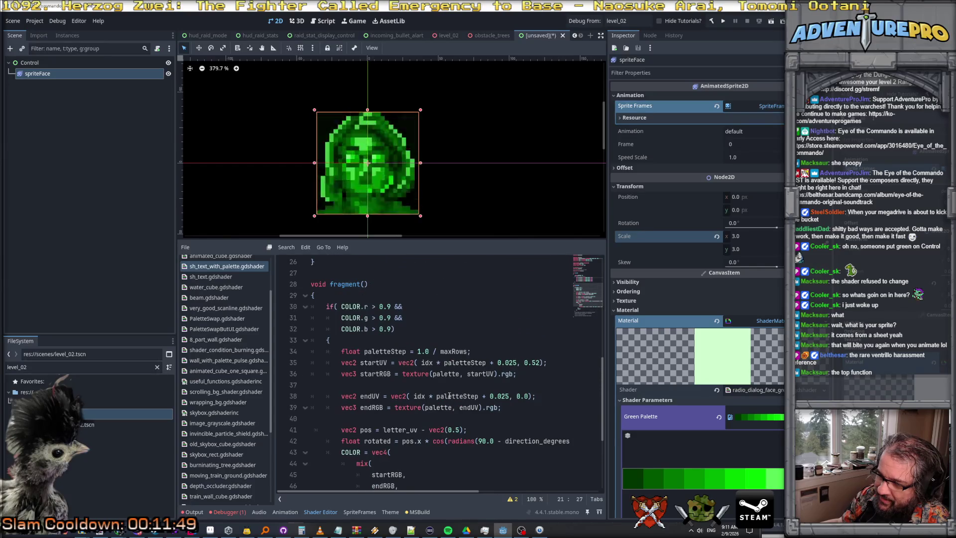
{"action": "scroll", "coordinate": [449, 396], "scroll_direction": "up", "scroll_amount": 4}
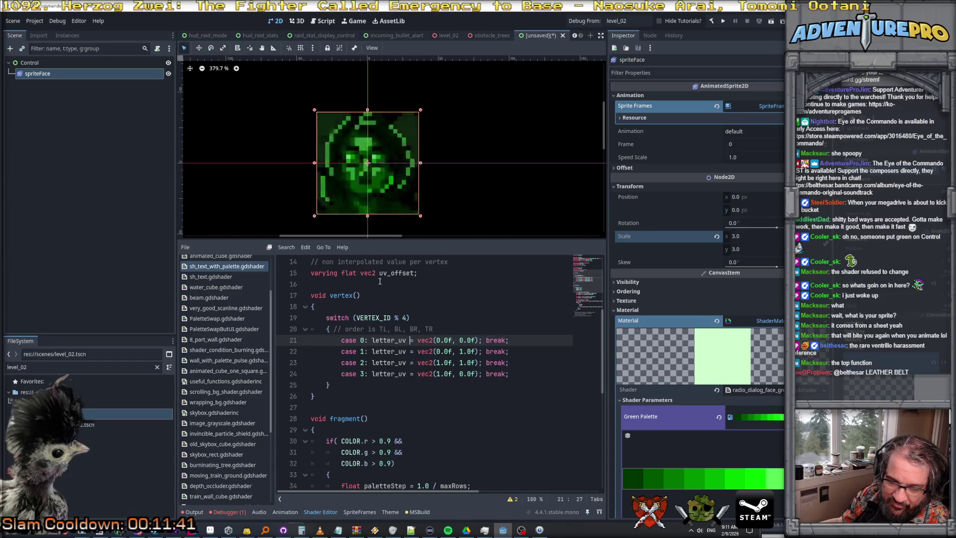
{"action": "scroll", "coordinate": [371, 194], "scroll_direction": "down", "scroll_amount": 1}
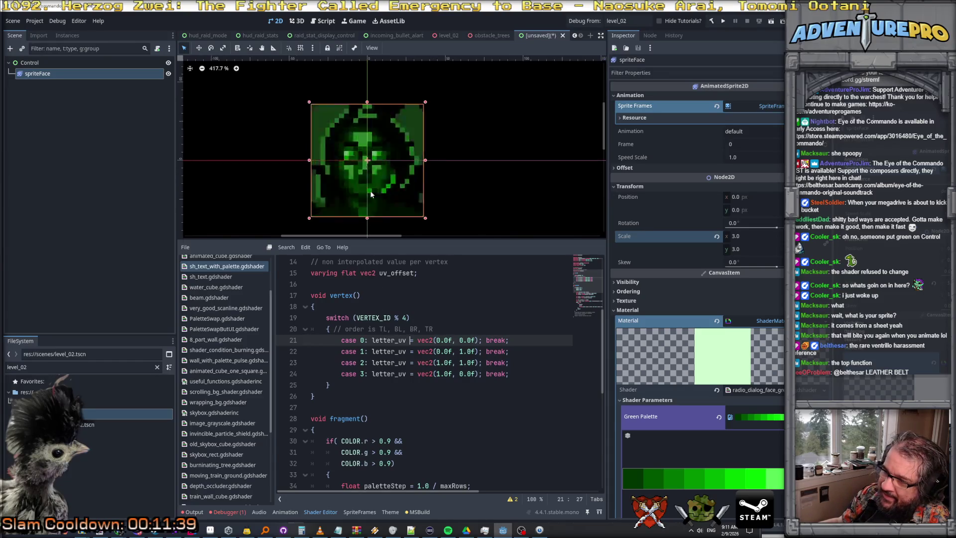
{"action": "scroll", "coordinate": [371, 194], "scroll_direction": "up", "scroll_amount": 2}
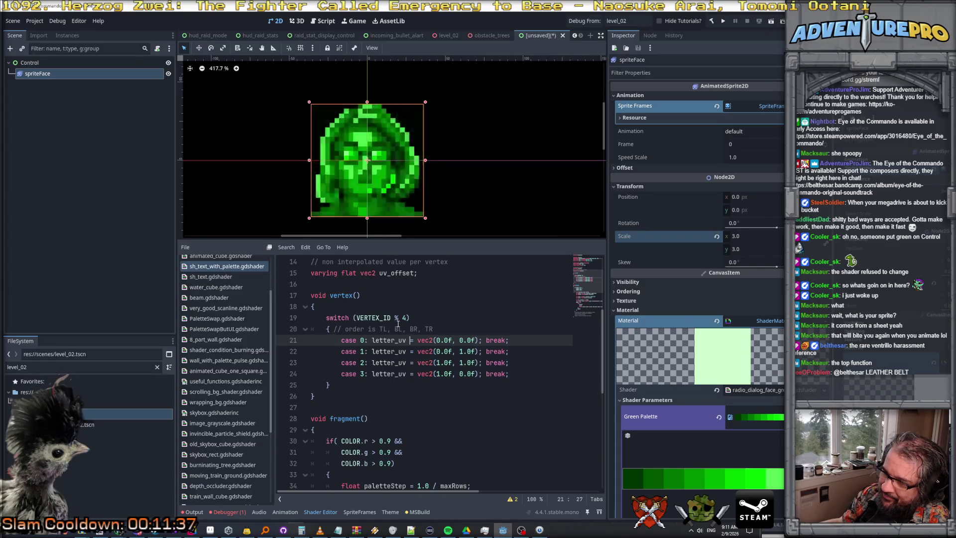
{"action": "scroll", "coordinate": [398, 324], "scroll_direction": "up", "scroll_amount": 2}
{"action": "scroll", "coordinate": [396, 318], "scroll_direction": "down", "scroll_amount": 1}
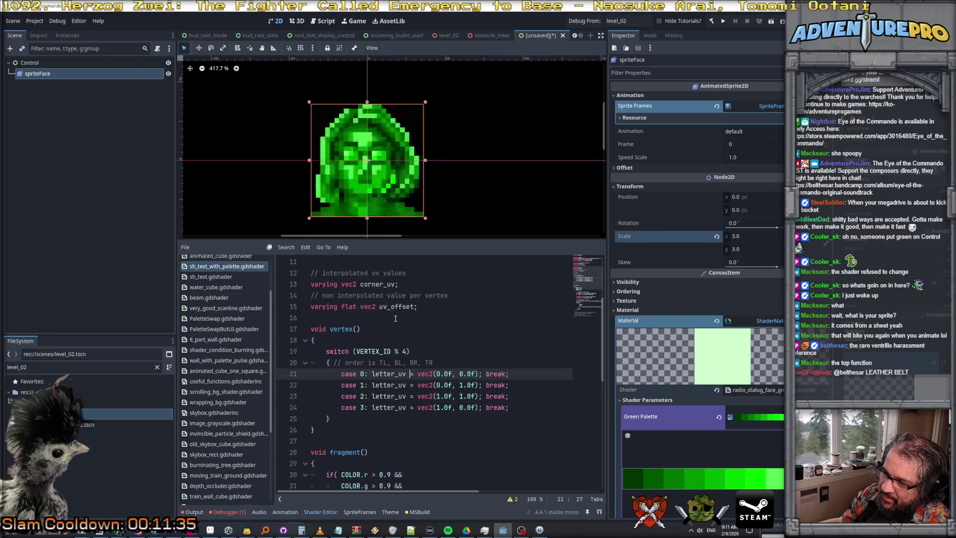
{"action": "double_click", "coordinate": [398, 306]}
{"action": "scroll", "coordinate": [408, 324], "scroll_direction": "down", "scroll_amount": 7}
{"action": "scroll", "coordinate": [421, 332], "scroll_direction": "down", "scroll_amount": 2}
{"action": "scroll", "coordinate": [421, 332], "scroll_direction": "up", "scroll_amount": 2}
{"action": "scroll", "coordinate": [421, 332], "scroll_direction": "down", "scroll_amount": 2}
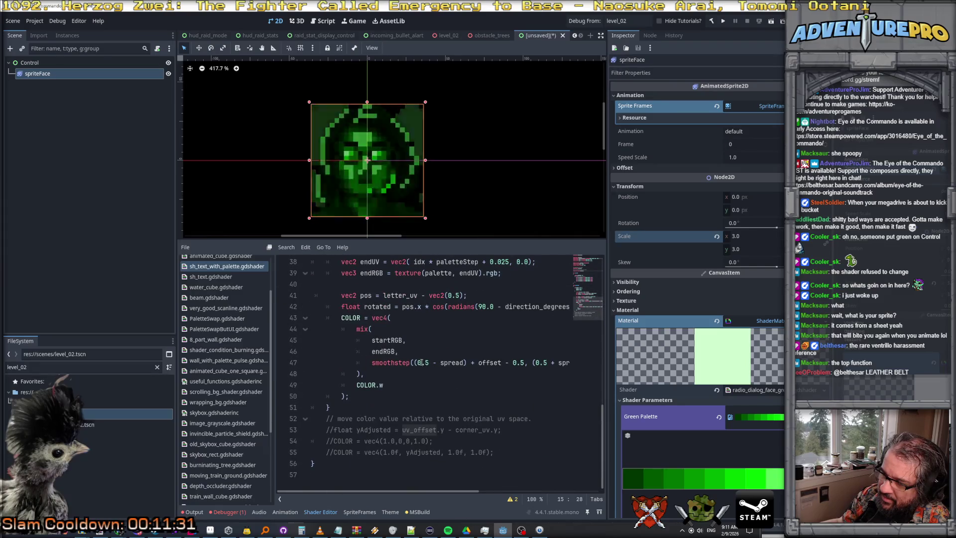
{"action": "scroll", "coordinate": [369, 403], "scroll_direction": "up", "scroll_amount": 10}
{"action": "left_click", "coordinate": [363, 407]}
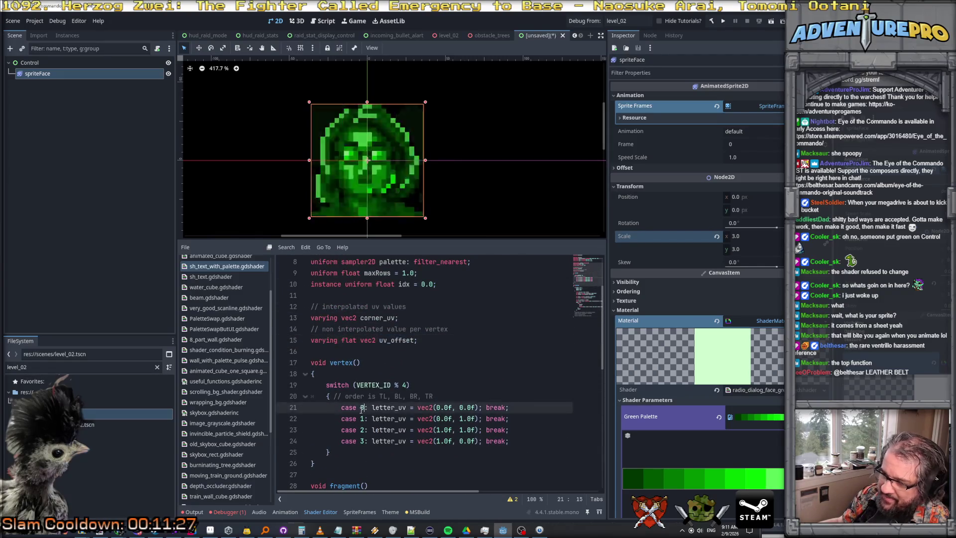
{"action": "key", "text": "Down"}
{"action": "key", "text": "Down"}
{"action": "key", "text": "Down"}
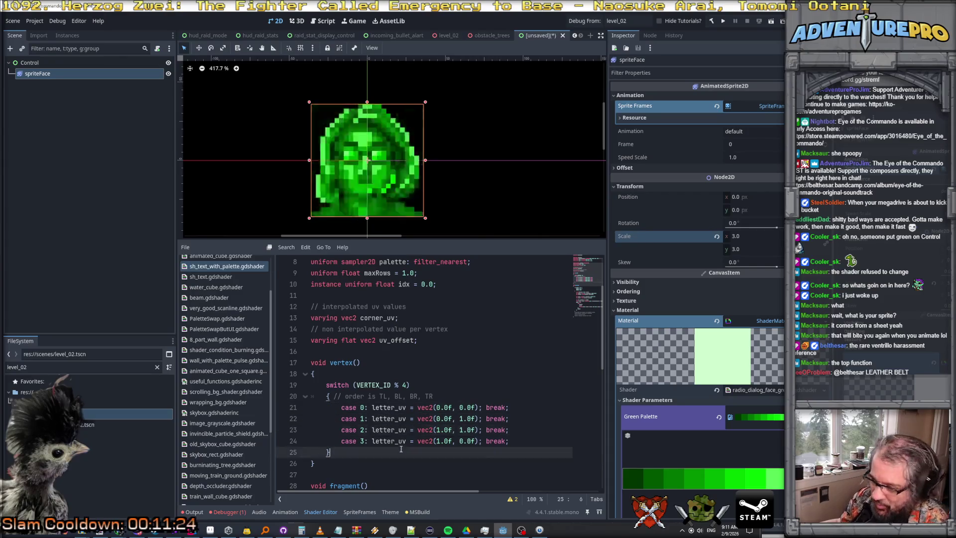
{"action": "scroll", "coordinate": [400, 428], "scroll_direction": "down", "scroll_amount": 3}
{"action": "scroll", "coordinate": [400, 427], "scroll_direction": "down", "scroll_amount": 2}
{"action": "left_click", "coordinate": [429, 295]}
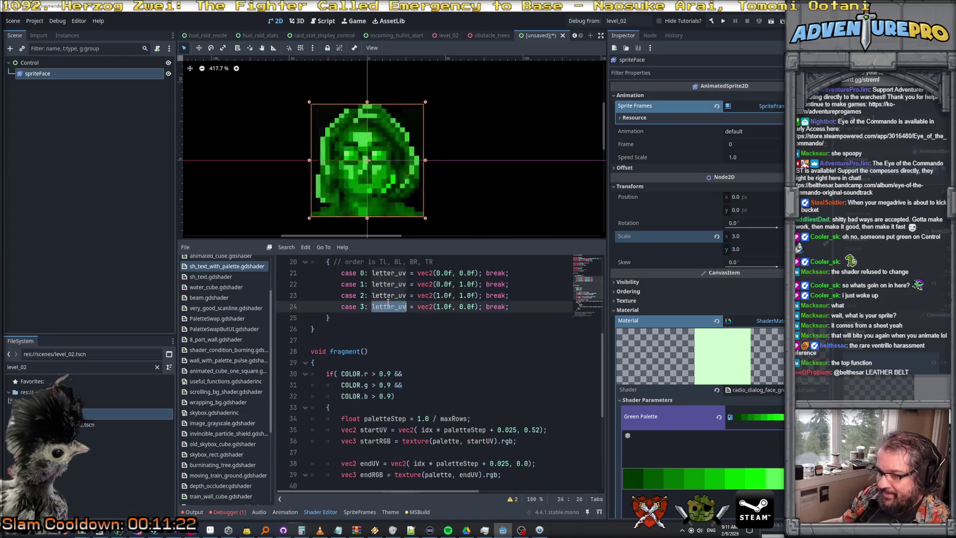
{"action": "scroll", "coordinate": [409, 355], "scroll_direction": "down", "scroll_amount": 3}
{"action": "scroll", "coordinate": [409, 355], "scroll_direction": "down", "scroll_amount": 2}
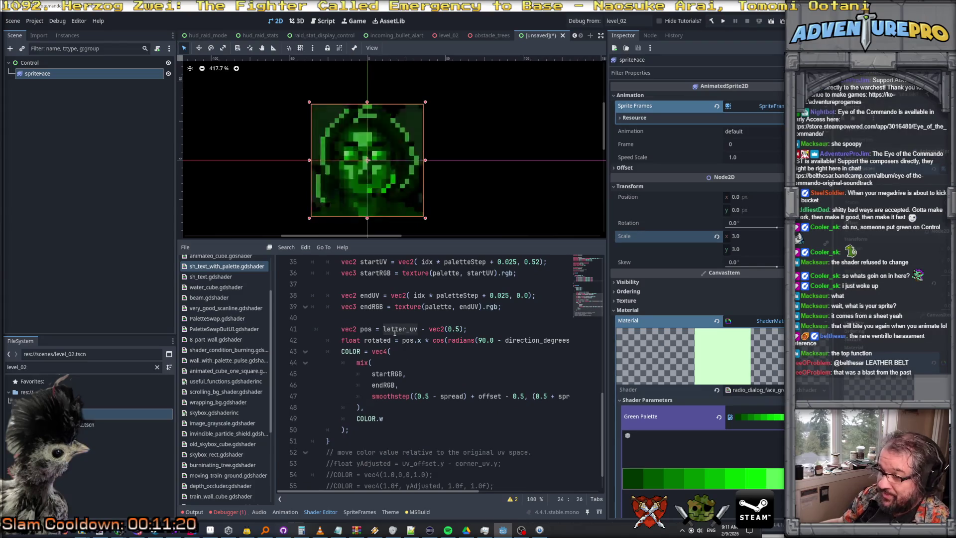
{"action": "scroll", "coordinate": [454, 345], "scroll_direction": "up", "scroll_amount": 3}
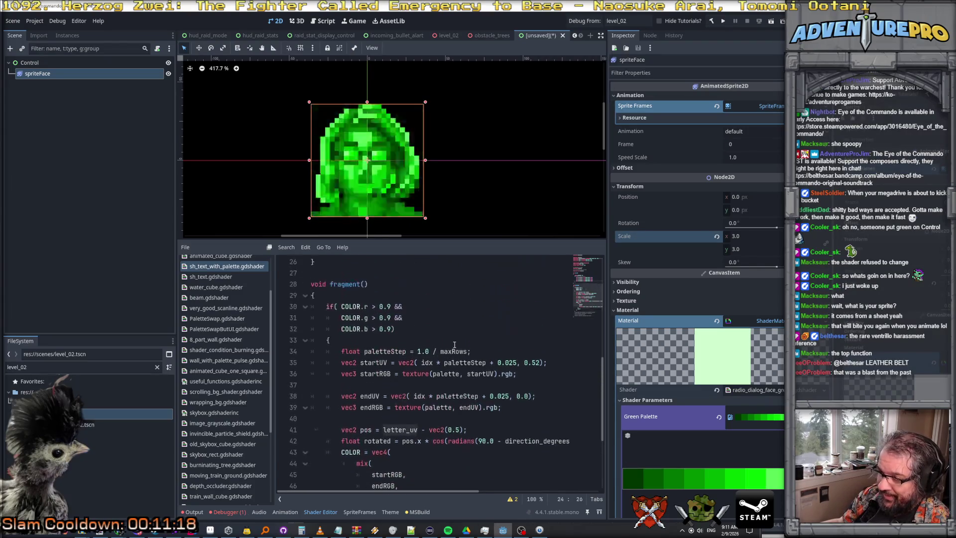
{"action": "scroll", "coordinate": [454, 344], "scroll_direction": "down", "scroll_amount": 4}
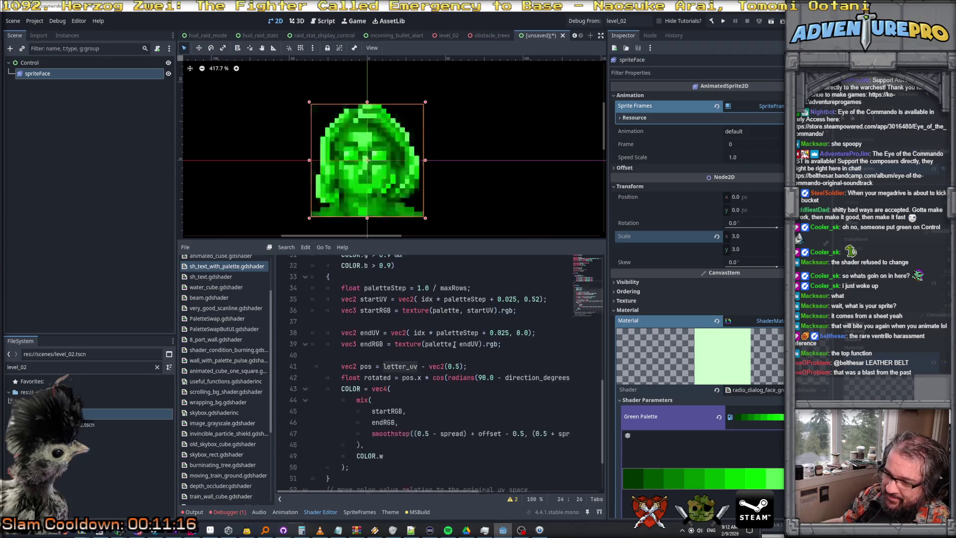
{"action": "scroll", "coordinate": [454, 345], "scroll_direction": "up", "scroll_amount": 11}
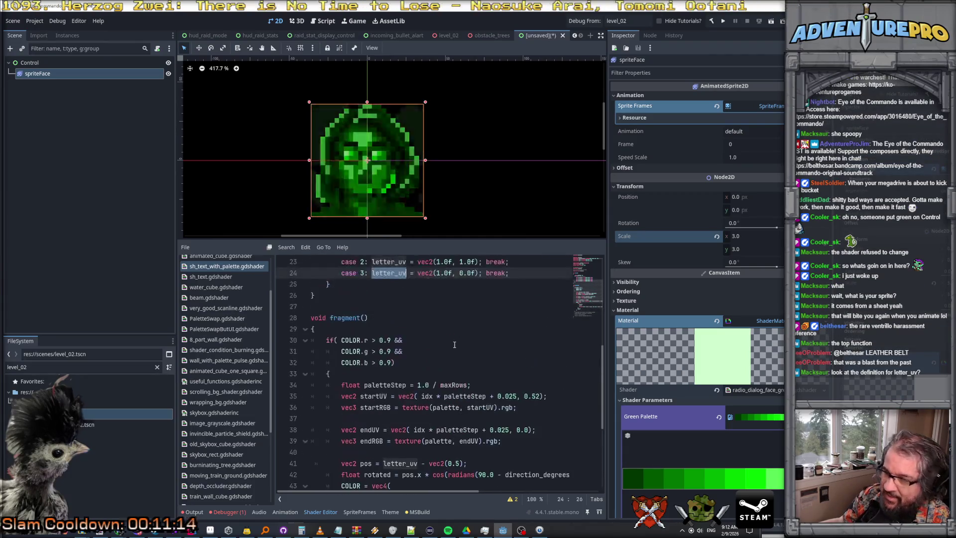
{"action": "scroll", "coordinate": [439, 357], "scroll_direction": "up", "scroll_amount": 2}
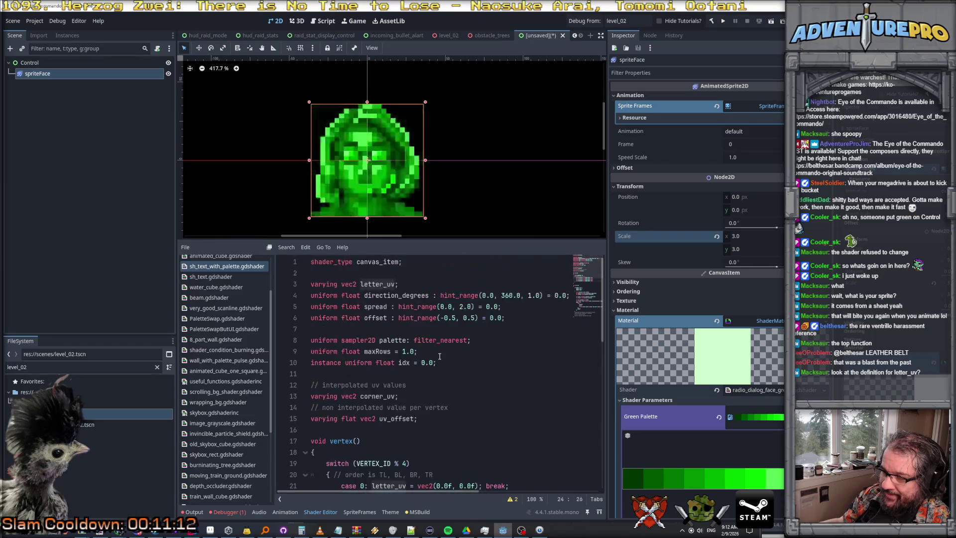
{"action": "double_click", "coordinate": [377, 285]}
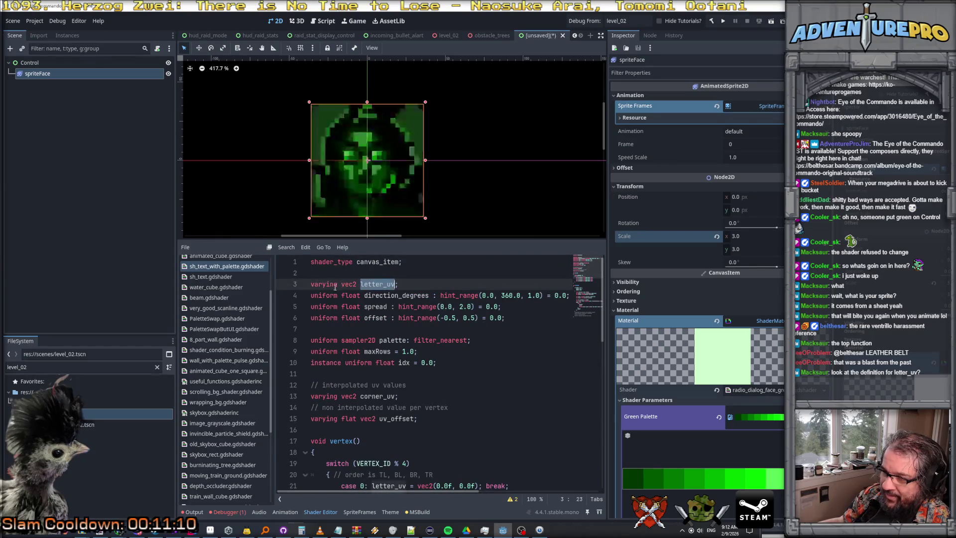
{"action": "double_click", "coordinate": [327, 284]}
{"action": "double_click", "coordinate": [378, 285]}
{"action": "scroll", "coordinate": [482, 411], "scroll_direction": "down", "scroll_amount": 6}
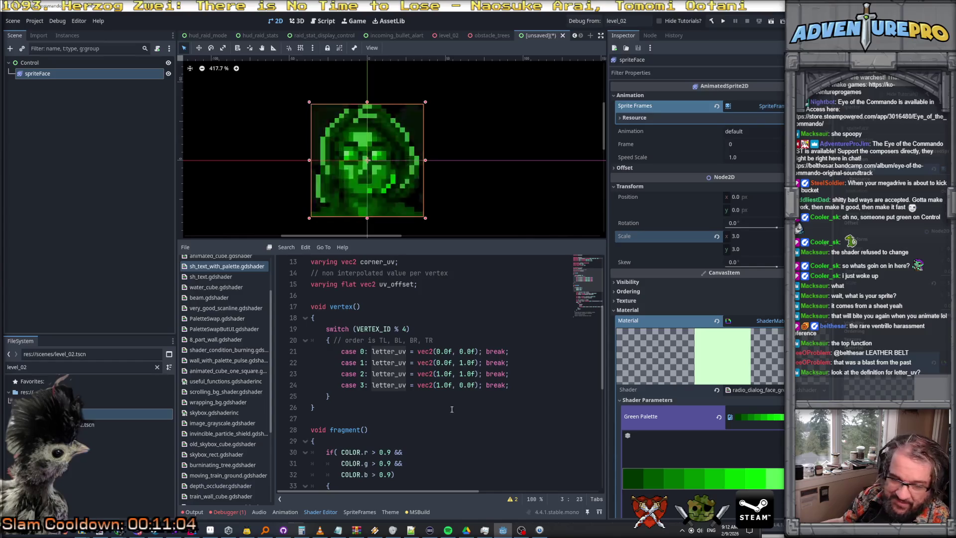
{"action": "scroll", "coordinate": [429, 395], "scroll_direction": "down", "scroll_amount": 2}
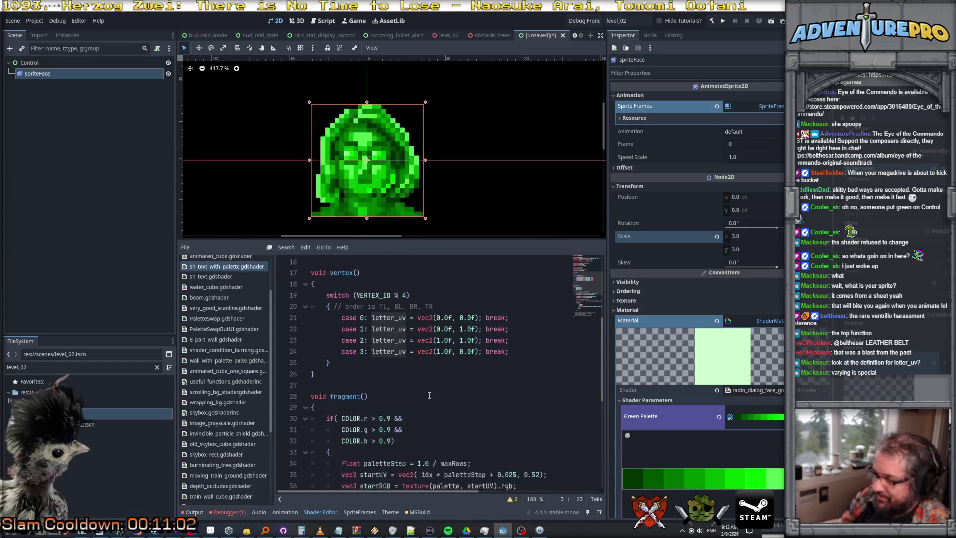
{"action": "scroll", "coordinate": [429, 395], "scroll_direction": "up", "scroll_amount": 2}
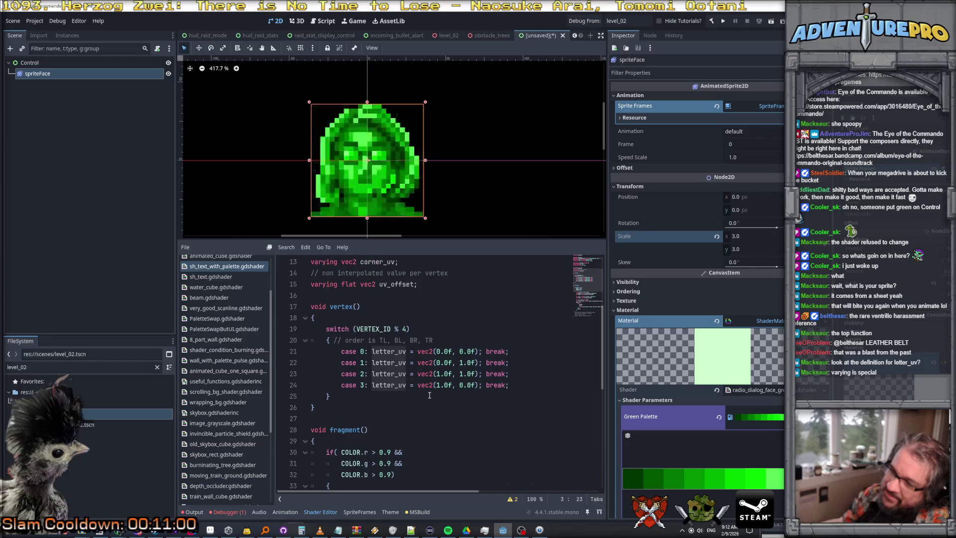
{"action": "scroll", "coordinate": [429, 395], "scroll_direction": "down", "scroll_amount": 6}
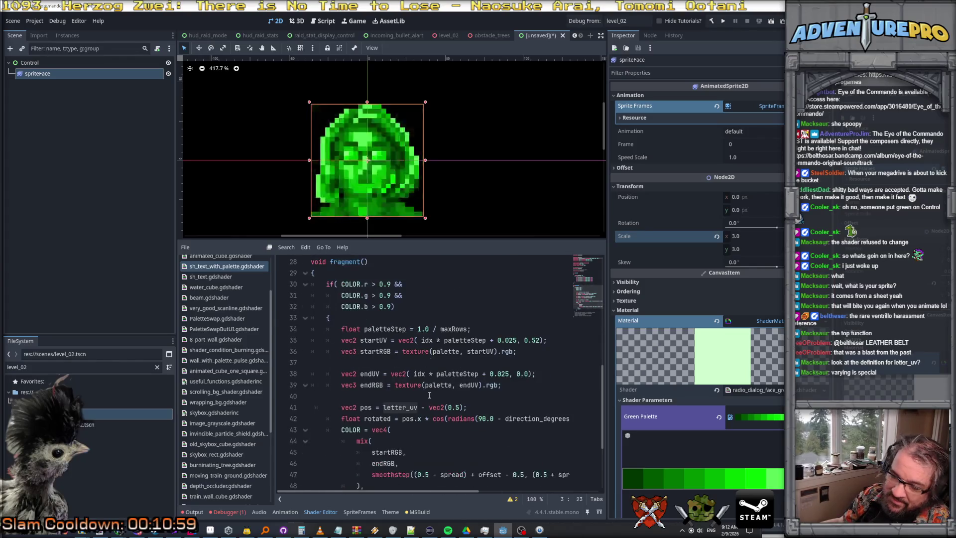
{"action": "scroll", "coordinate": [430, 395], "scroll_direction": "down", "scroll_amount": 1}
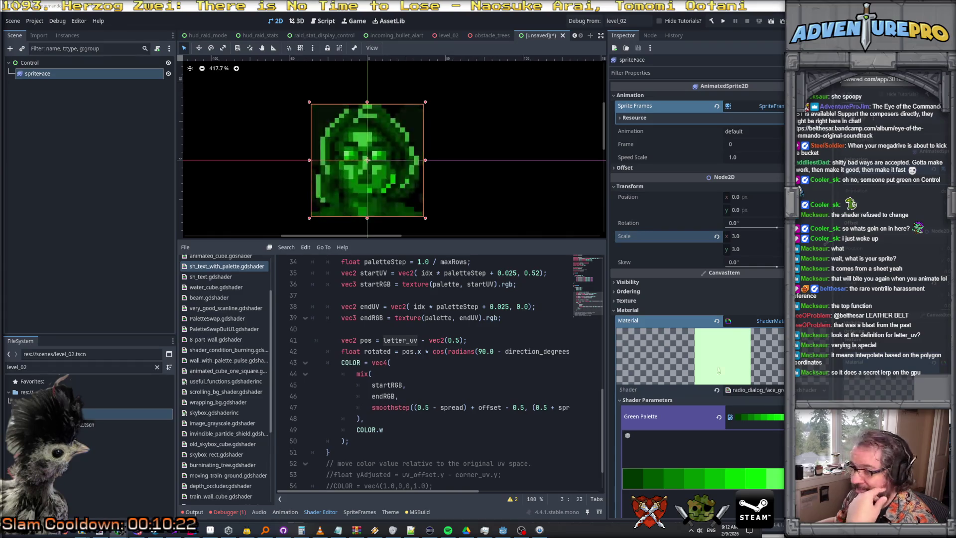
{"action": "scroll", "coordinate": [367, 363], "scroll_direction": "up", "scroll_amount": 1}
{"action": "scroll", "coordinate": [367, 363], "scroll_direction": "up", "scroll_amount": 6}
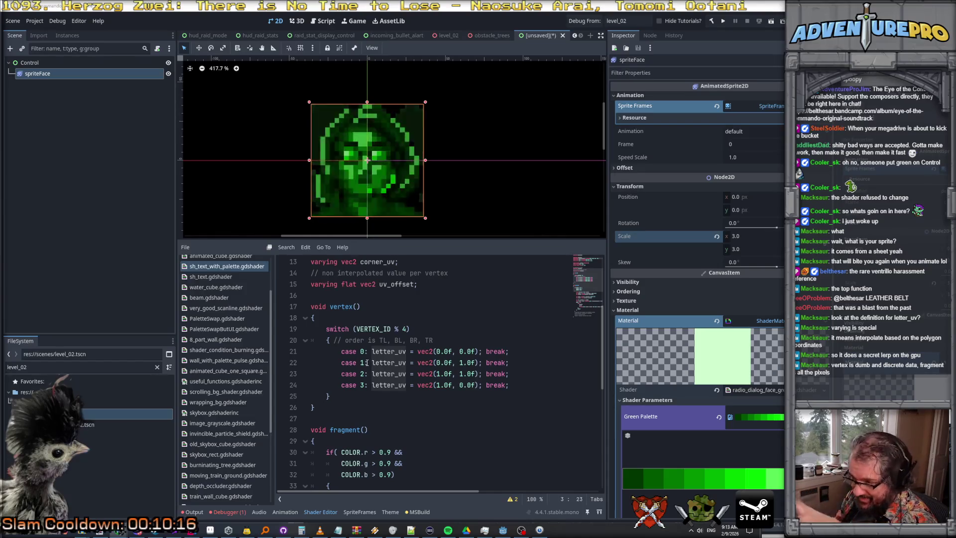
{"action": "scroll", "coordinate": [367, 363], "scroll_direction": "down", "scroll_amount": 3}
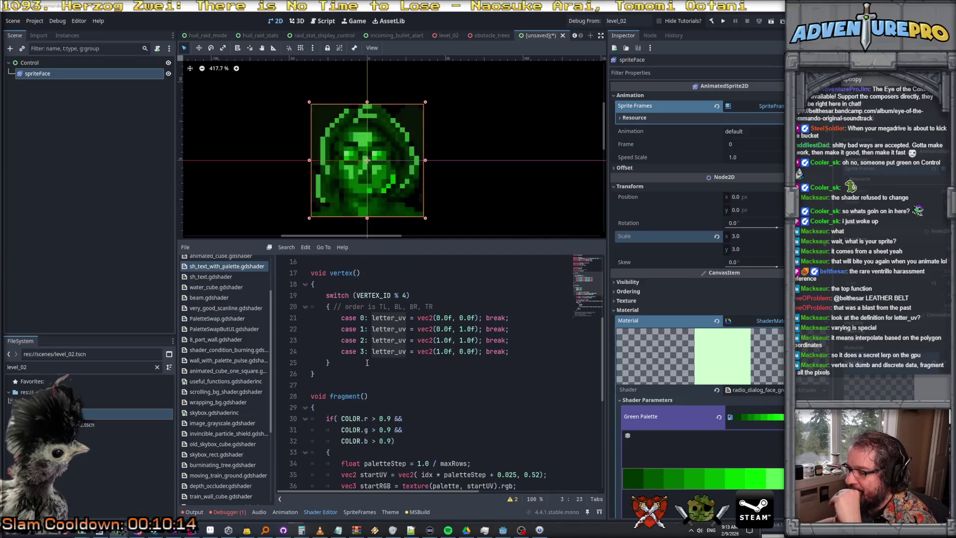
{"action": "scroll", "coordinate": [367, 362], "scroll_direction": "down", "scroll_amount": 2}
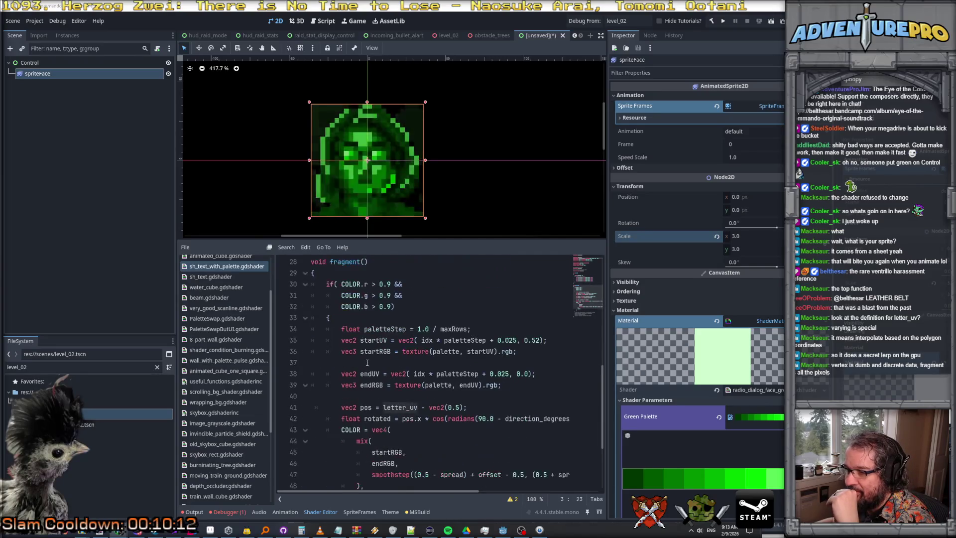
{"action": "scroll", "coordinate": [367, 362], "scroll_direction": "up", "scroll_amount": 3}
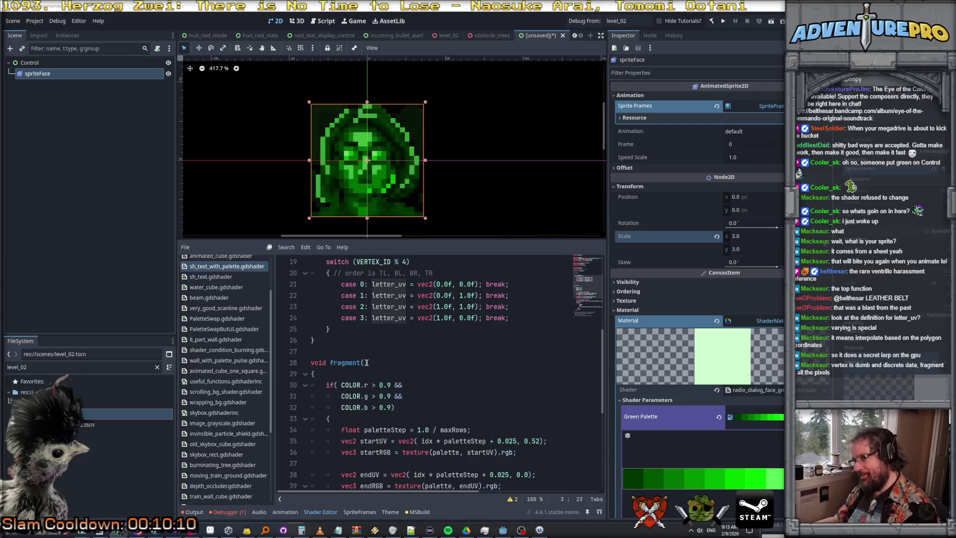
{"action": "scroll", "coordinate": [380, 315], "scroll_direction": "down", "scroll_amount": 2}
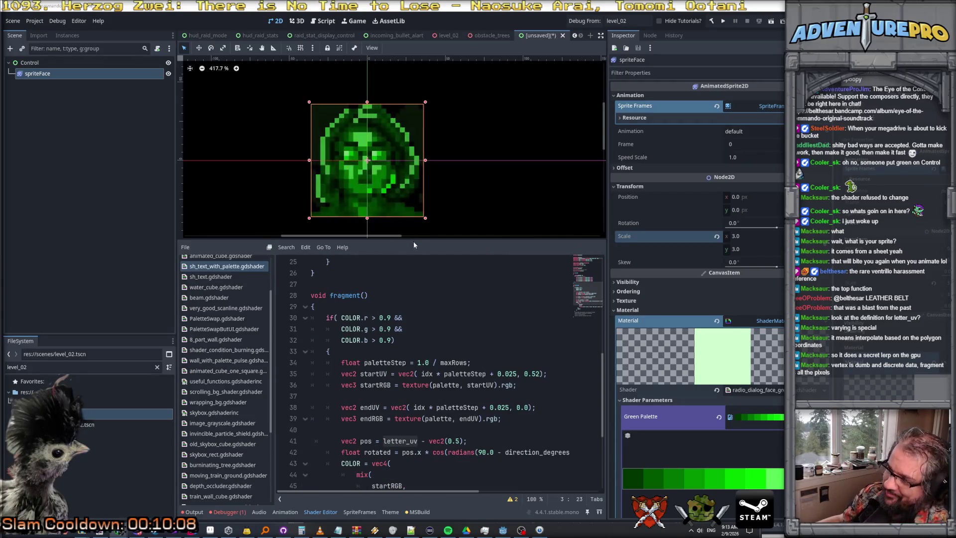
{"action": "left_click", "coordinate": [448, 310]}
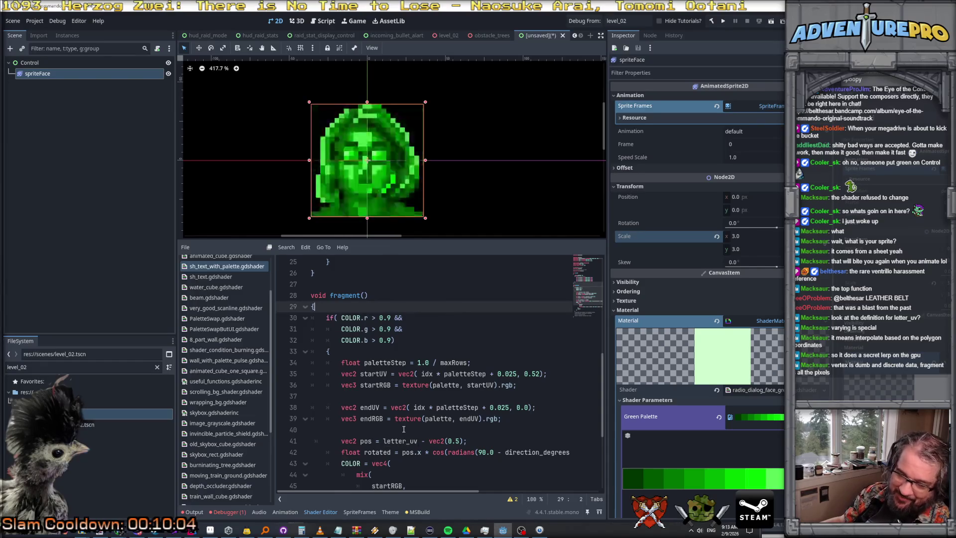
{"action": "scroll", "coordinate": [404, 429], "scroll_direction": "up", "scroll_amount": 4}
{"action": "left_click", "coordinate": [398, 362]}
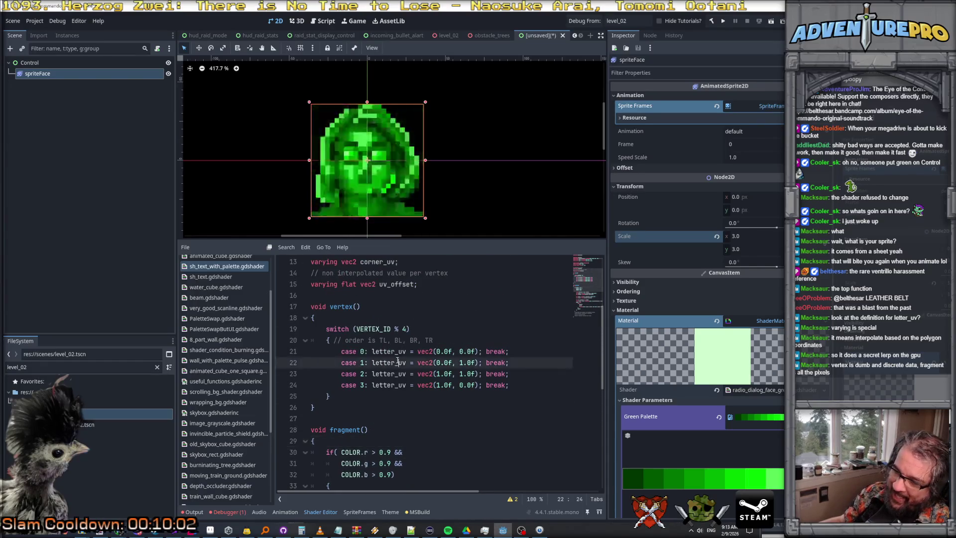
{"action": "scroll", "coordinate": [398, 363], "scroll_direction": "up", "scroll_amount": 1}
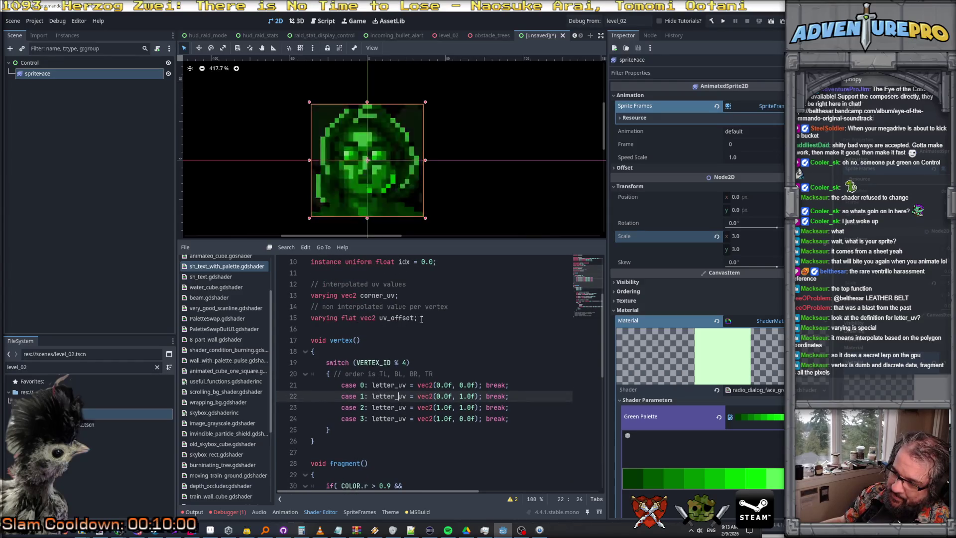
{"action": "scroll", "coordinate": [422, 319], "scroll_direction": "up", "scroll_amount": 3}
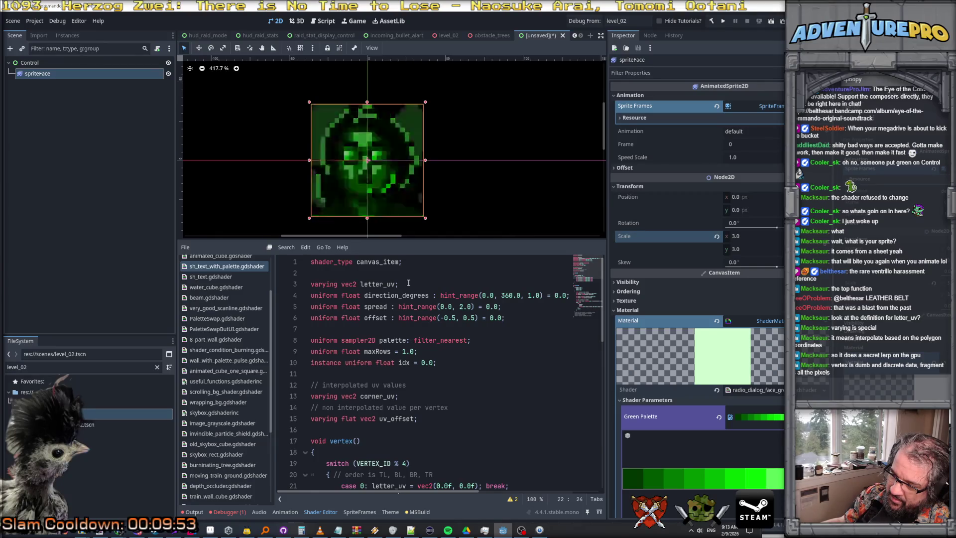
{"action": "scroll", "coordinate": [408, 283], "scroll_direction": "down", "scroll_amount": 2}
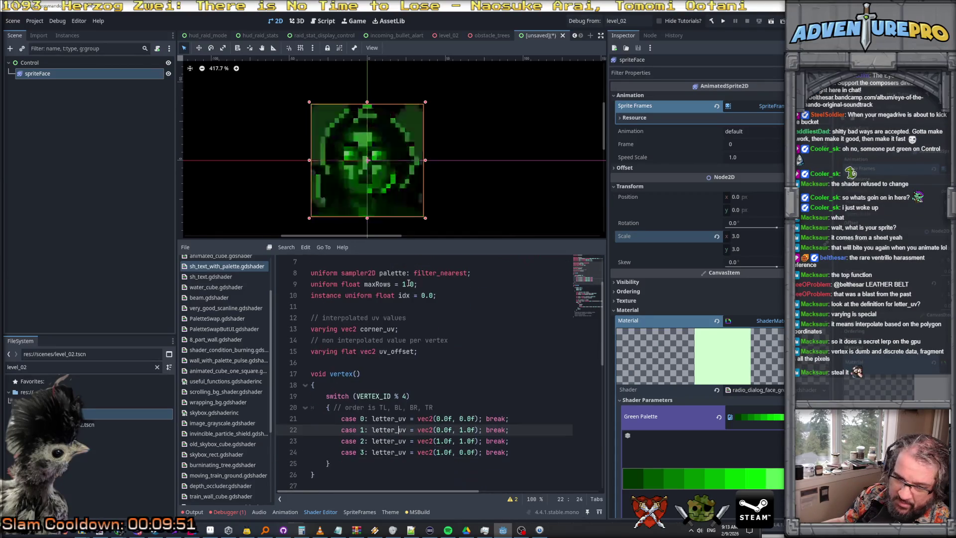
{"action": "scroll", "coordinate": [408, 283], "scroll_direction": "up", "scroll_amount": 2}
{"action": "left_click_drag", "start_coordinate": [407, 284], "coordinate": [288, 288]}
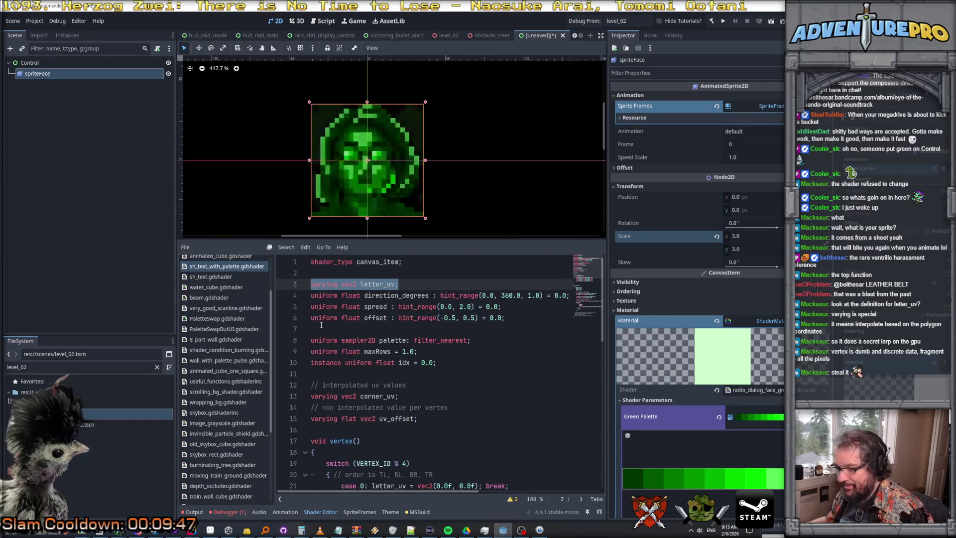
Step: Paste 'varying vec2 letter_uv;' after the idx uniform in radio_dialog_face_green.gdshader
{"action": "scroll", "coordinate": [229, 384], "scroll_direction": "down", "scroll_amount": 5}
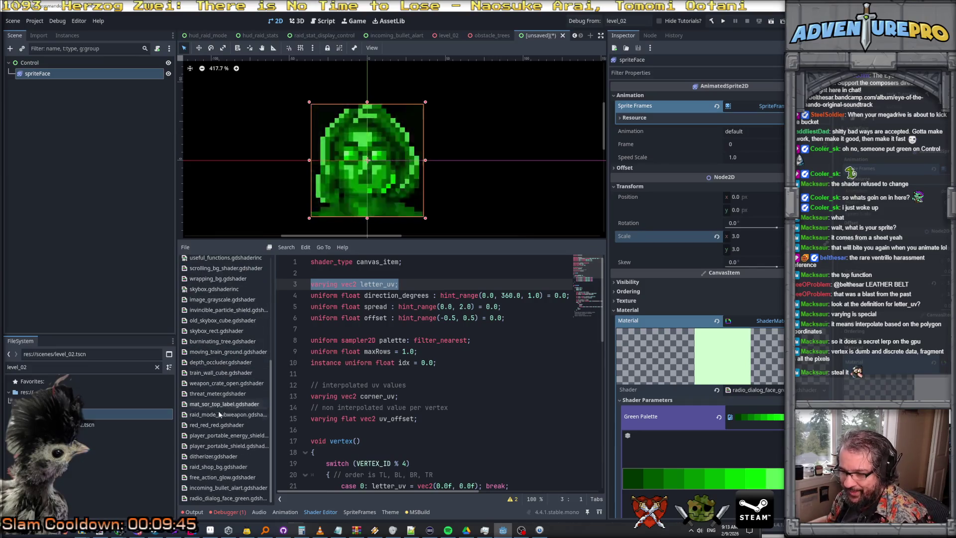
{"action": "left_click", "coordinate": [222, 497]}
{"action": "scroll", "coordinate": [331, 308], "scroll_direction": "up", "scroll_amount": 10}
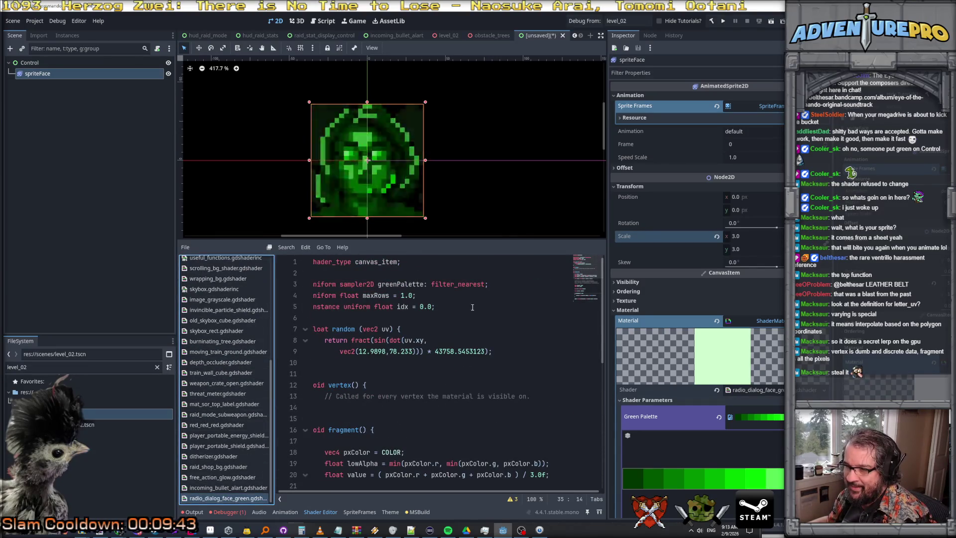
{"action": "left_click", "coordinate": [473, 307]}
{"action": "type", "text": "varying vec2 letter_uv;"}
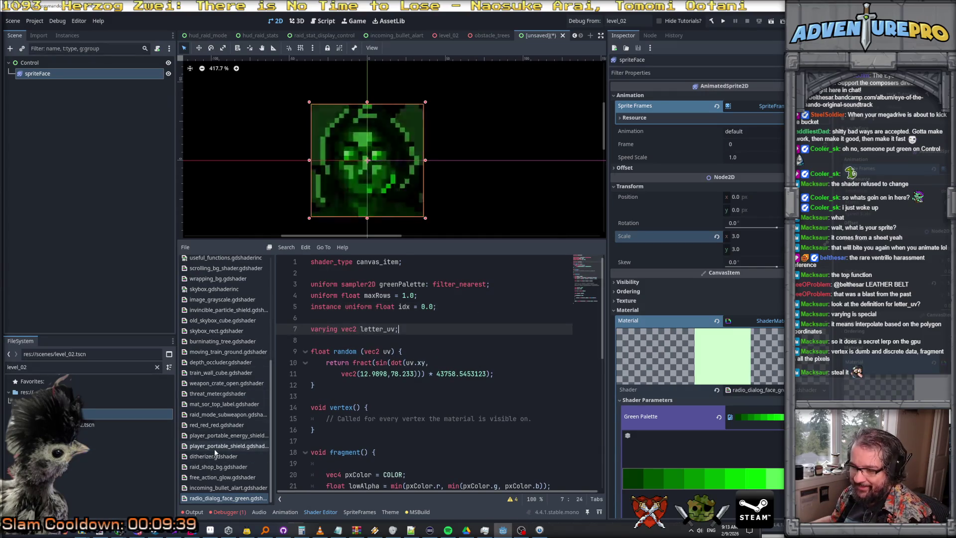
{"action": "scroll", "coordinate": [225, 402], "scroll_direction": "up", "scroll_amount": 5}
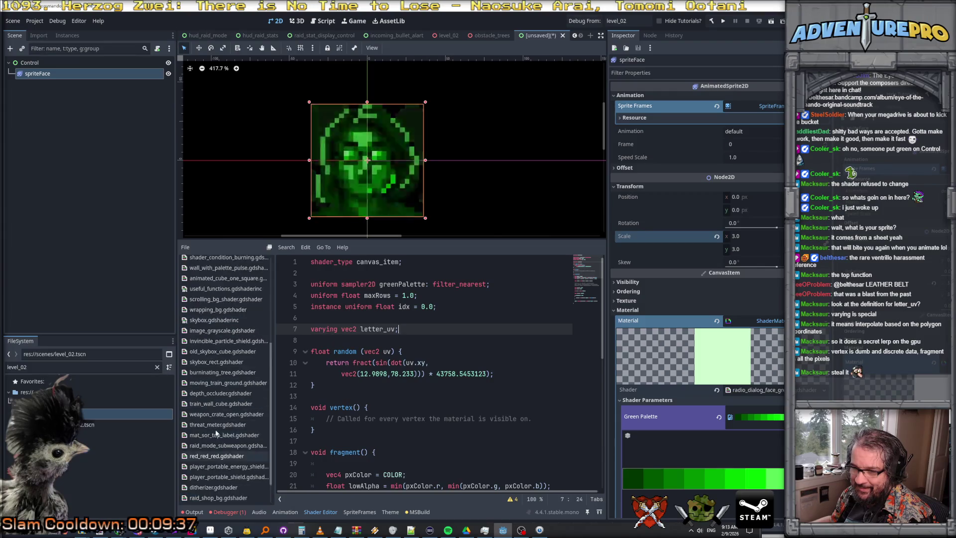